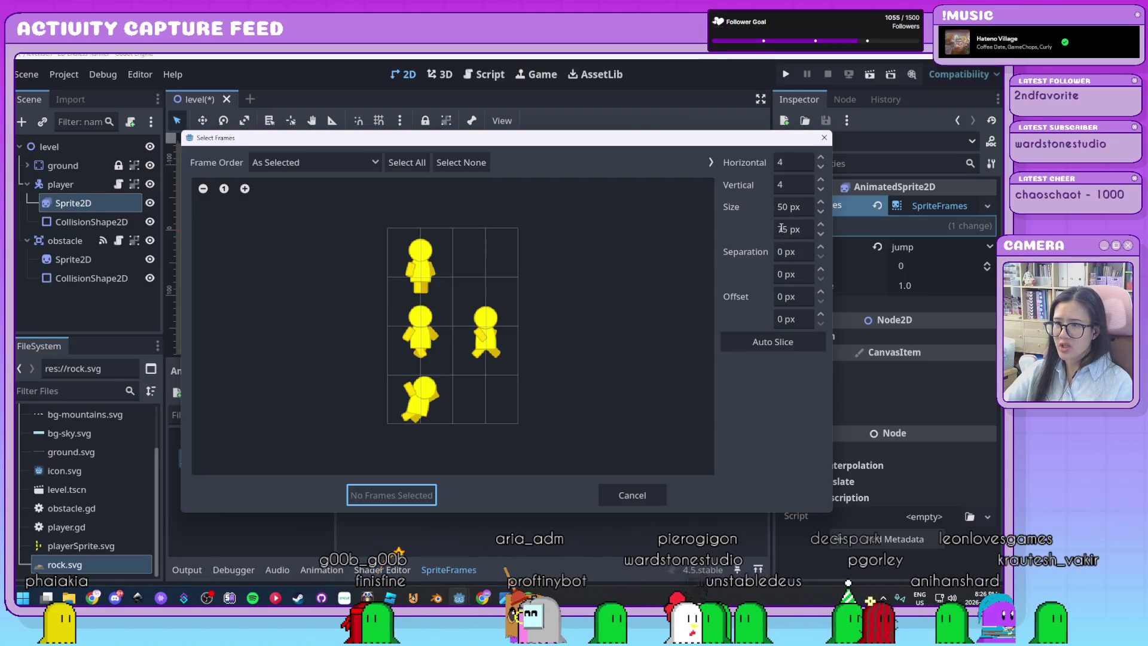
Step: Slice the sheet into 2 columns by 3 rows and add the bottom-left falling pose to jump
left_click(822, 168)
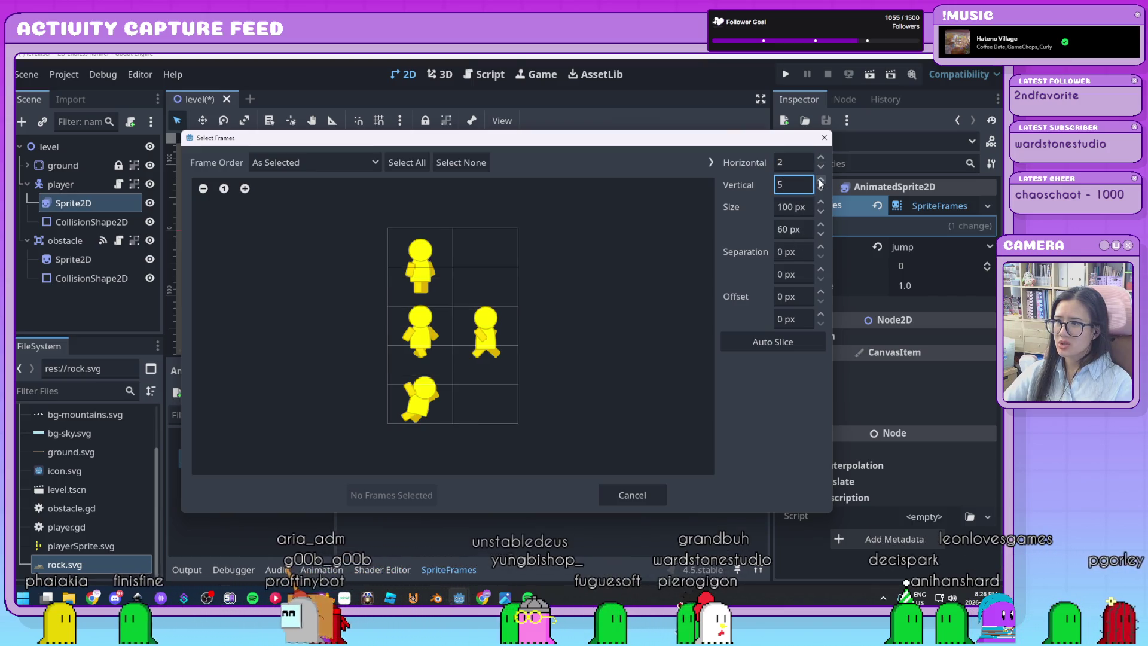
left_click(822, 190)
left_click(822, 190)
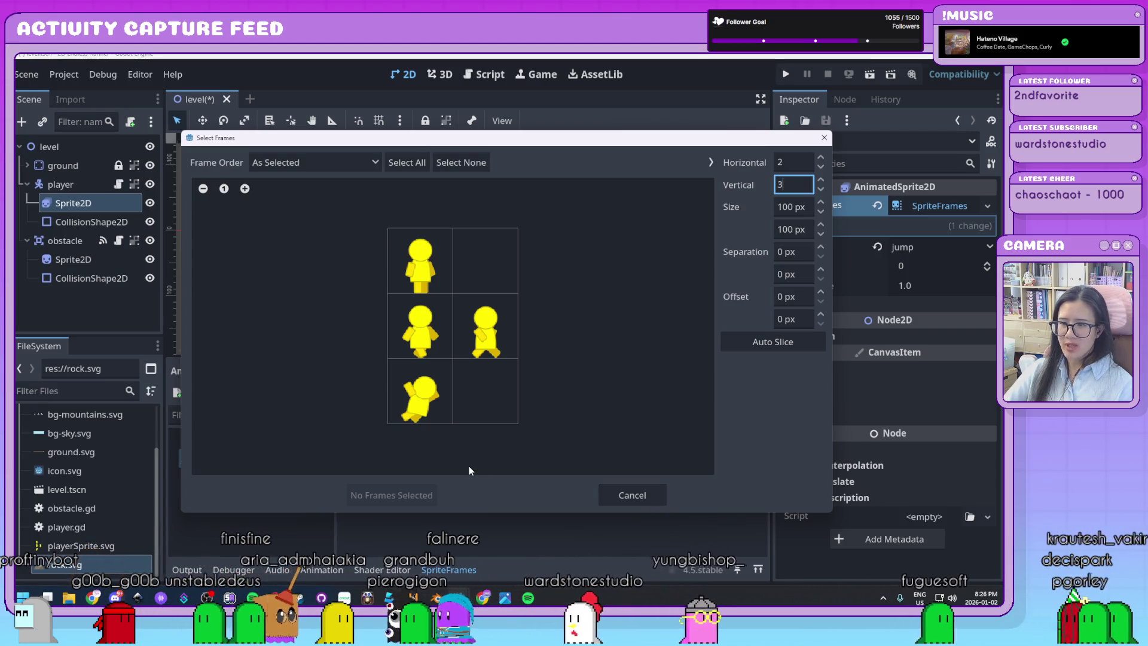
left_click(420, 392)
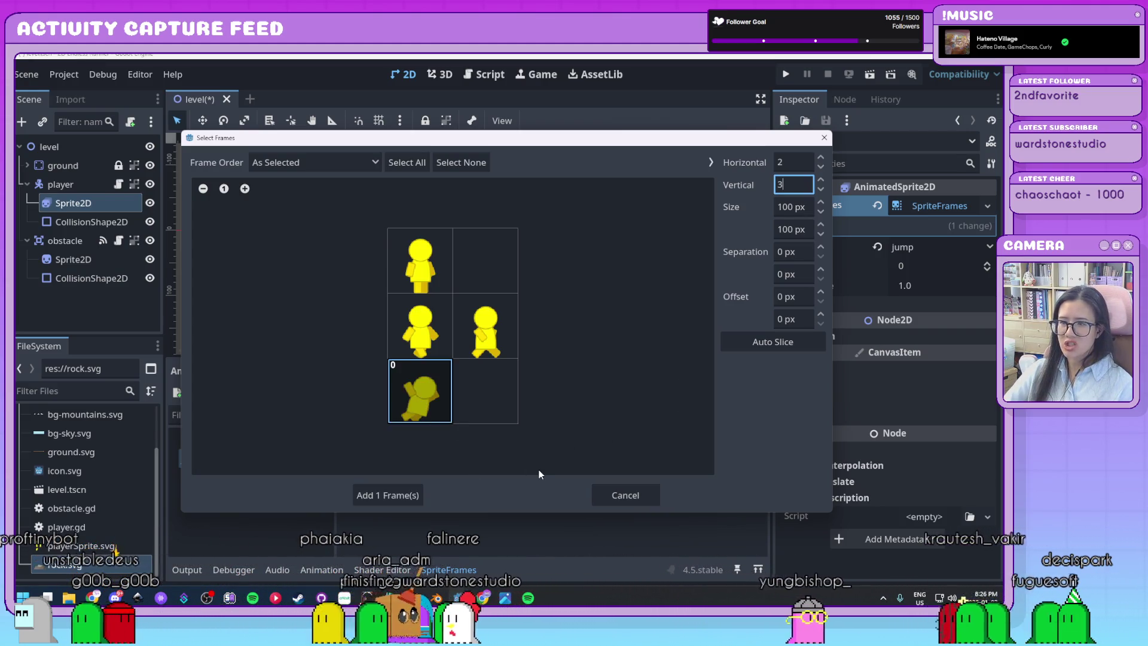
left_click(411, 494)
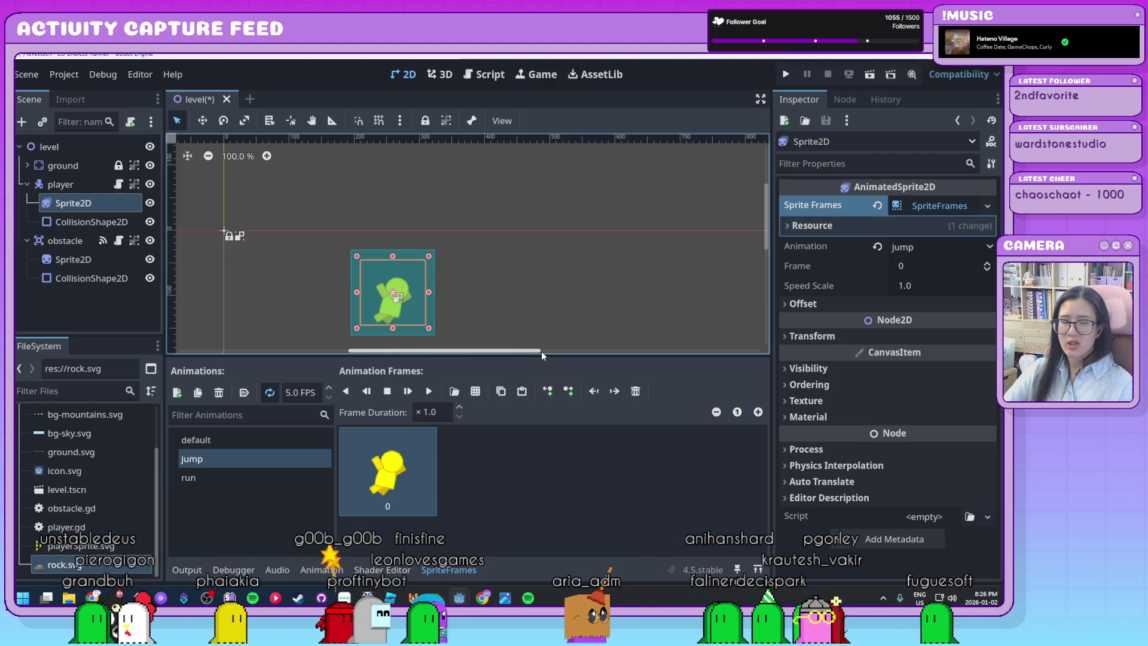
Step: Check the jump animation's frame, then select the run animation
left_click(201, 476)
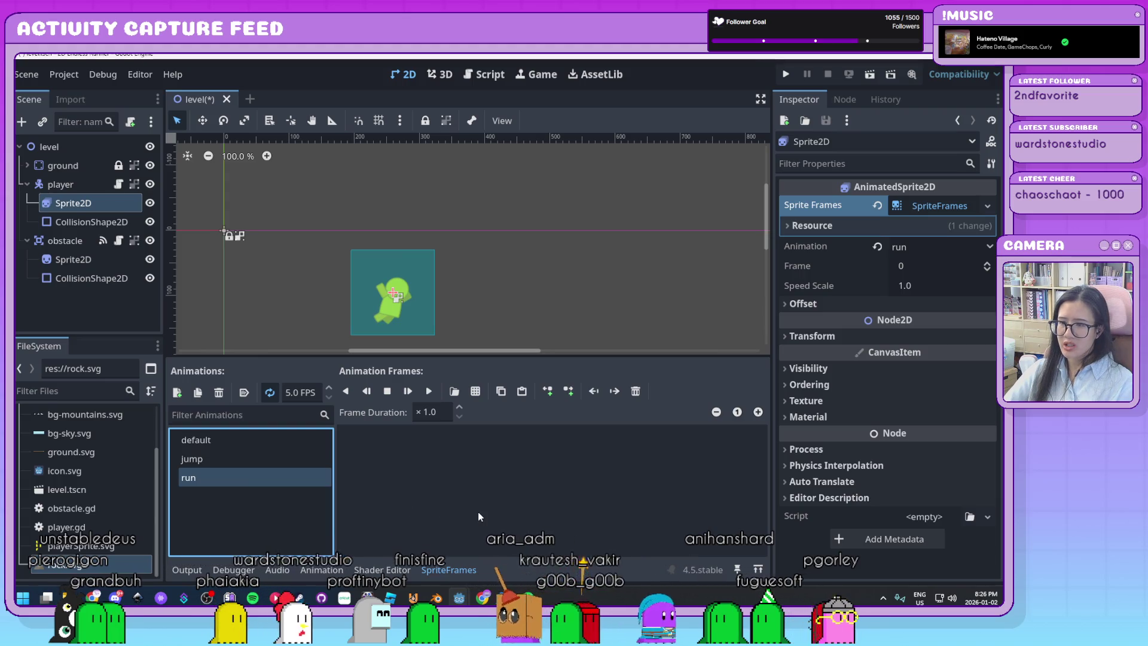
left_click(207, 462)
left_click(209, 476)
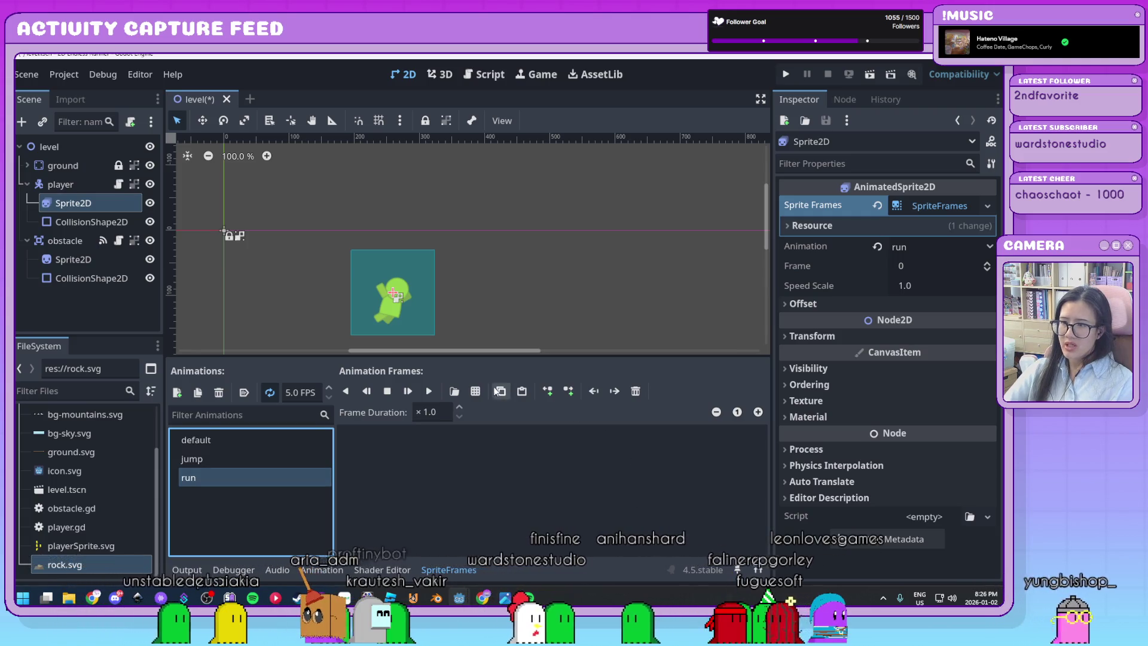
Step: Add both middle-row running poses from playerSprite.svg as run's two frames
left_click(476, 391)
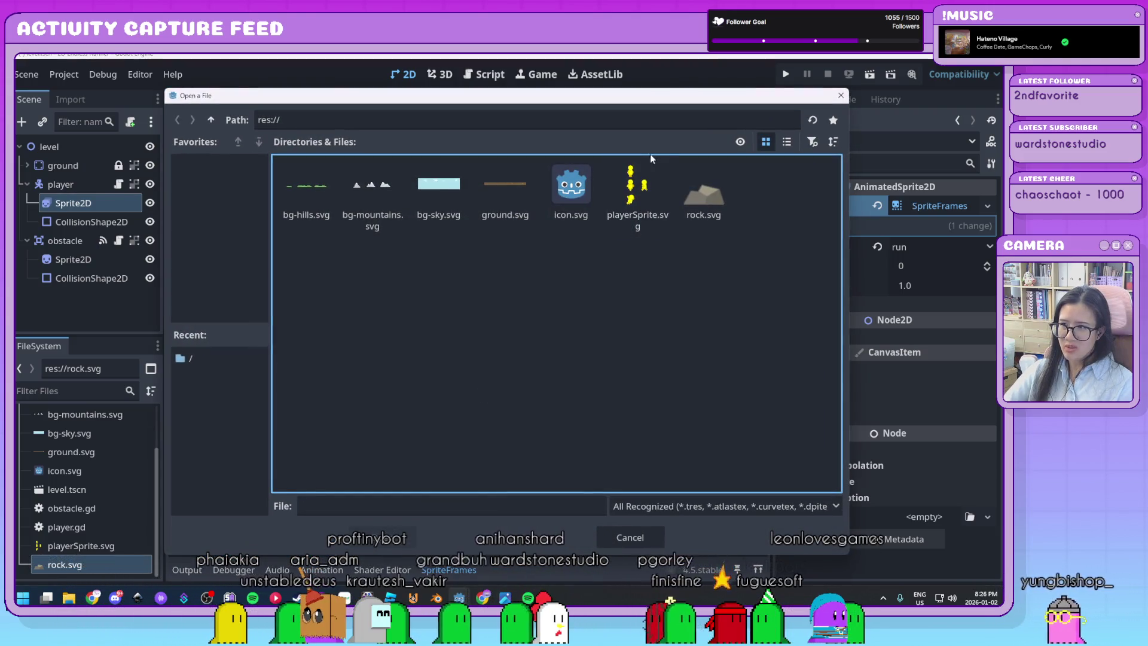
left_click(645, 188)
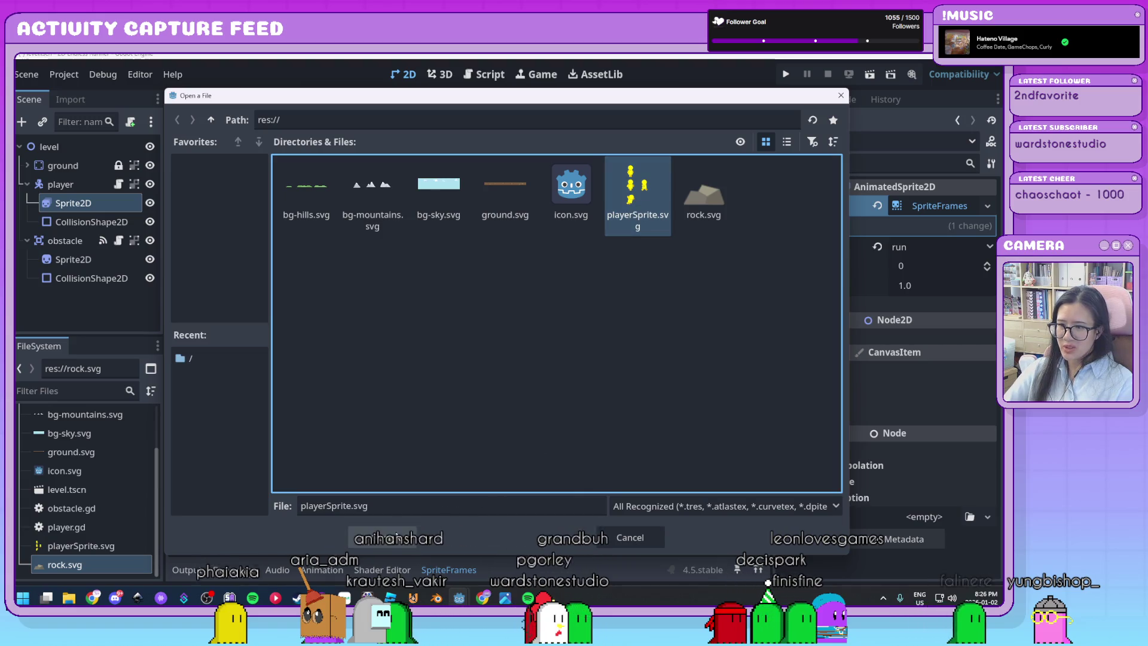
left_click(396, 537)
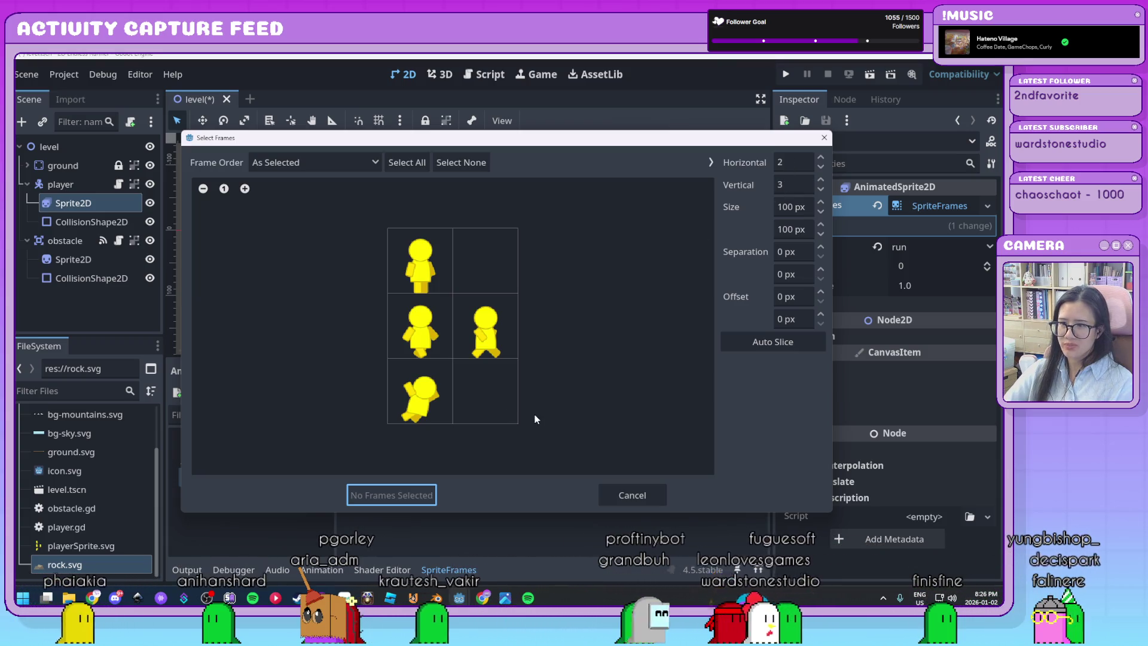
left_click(407, 329)
left_click(482, 323)
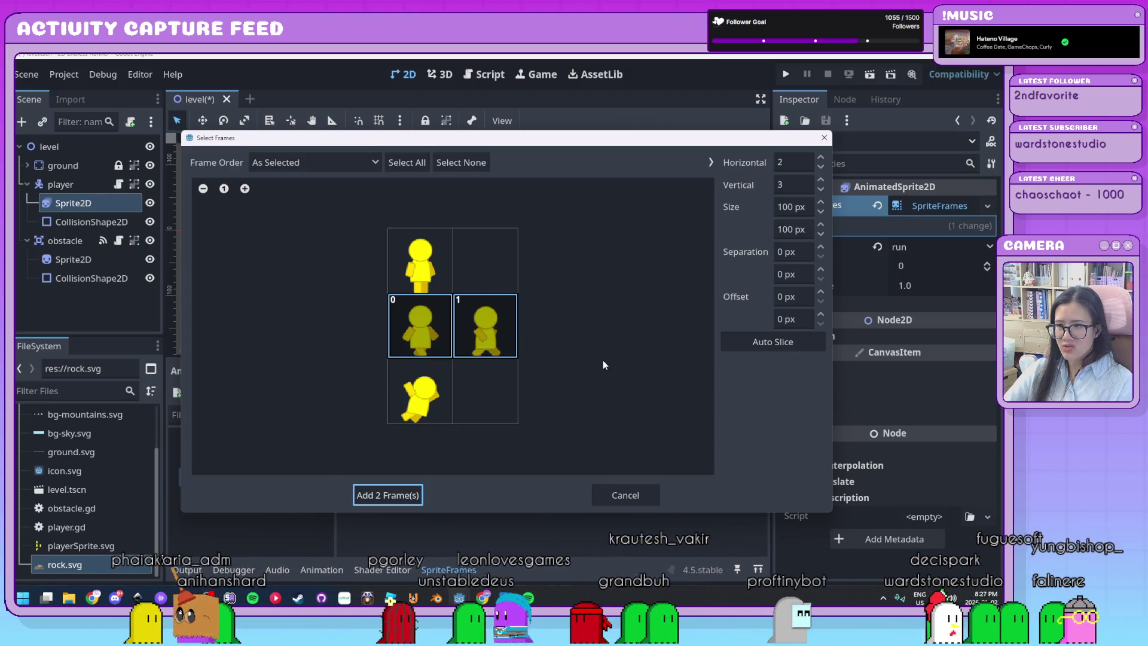
left_click(379, 497)
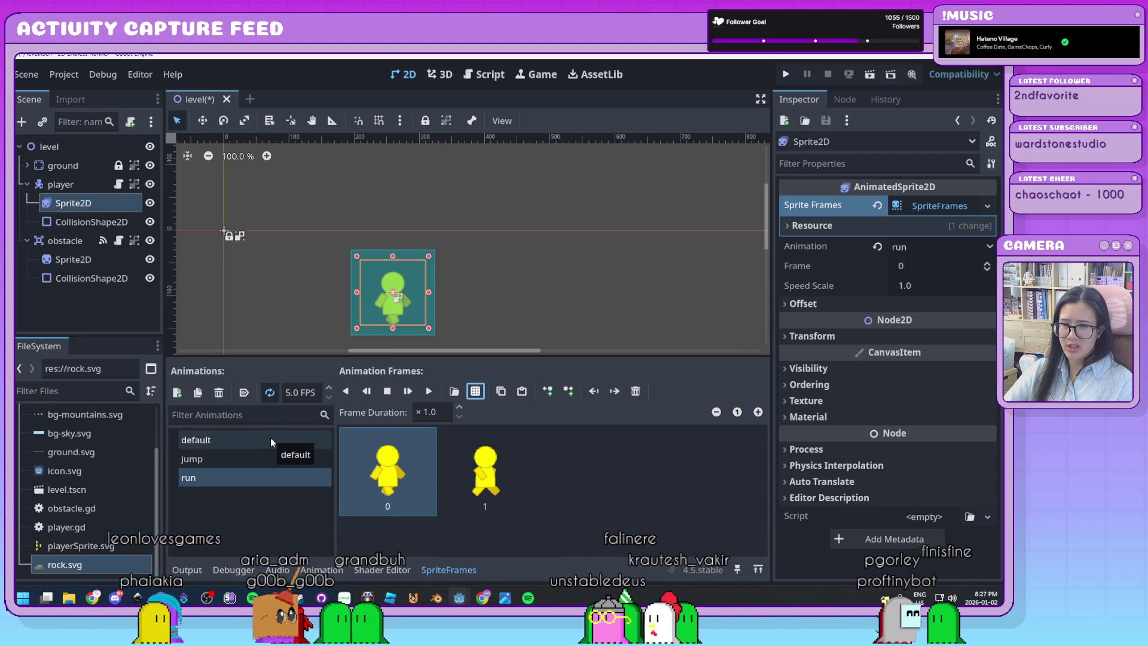
Step: Add the top-left standing pose from playerSprite.svg to the default animation
left_click(253, 439)
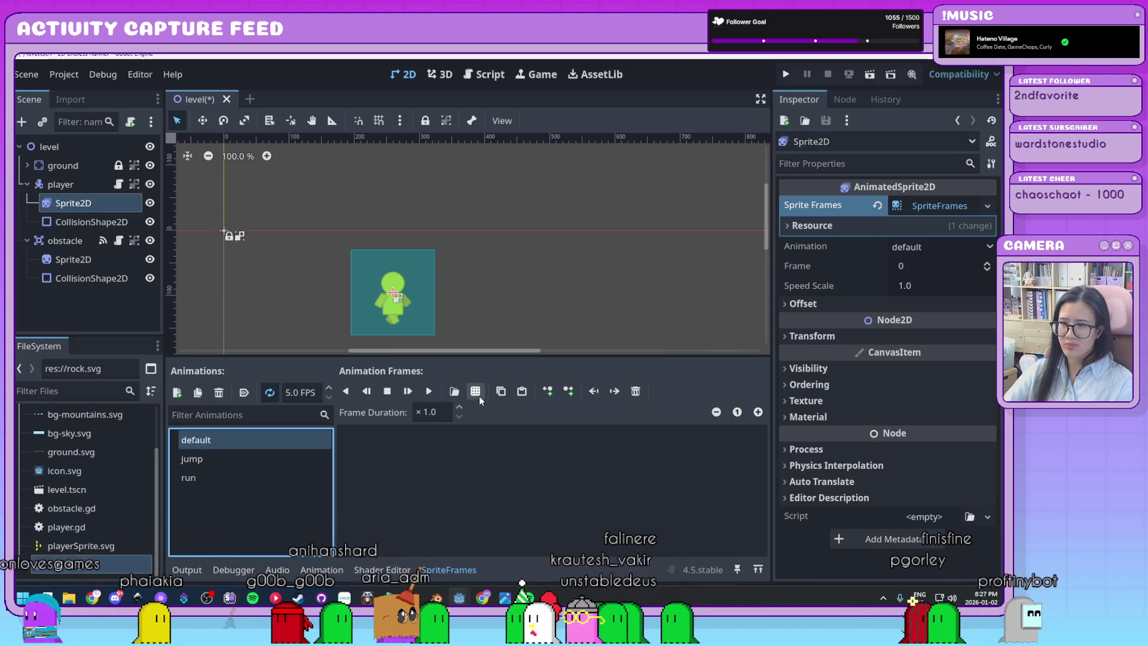
left_click(477, 392)
double_click(652, 204)
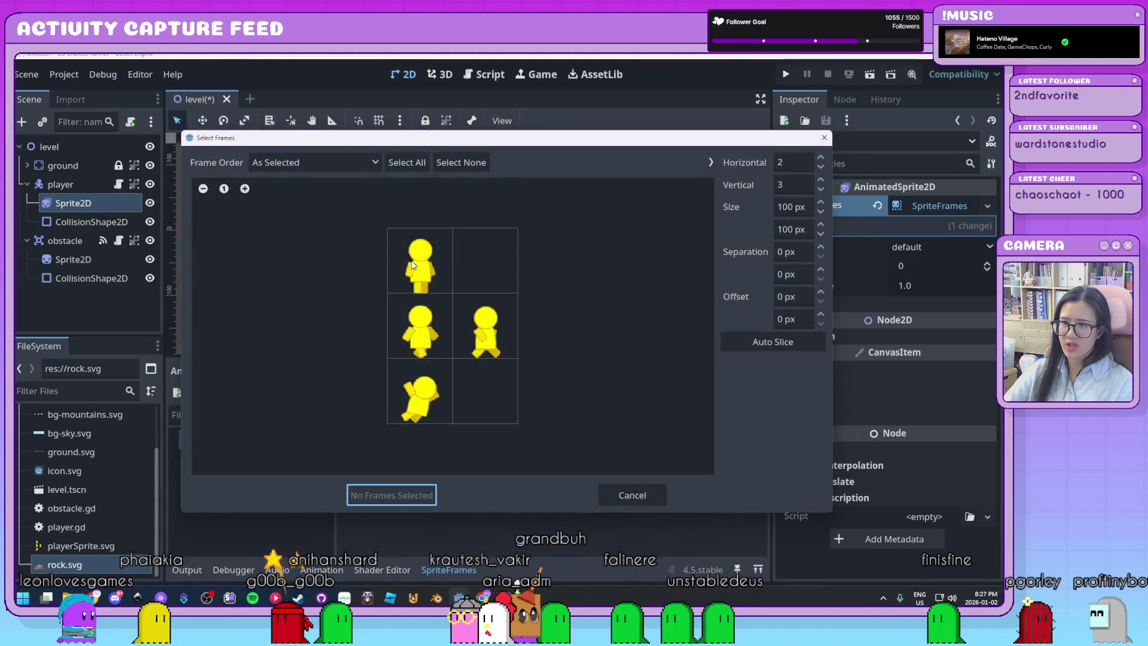
left_click(421, 261)
left_click(386, 496)
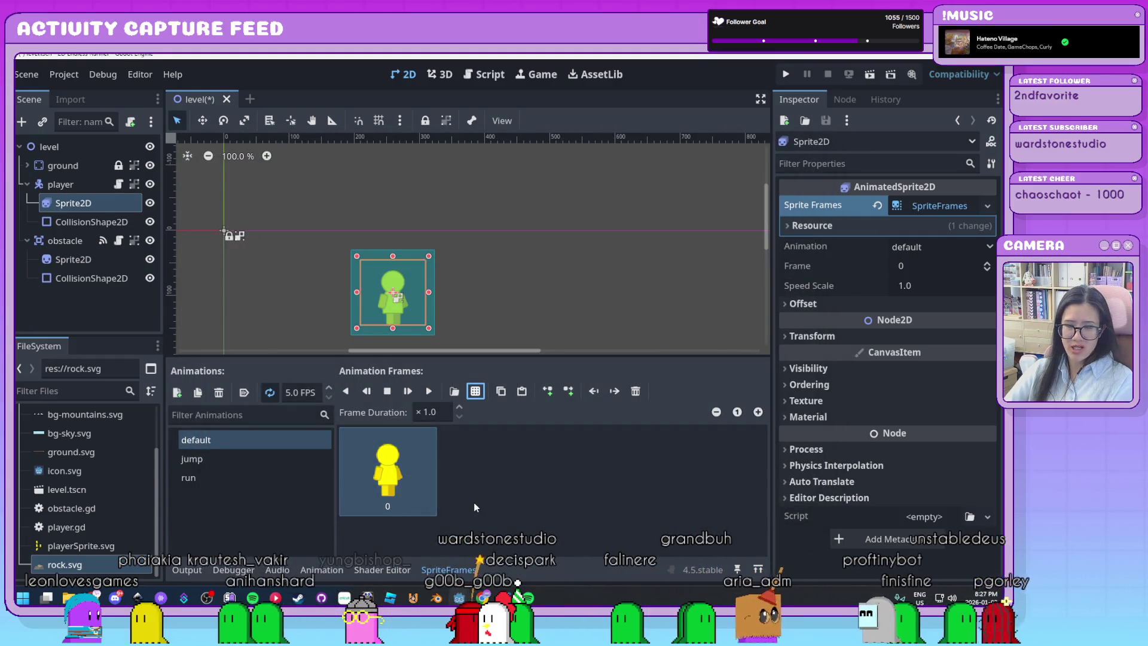
Step: Cycle through the default, jump and run animations to compare their frames, ending on run
left_click(236, 460)
left_click(232, 475)
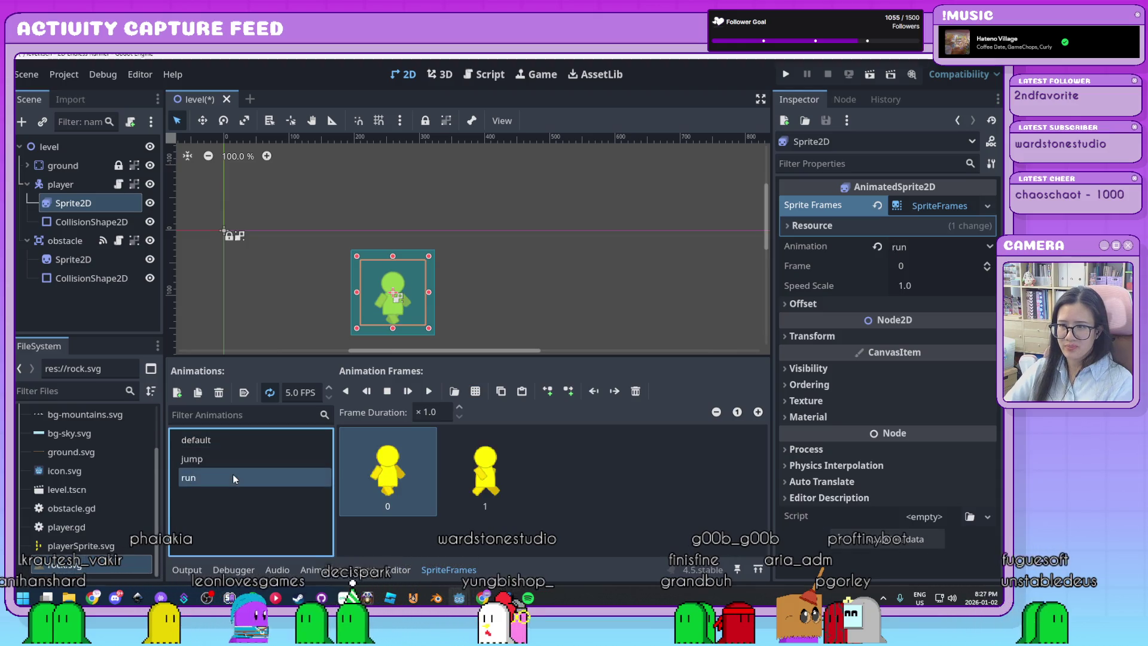
left_click(232, 458)
left_click(232, 442)
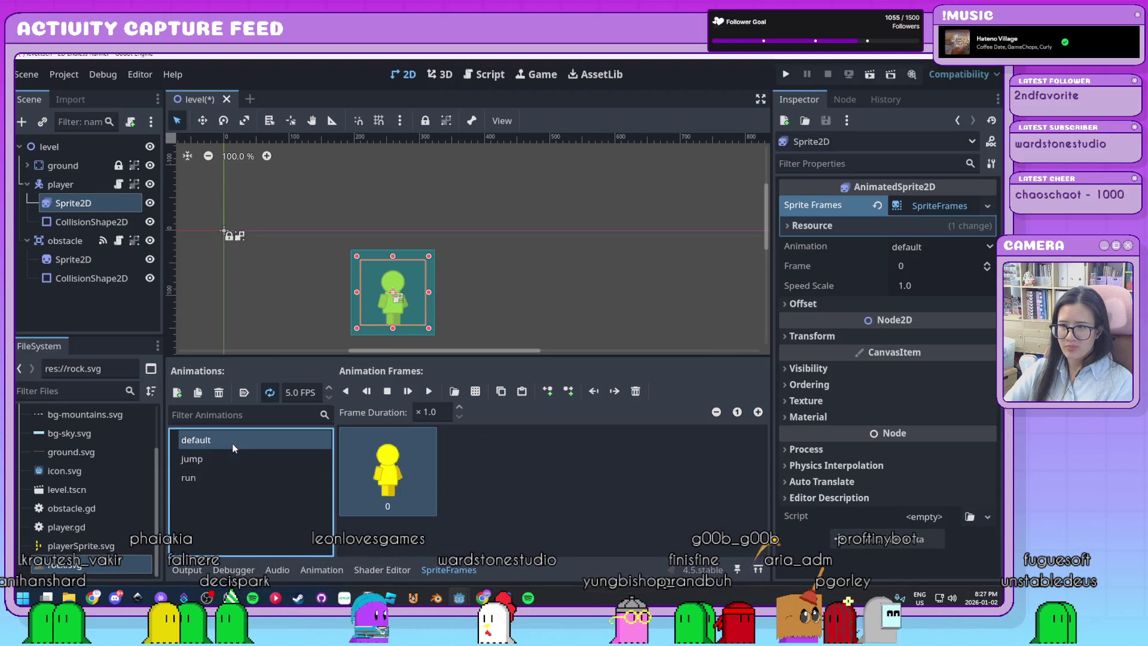
left_click(234, 458)
left_click(233, 478)
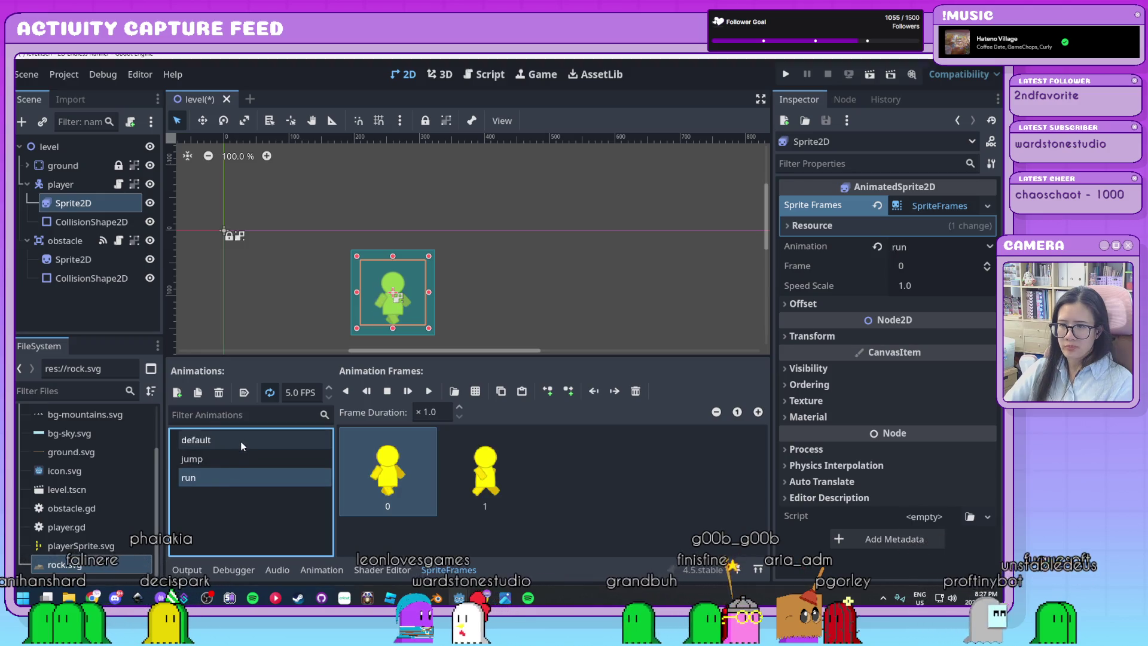
left_click(240, 441)
left_click(240, 459)
left_click(241, 481)
left_click(244, 459)
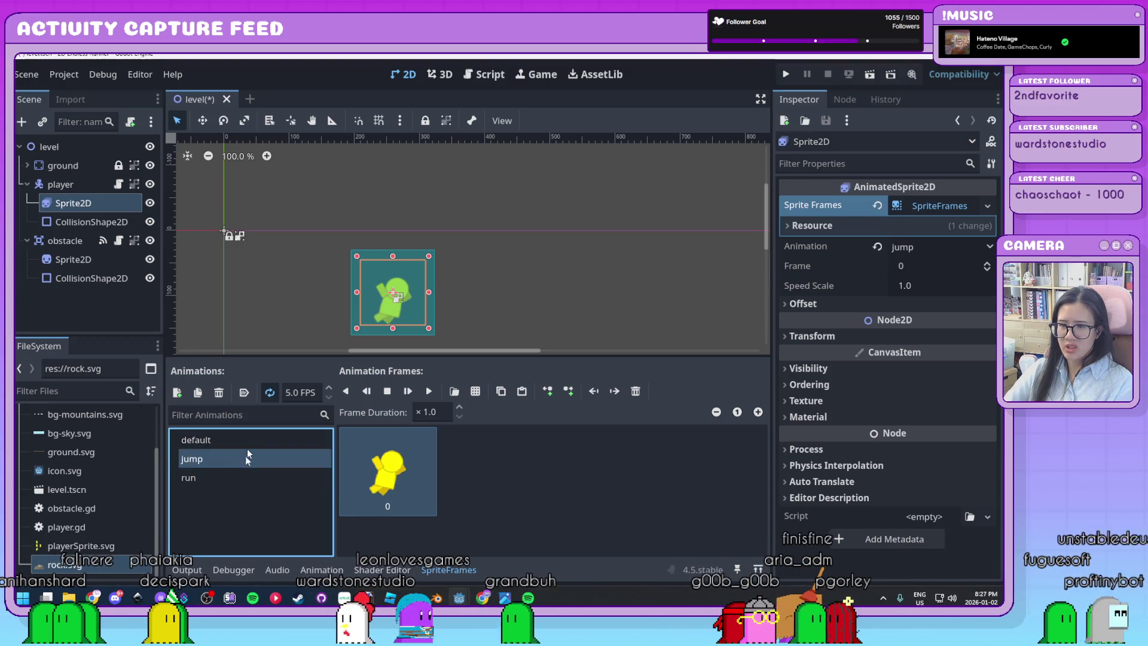
left_click(245, 441)
left_click(244, 459)
left_click(242, 476)
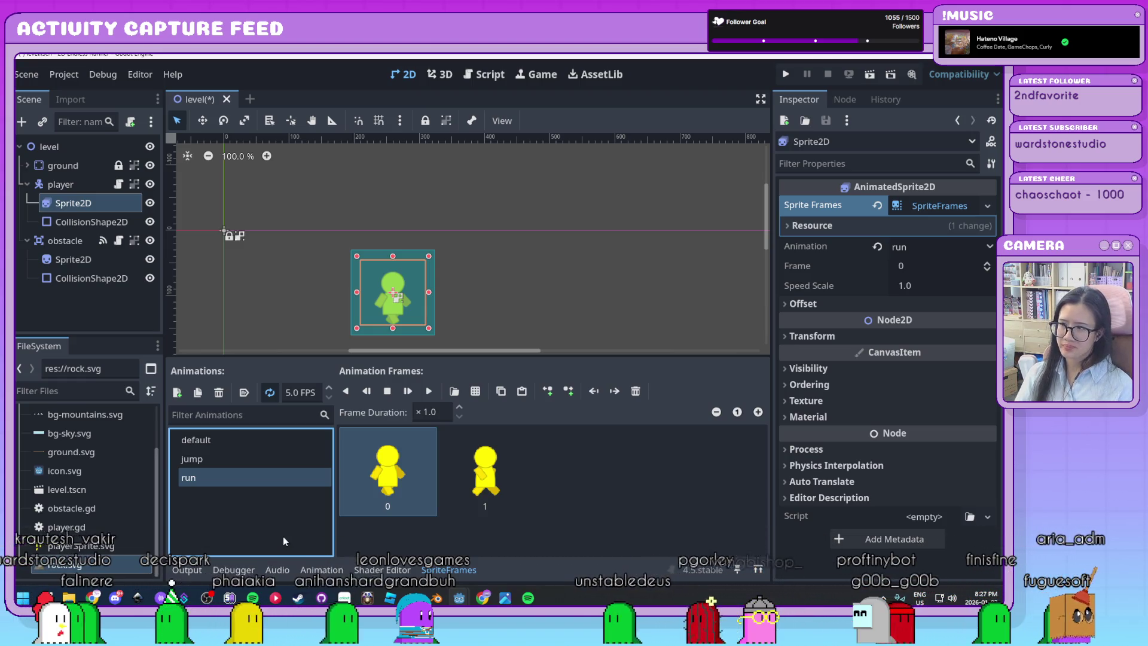
left_click(214, 458)
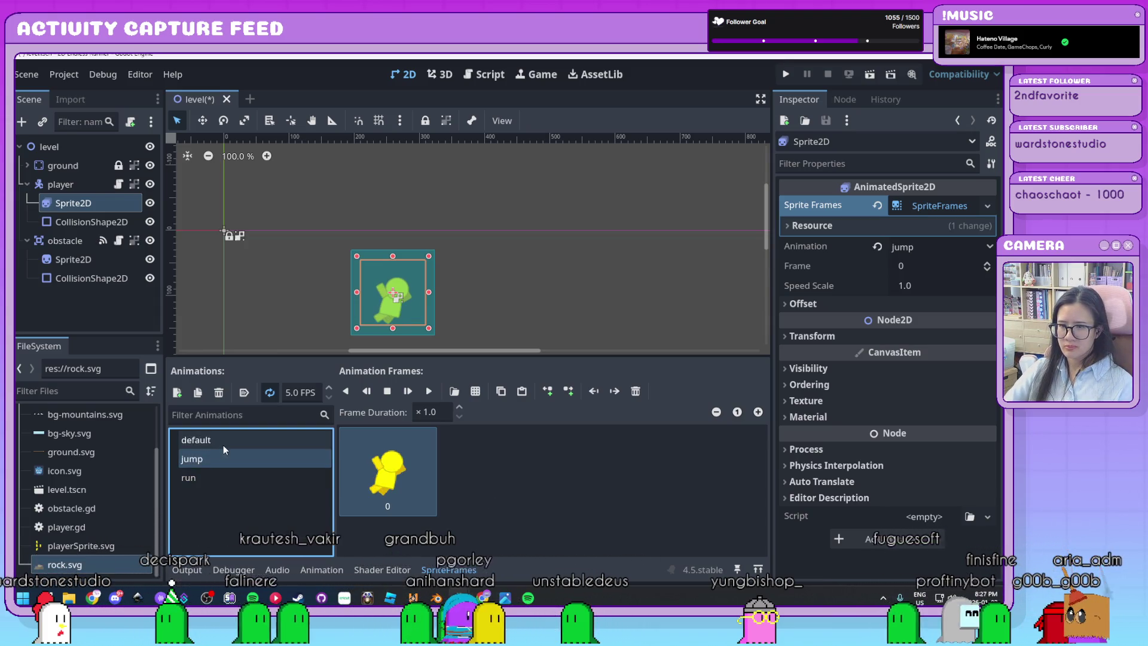
left_click(222, 443)
left_click(216, 459)
left_click(216, 476)
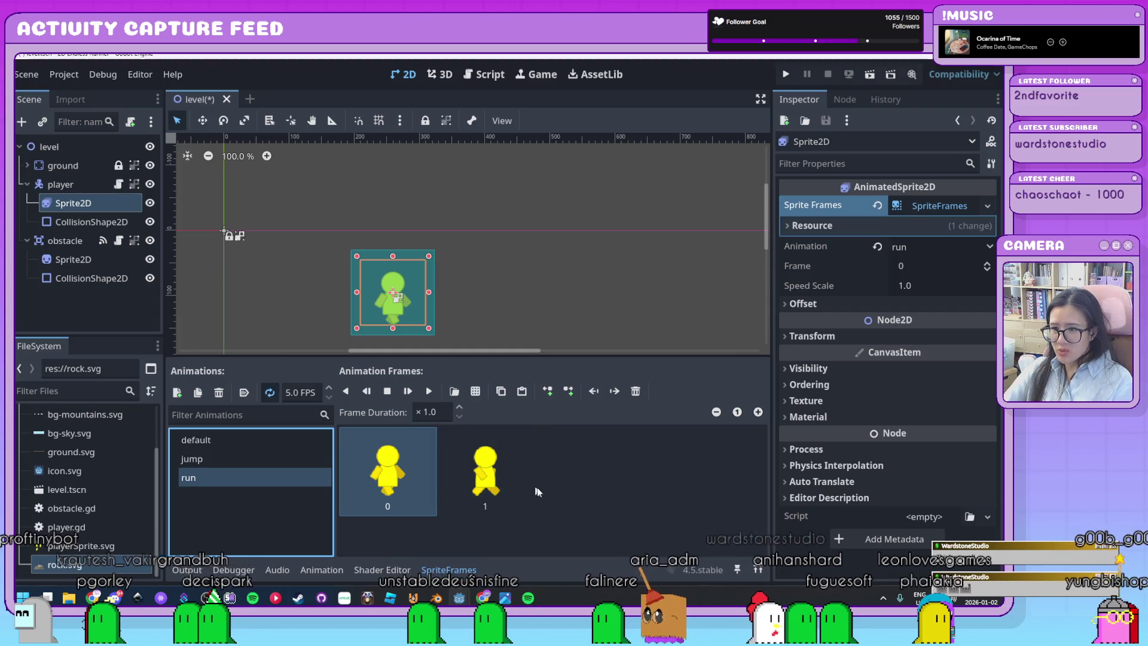
Step: Check the jump animation's frame, then return to the run animation
left_click(576, 511)
left_click(227, 442)
left_click(221, 458)
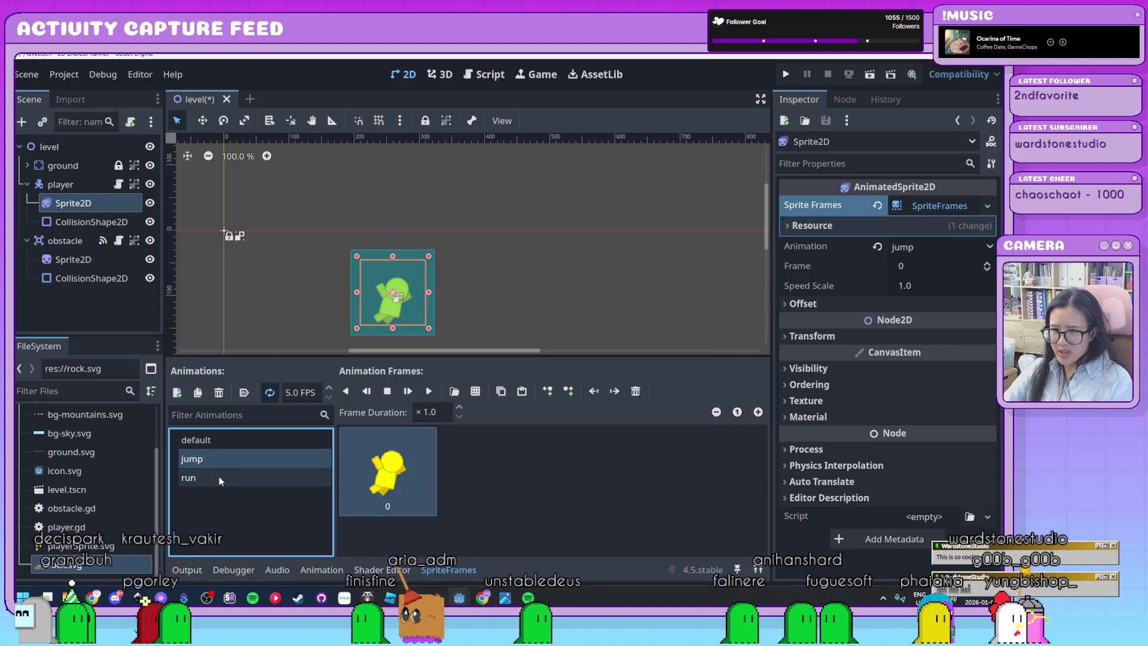
left_click(217, 477)
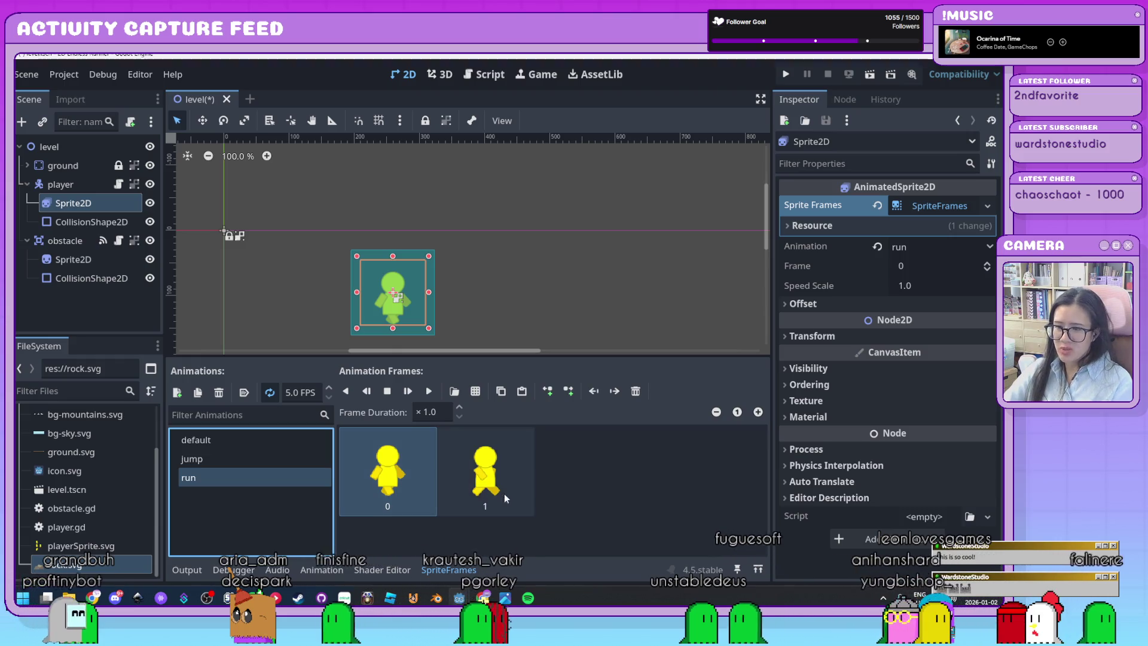
Step: Set run to autoplay on load, then save and launch the scene to test
scroll(451, 317, "up", 3)
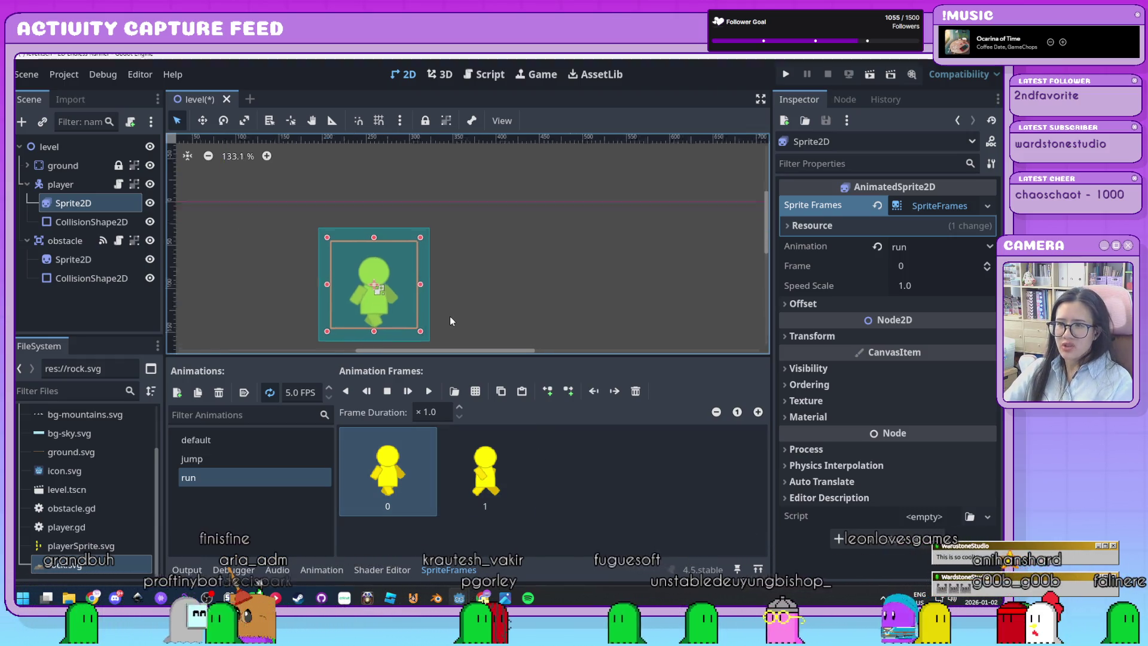
left_click_drag(451, 316, 469, 295)
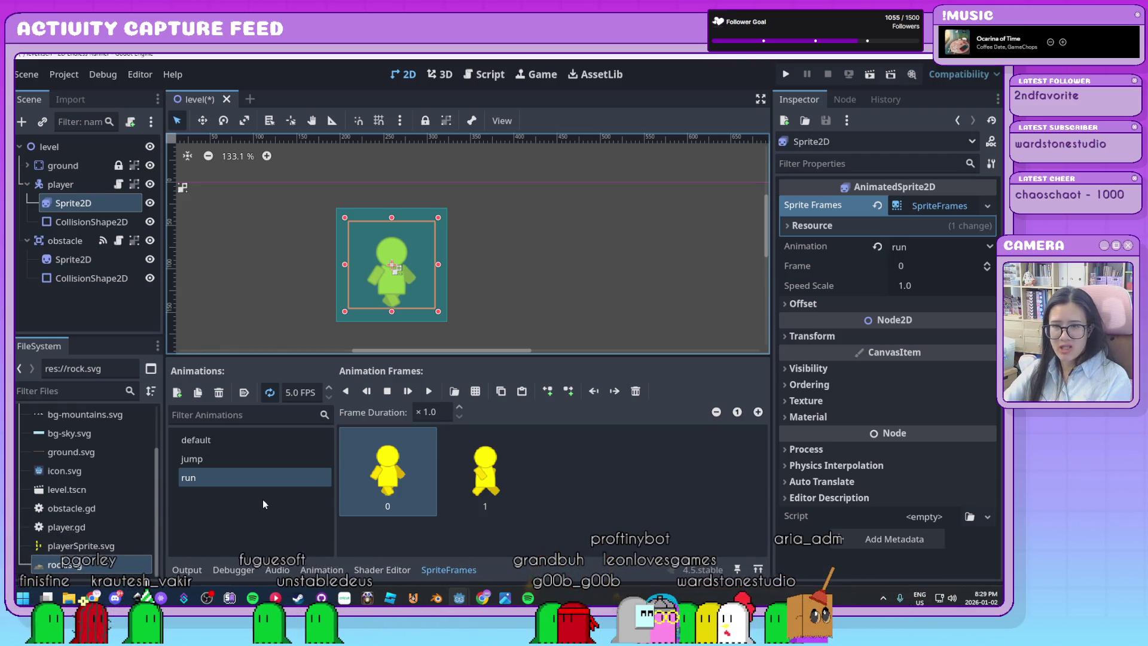
left_click(243, 392)
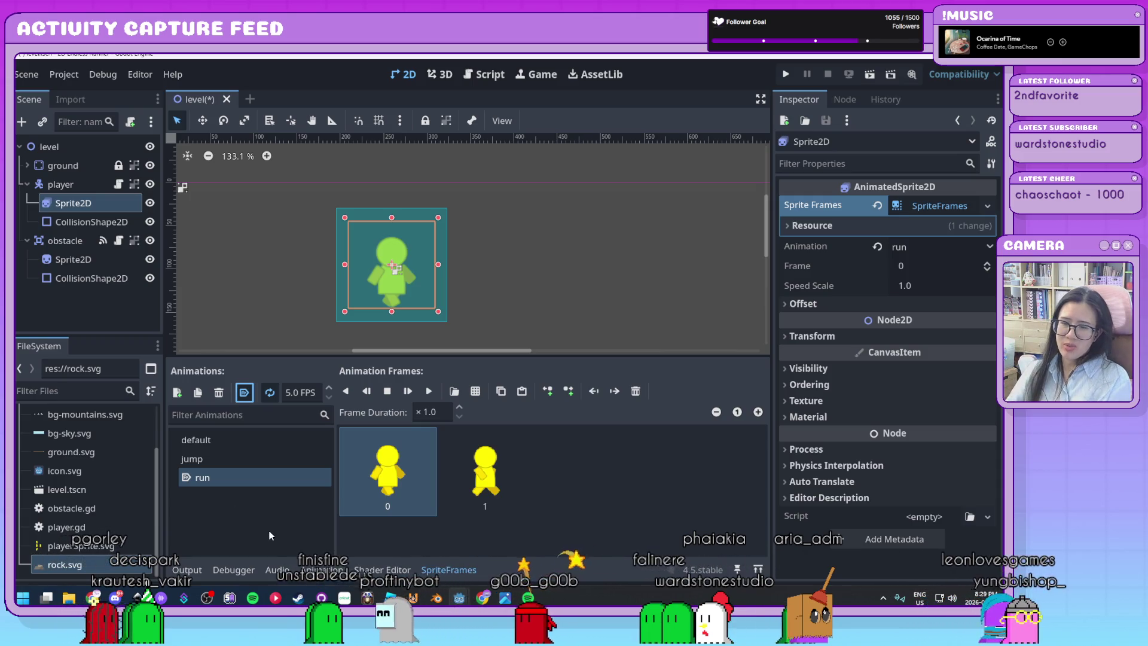
left_click(878, 78)
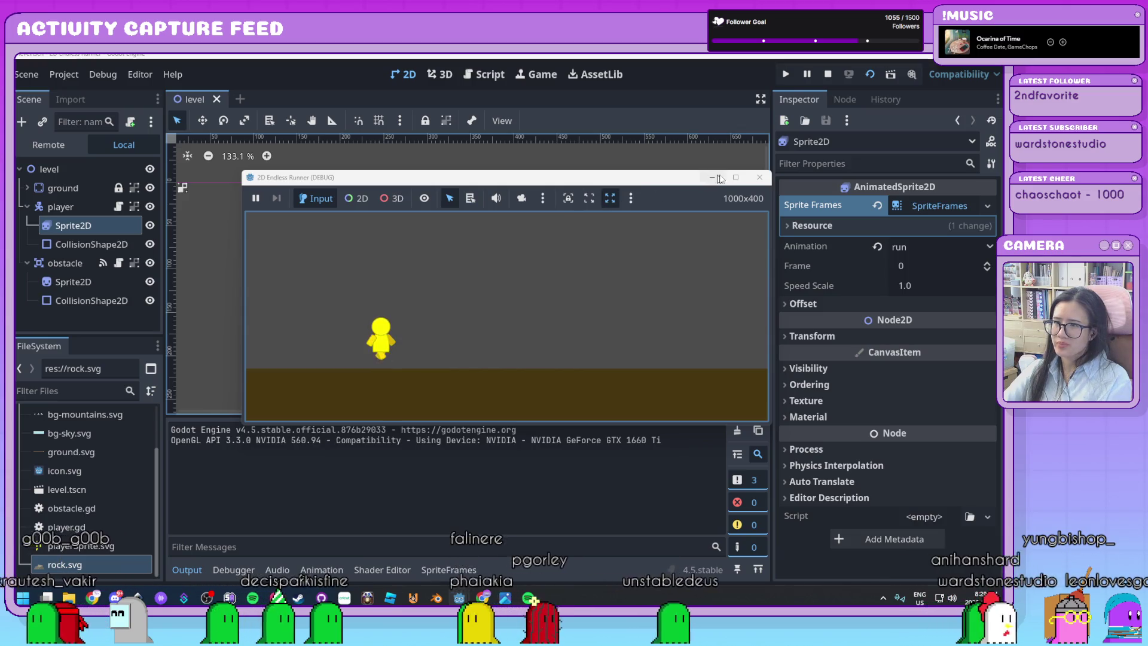
Step: Close the game window, reopen the SpriteFrames editor and preview the run animation
left_click(758, 180)
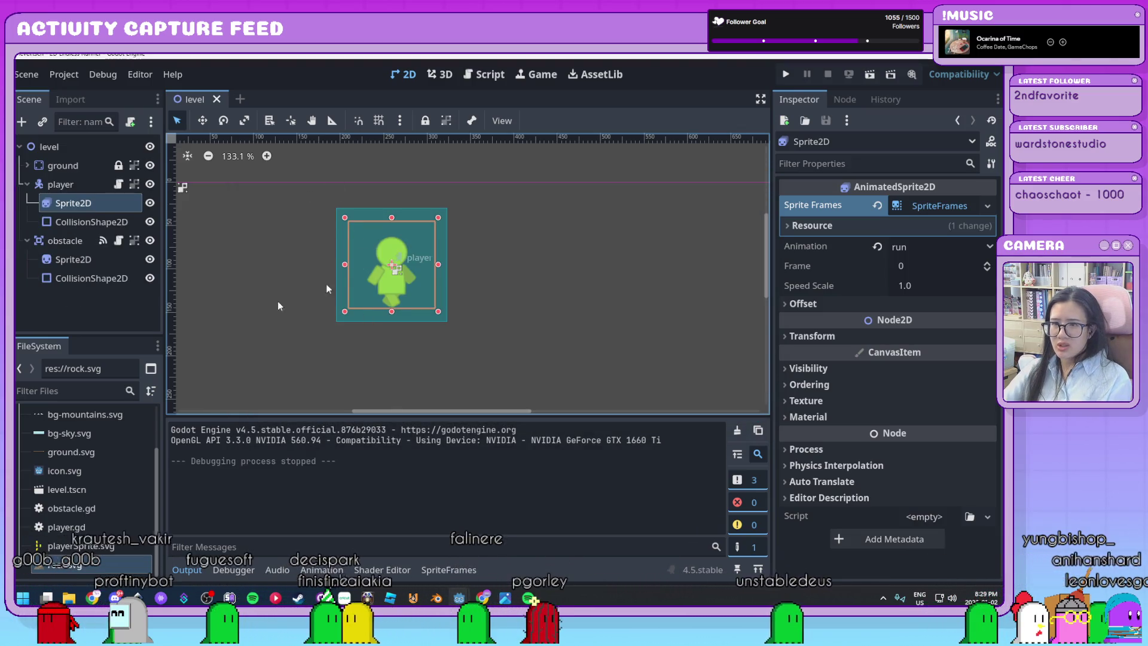
left_click(63, 209)
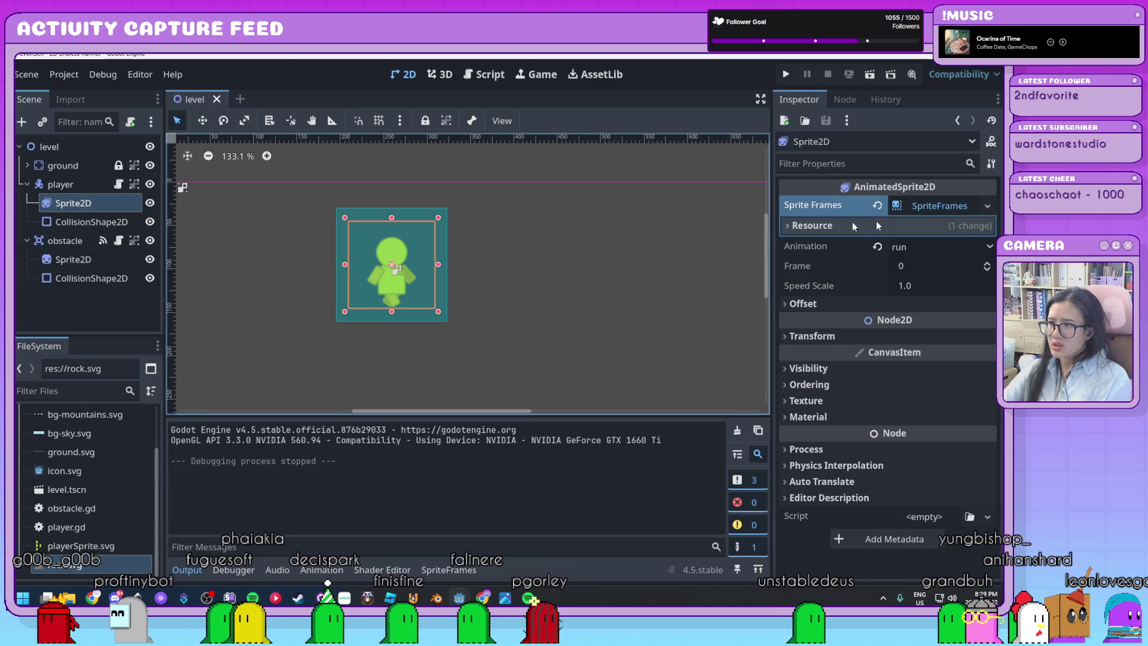
left_click(945, 206)
left_click(936, 209)
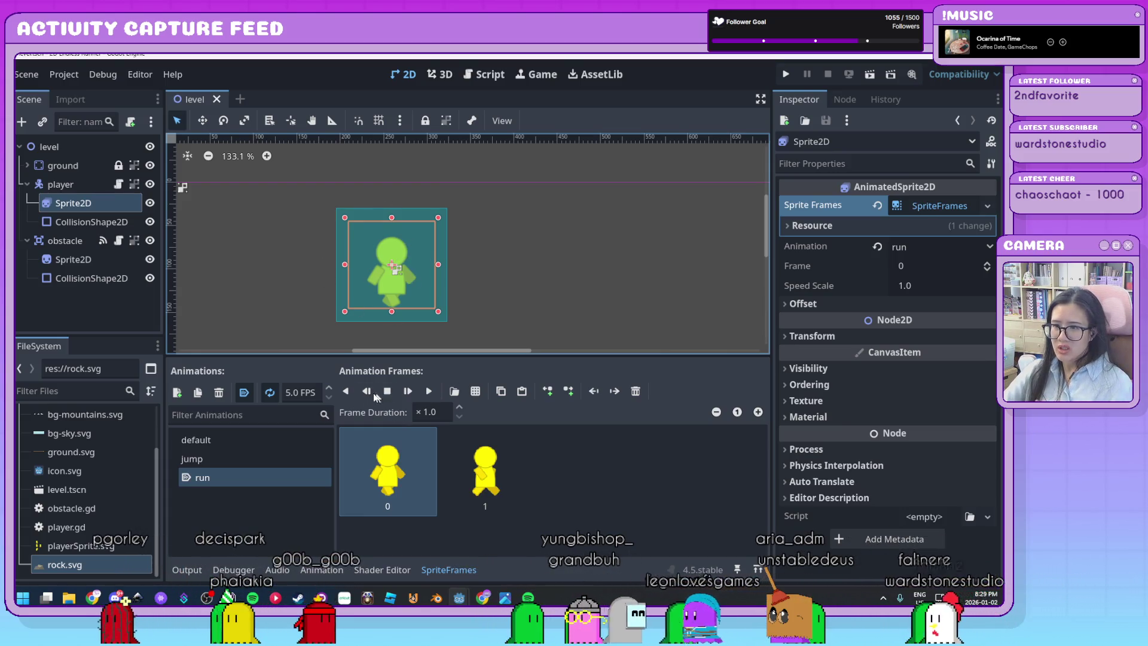
left_click(429, 391)
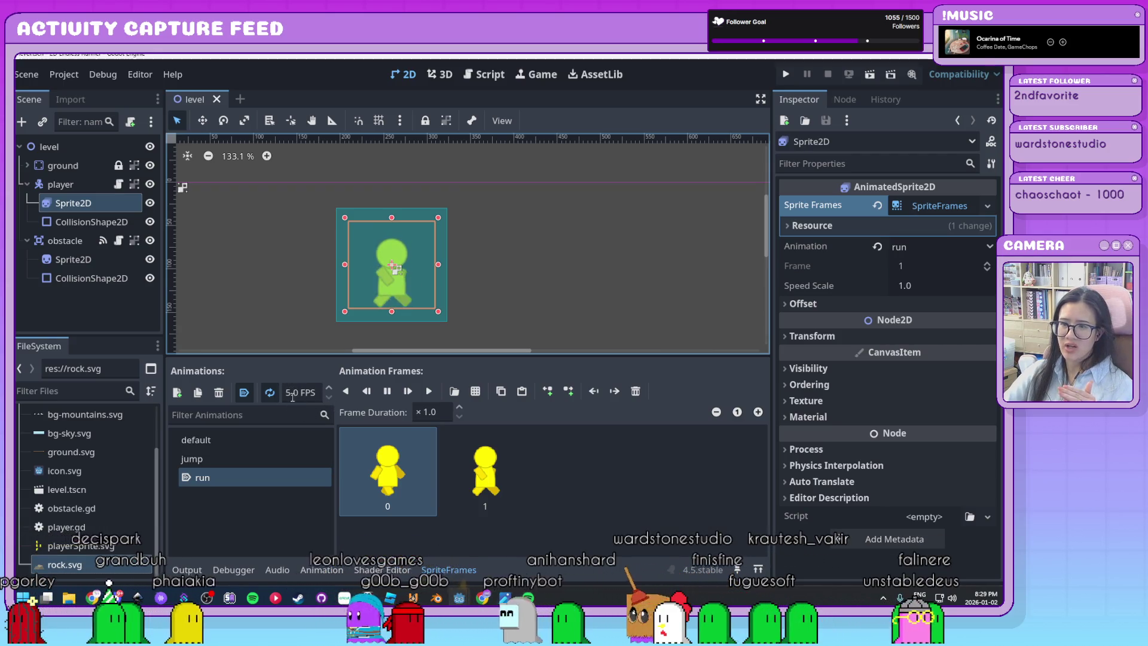
Step: Raise the run animation's speed from 5.0 to 12.0 FPS
left_click(329, 389)
left_click(329, 389)
left_click(329, 389)
left_click(328, 389)
left_click(328, 389)
left_click(329, 388)
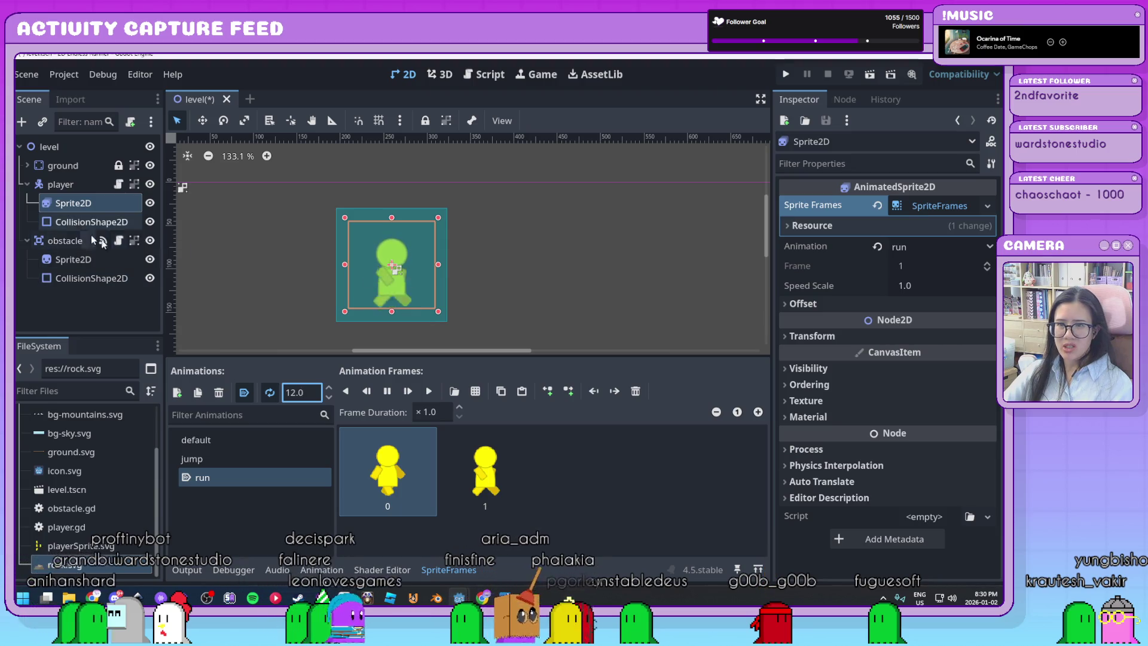
Step: Narrow the player's CollisionShape2D to fit the sprite, then show Sprite2D's jump animation
scroll(395, 321, "up", 2)
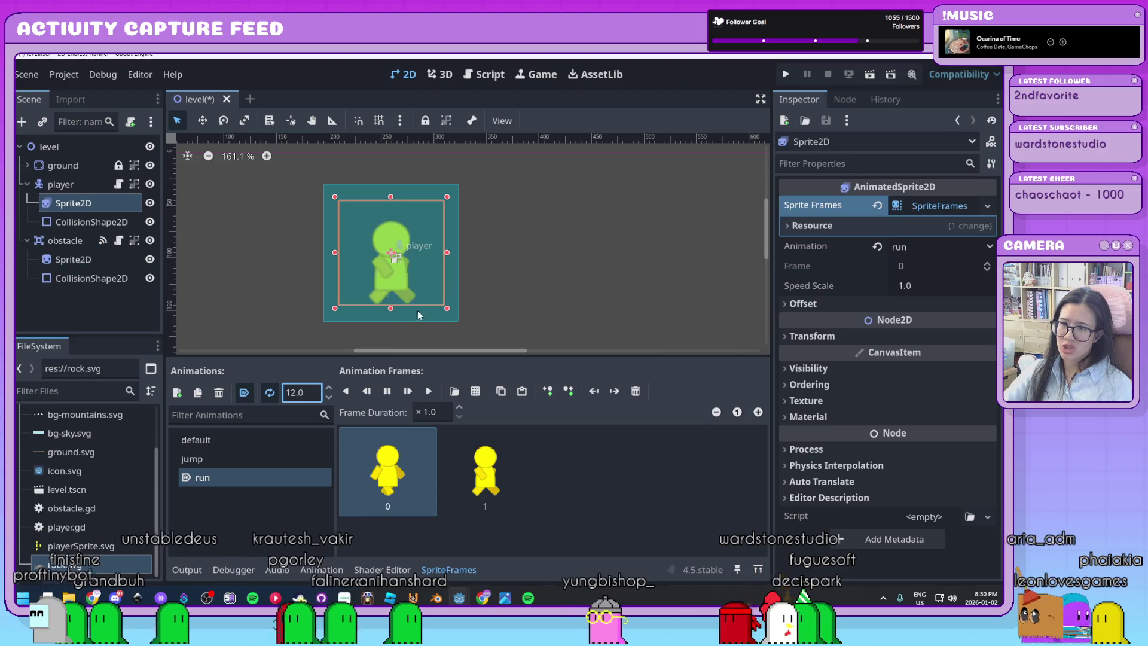
left_click(72, 222)
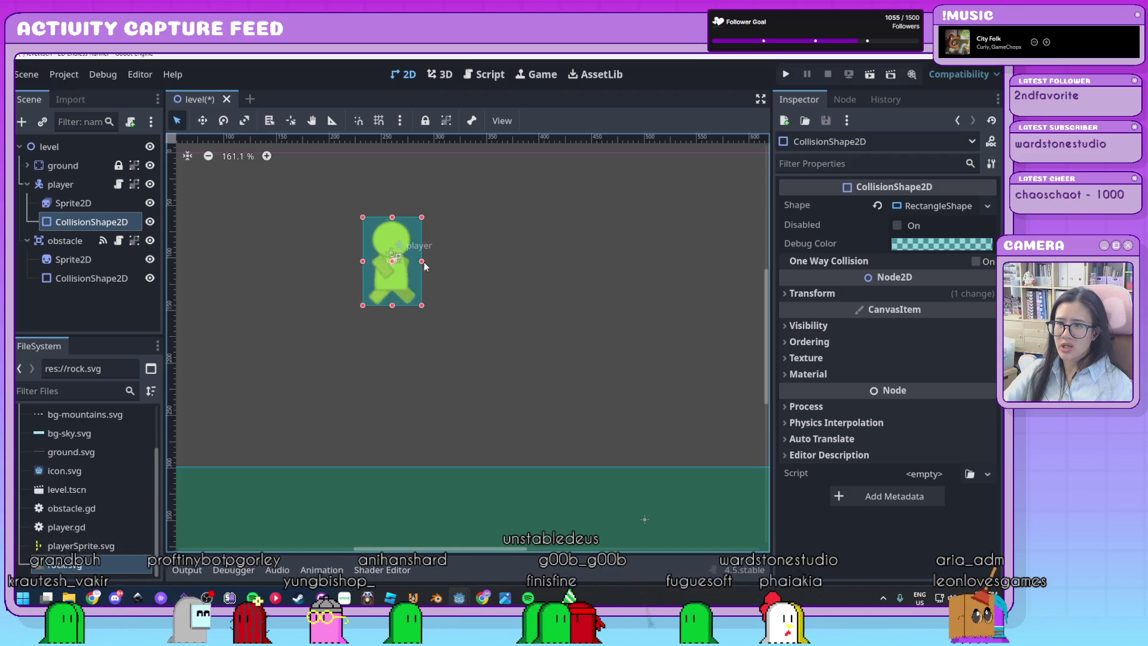
left_click_drag(422, 261, 420, 261)
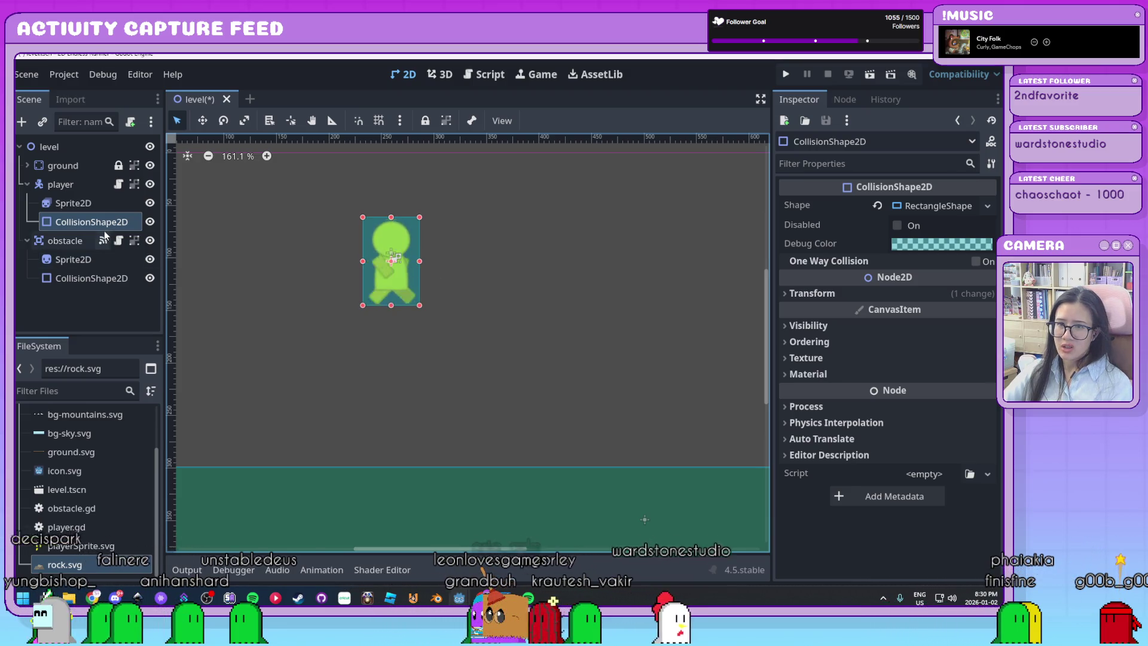
left_click(85, 205)
left_click(233, 459)
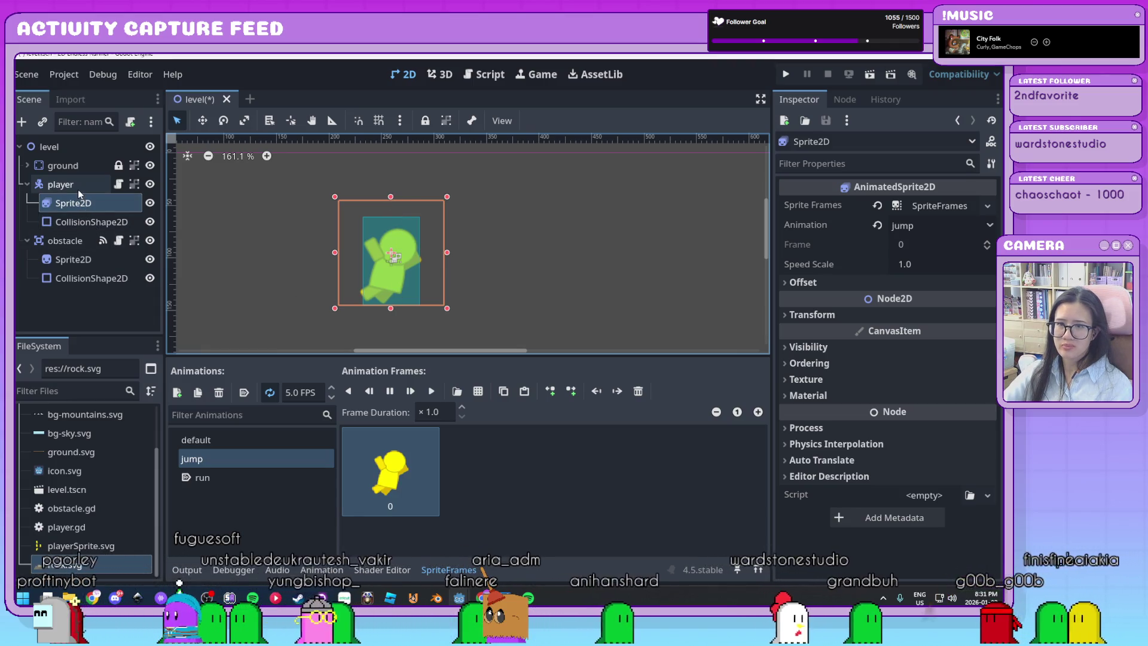
Step: Preview run at 12 FPS, set it as the sprite's current animation, and run the project
left_click(258, 440)
left_click(251, 476)
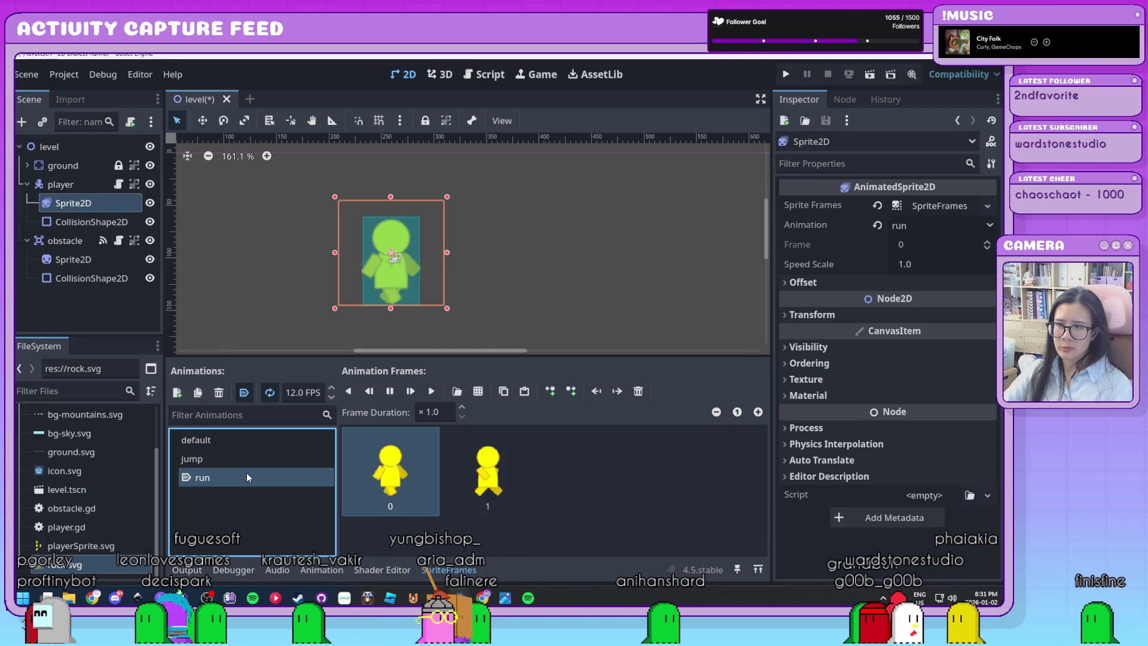
left_click(431, 391)
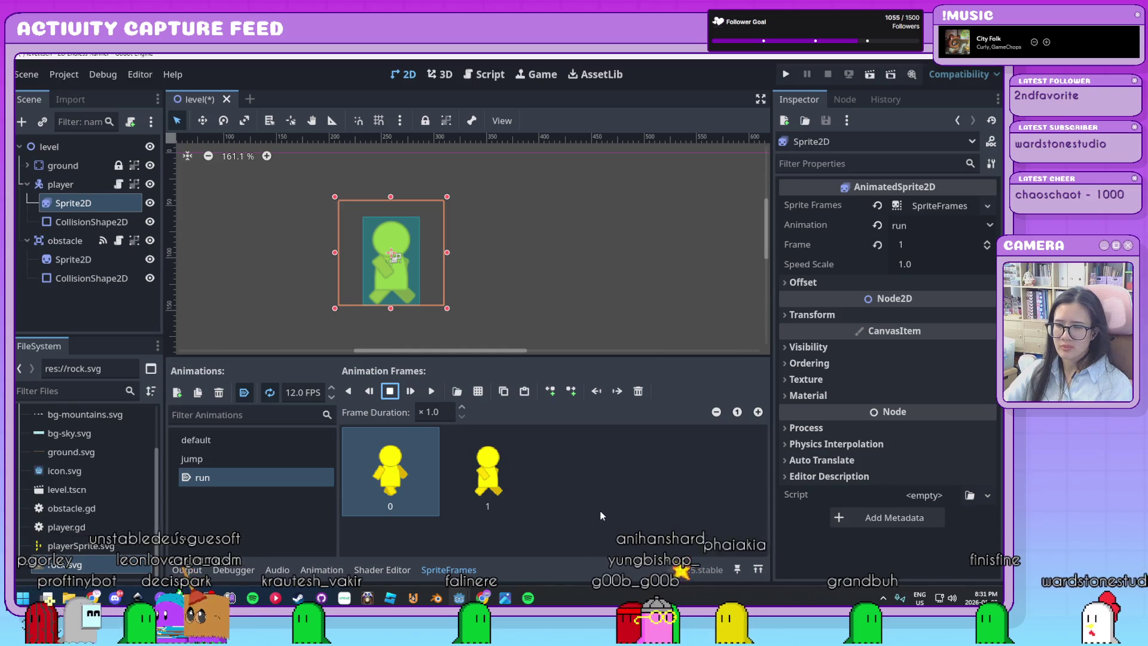
left_click(260, 448)
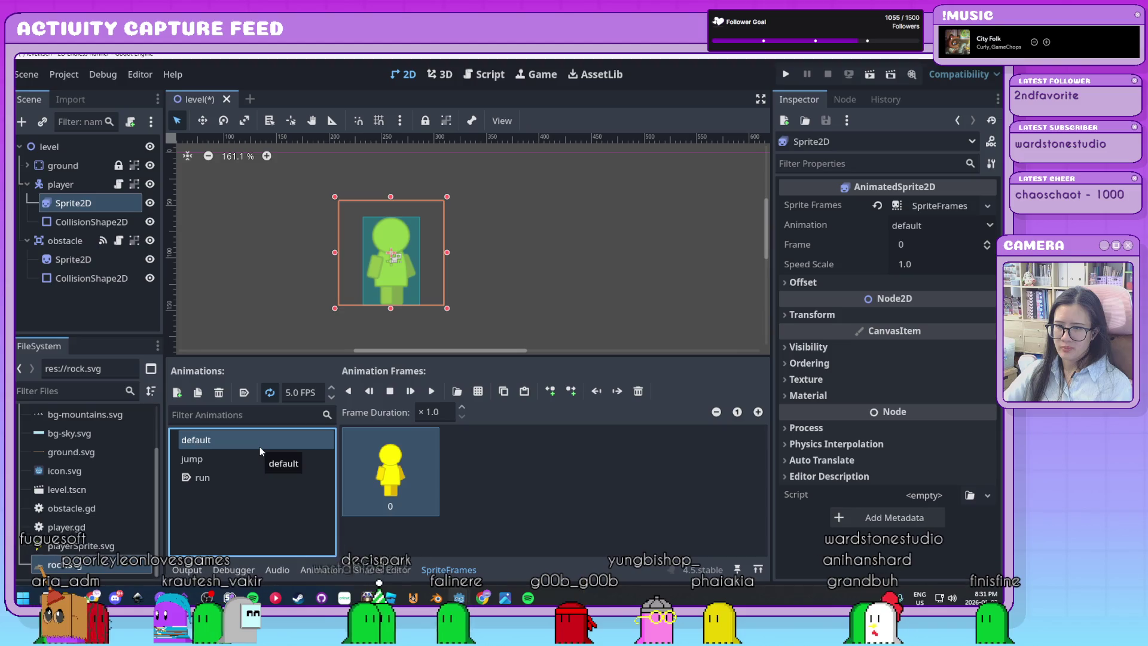
left_click(263, 479)
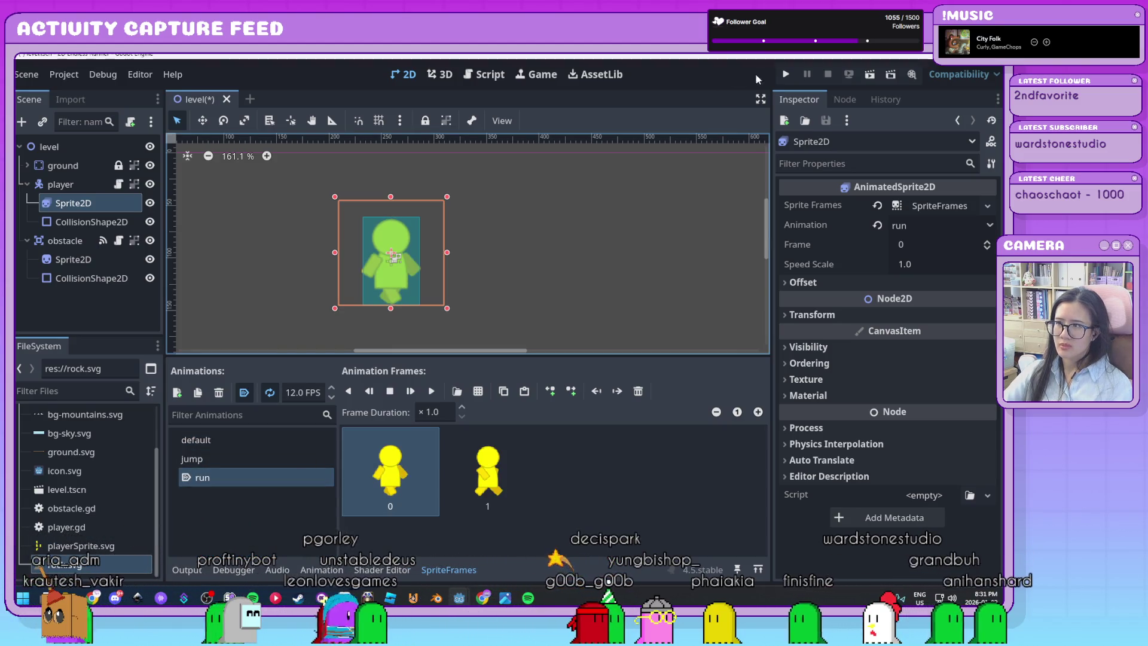
left_click(871, 76)
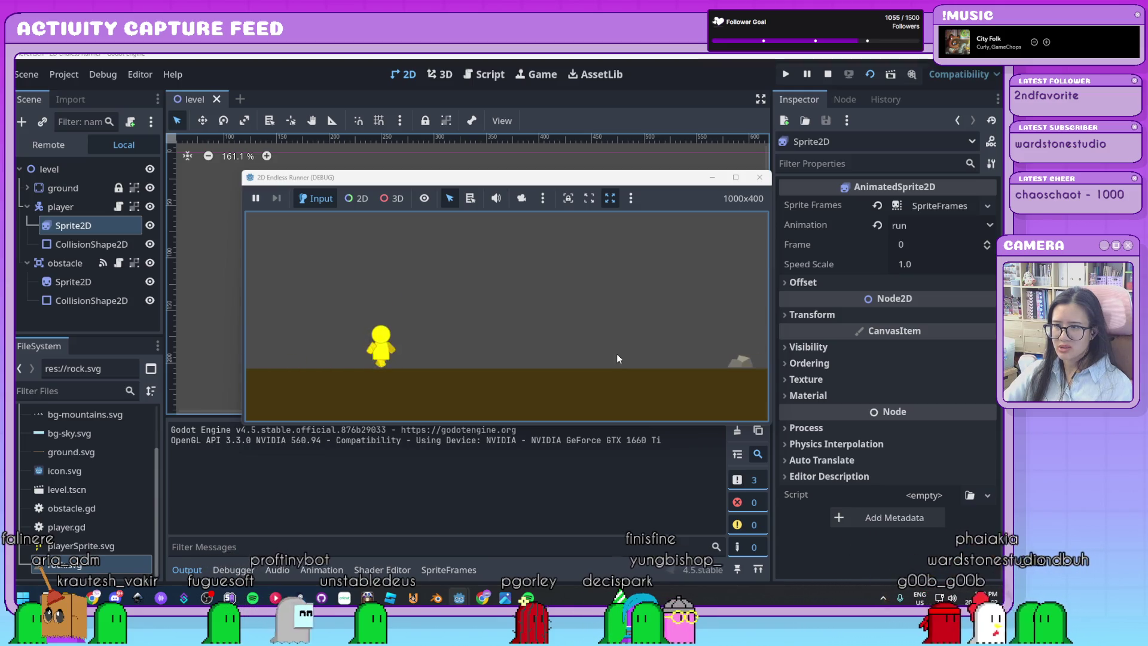
Step: Jump over the incoming rocks with Space four times, then close the game window
key("space")
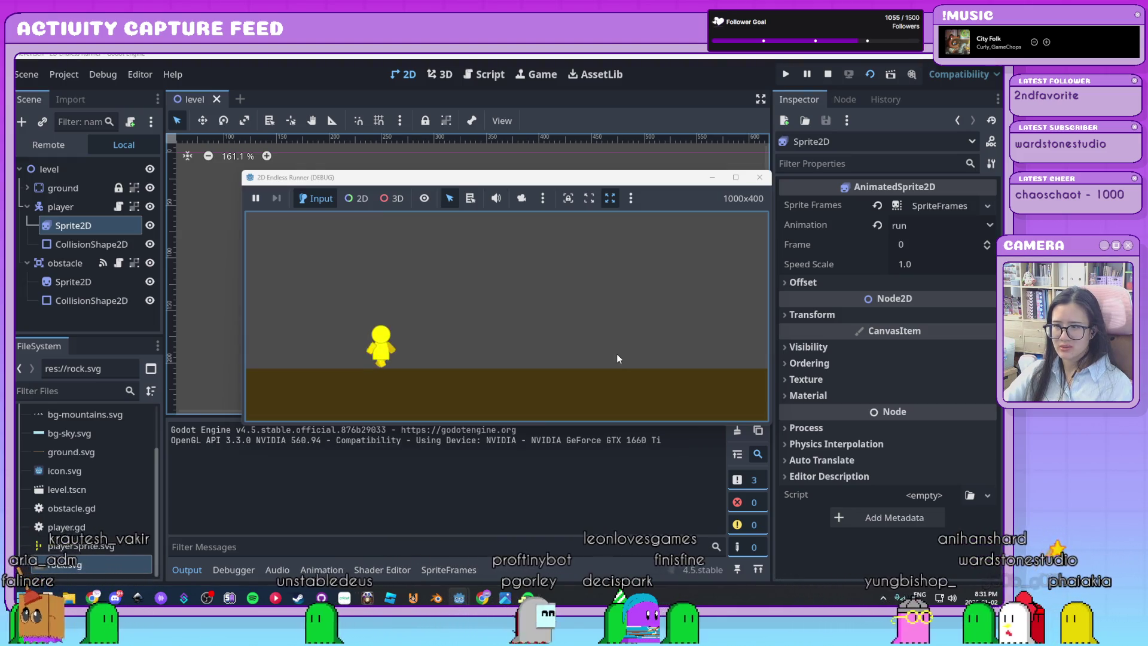
key("space")
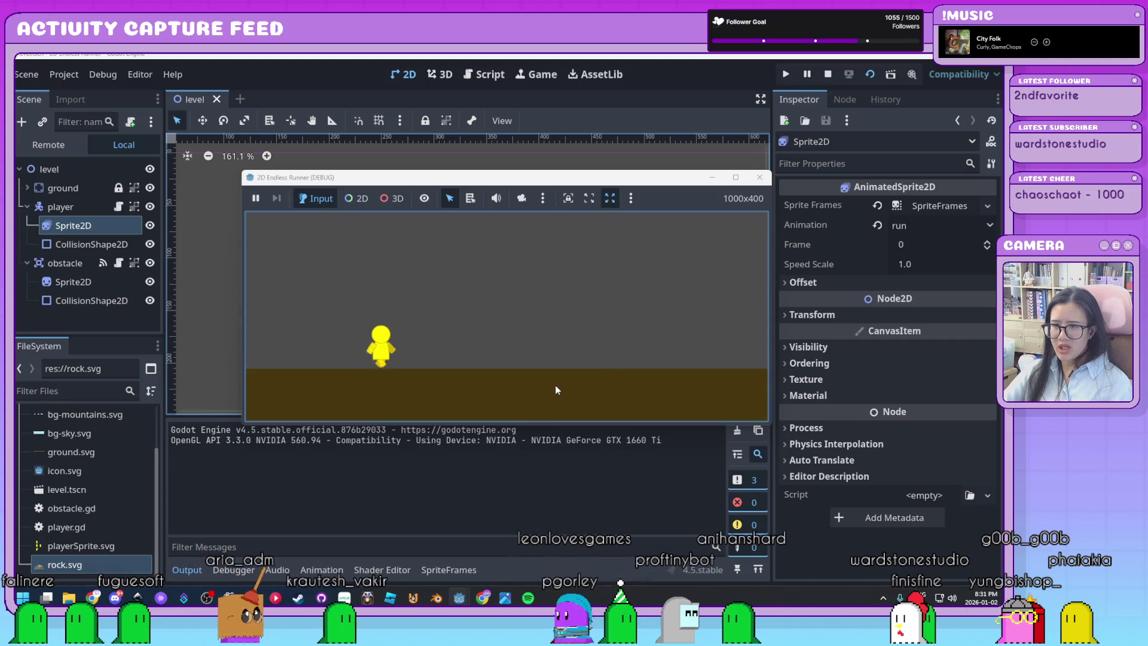
key("space")
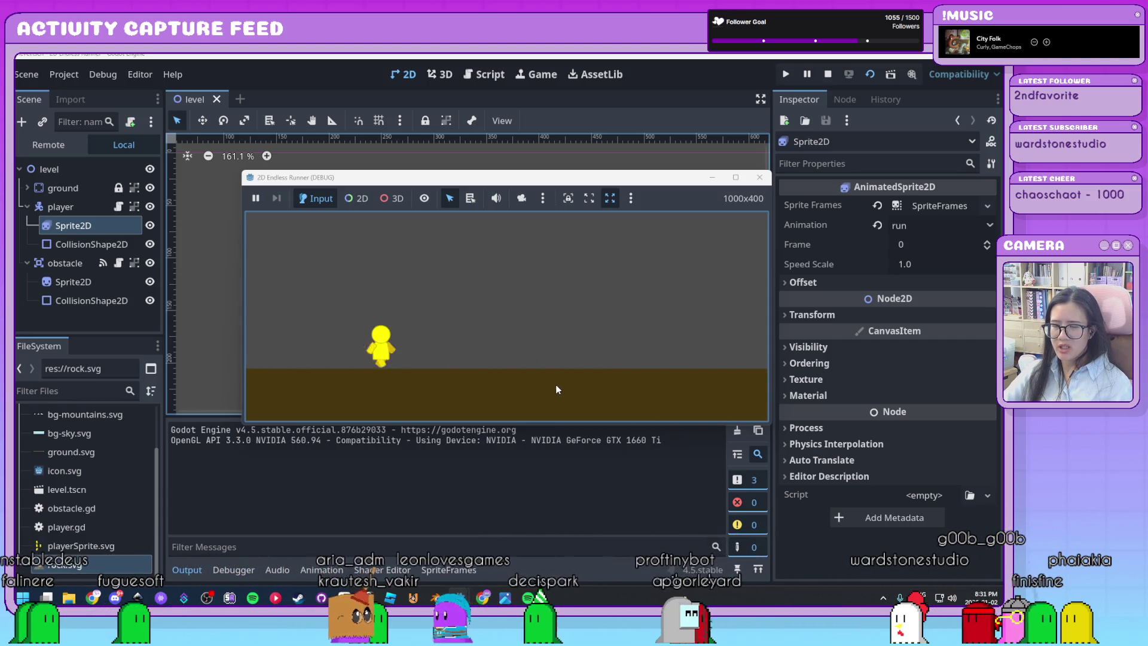
key("space")
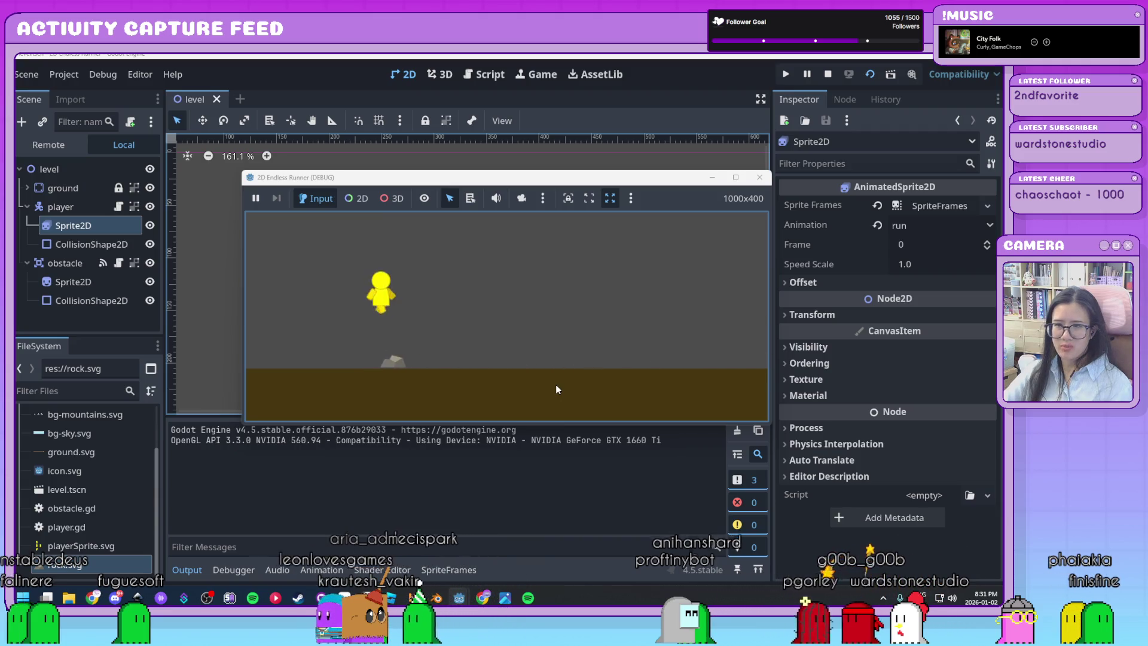
left_click(760, 177)
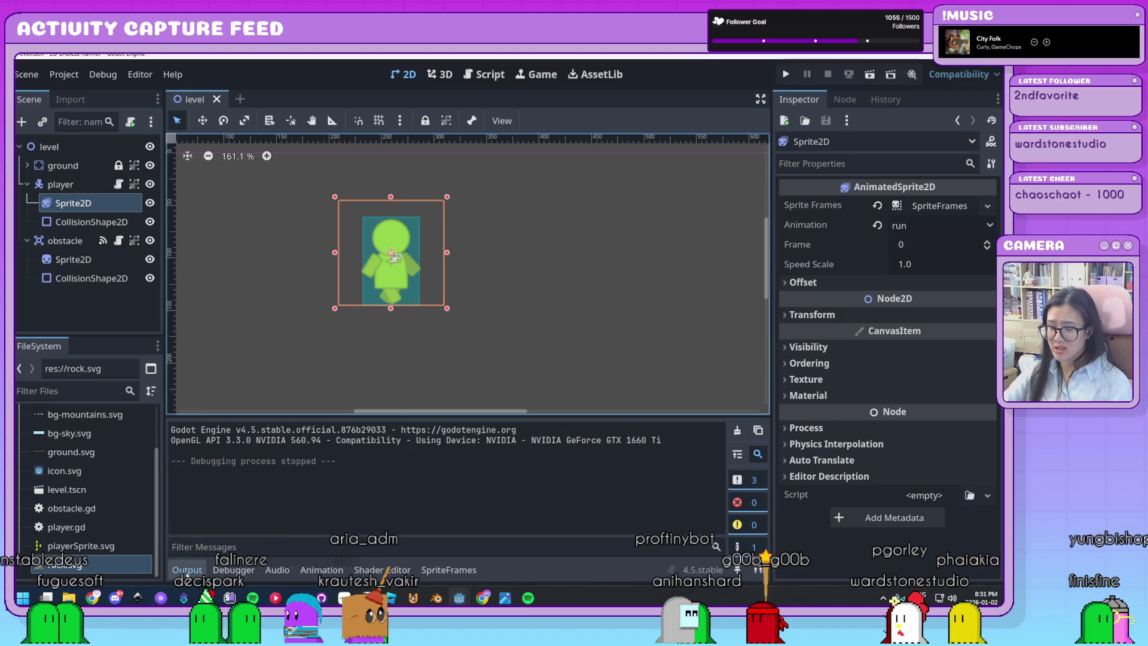
Step: Hide the Output panel and open player.gd in the Script workspace, scrolled to the top
left_click(188, 570)
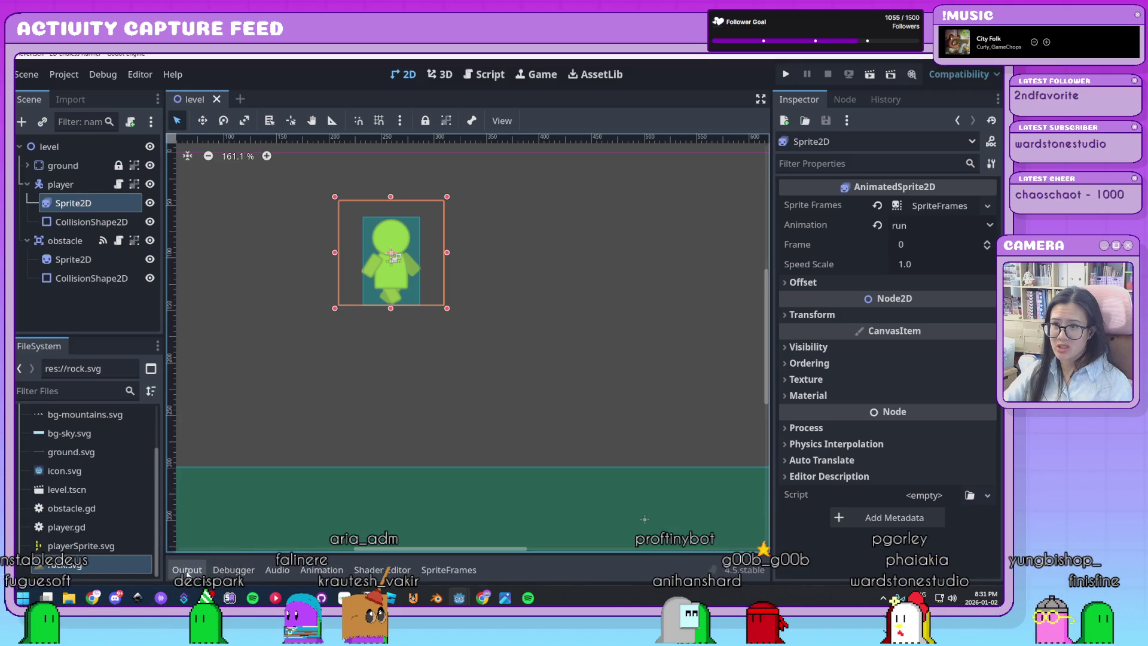
left_click(484, 73)
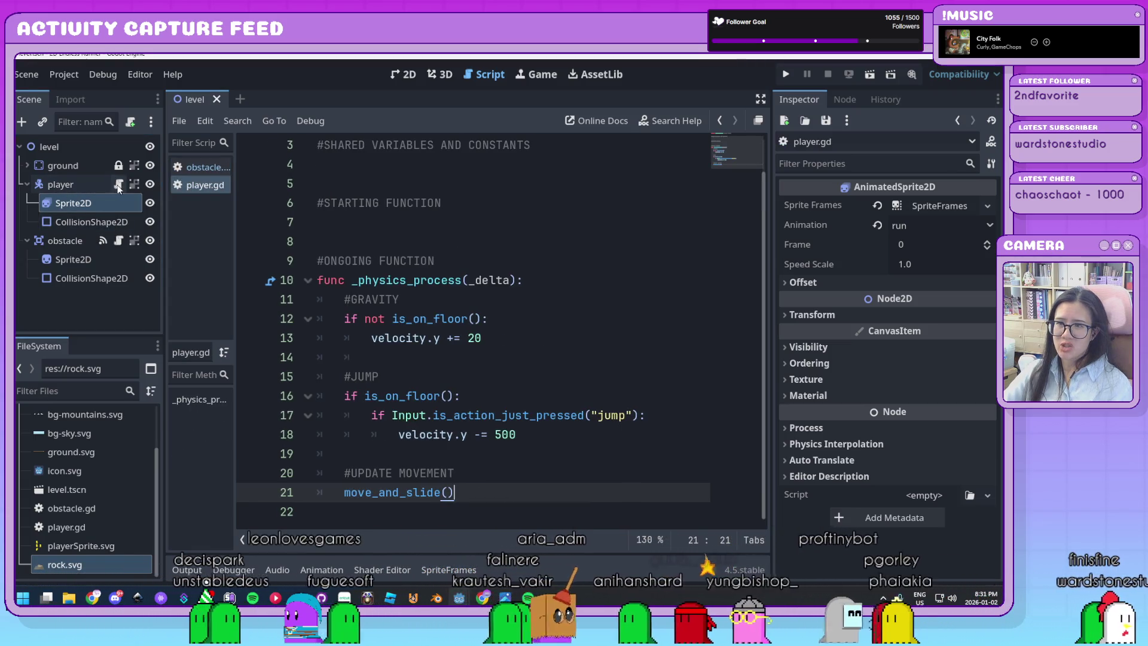
left_click(612, 318)
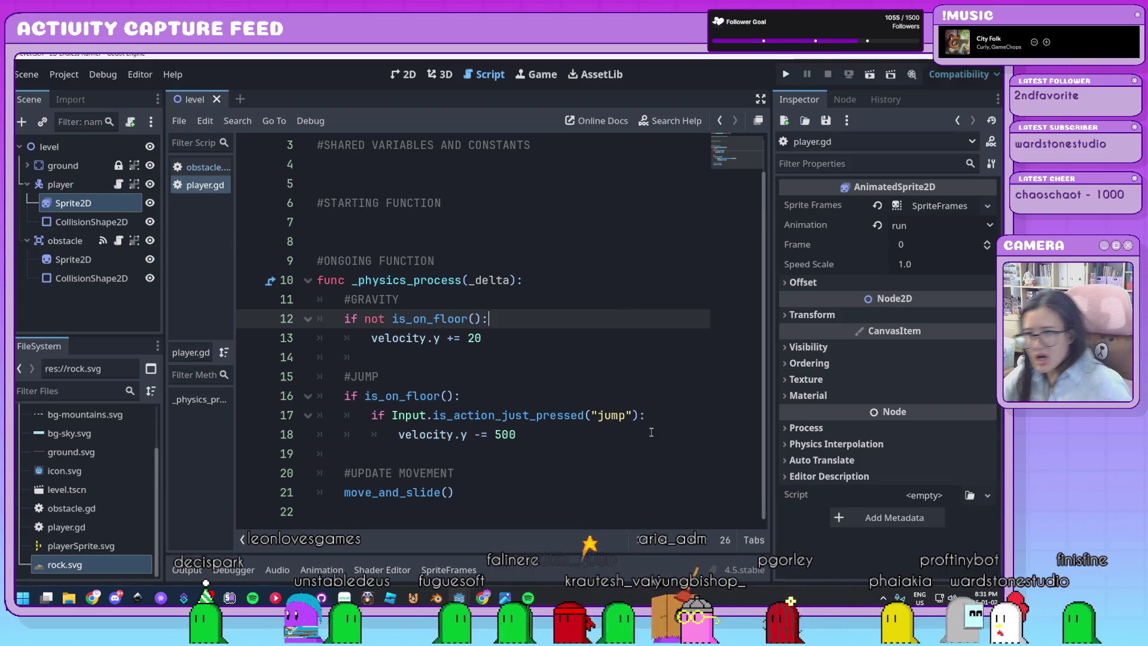
scroll(651, 432, "up", 3, "ctrl")
scroll(646, 425, "down", 3, "ctrl")
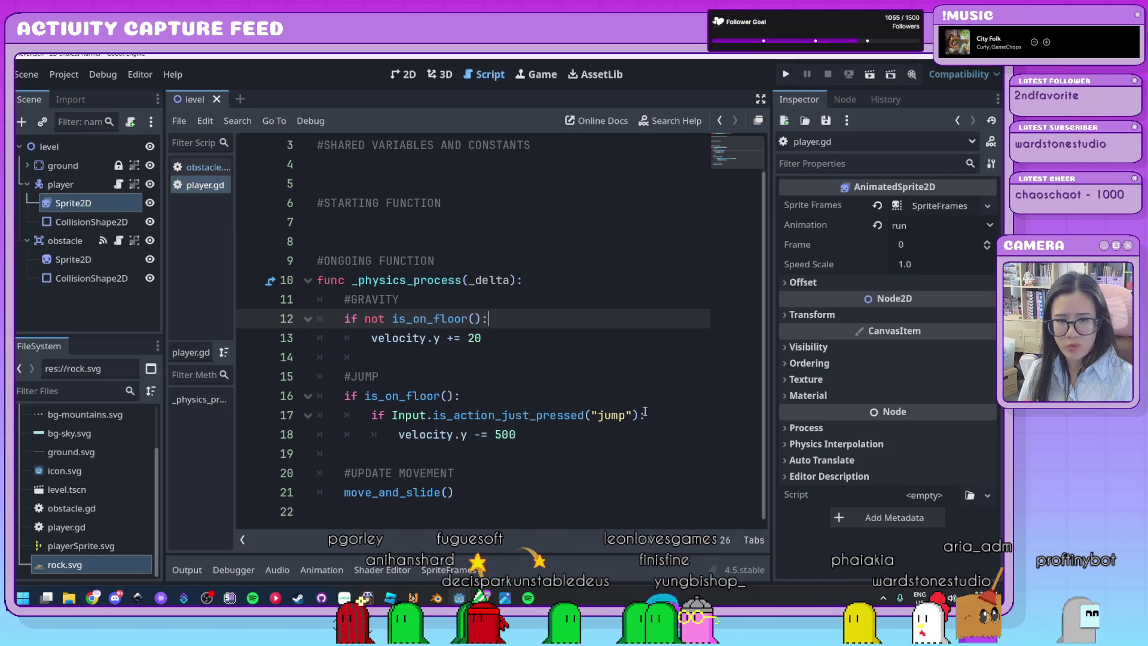
scroll(645, 412, "up", 1)
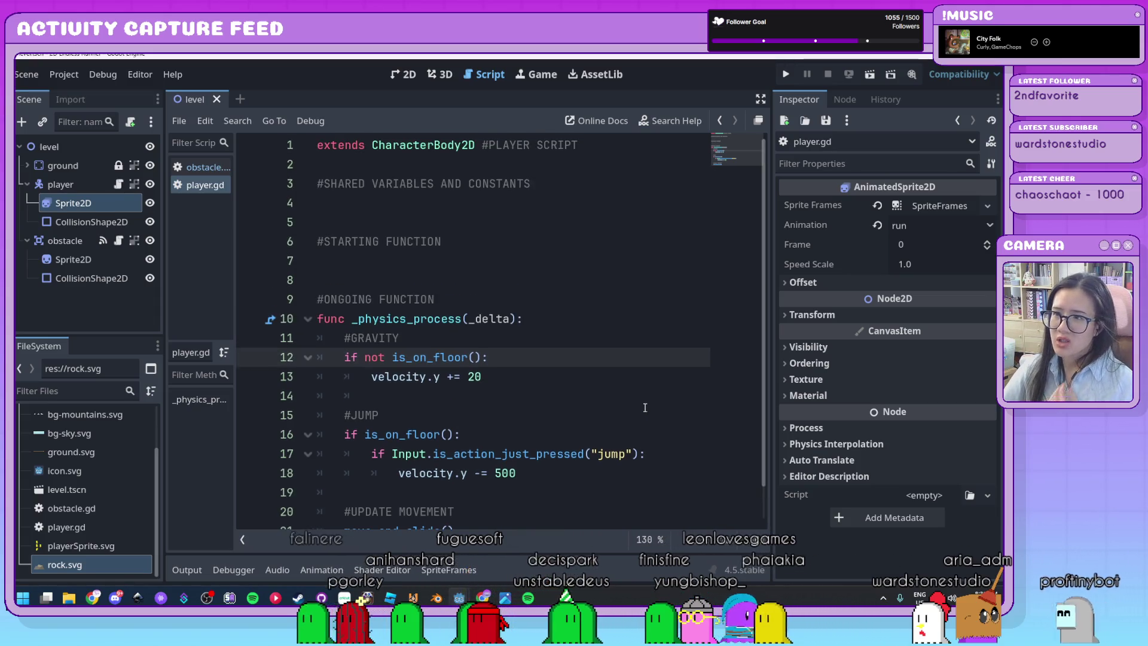
left_click(510, 187)
left_click(523, 209)
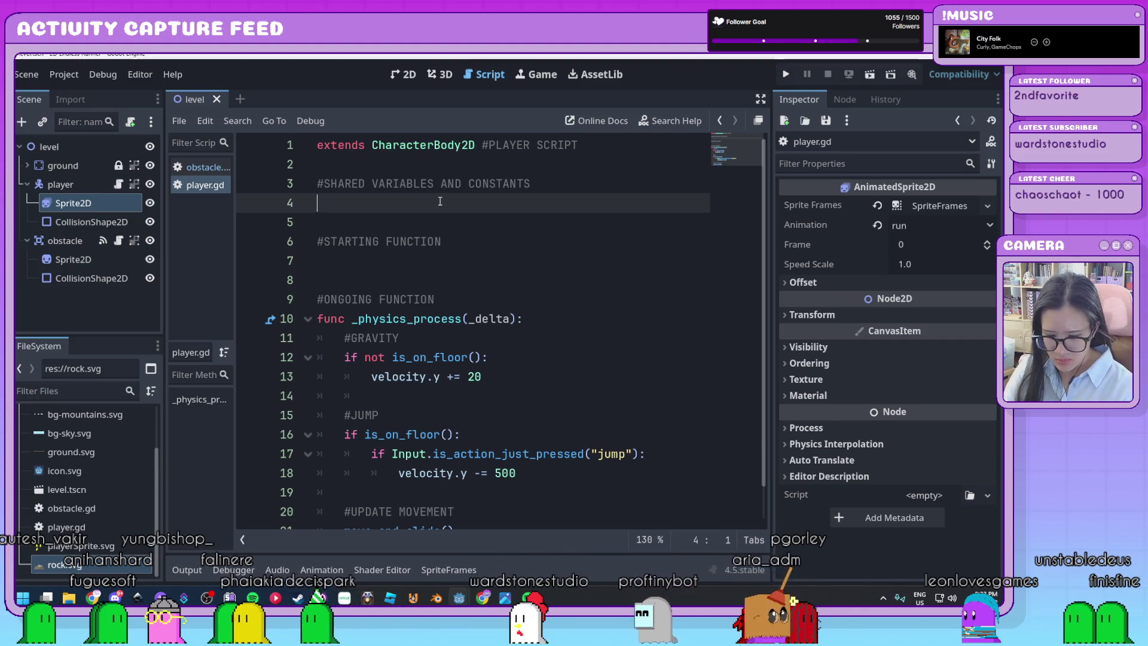
type("@onr")
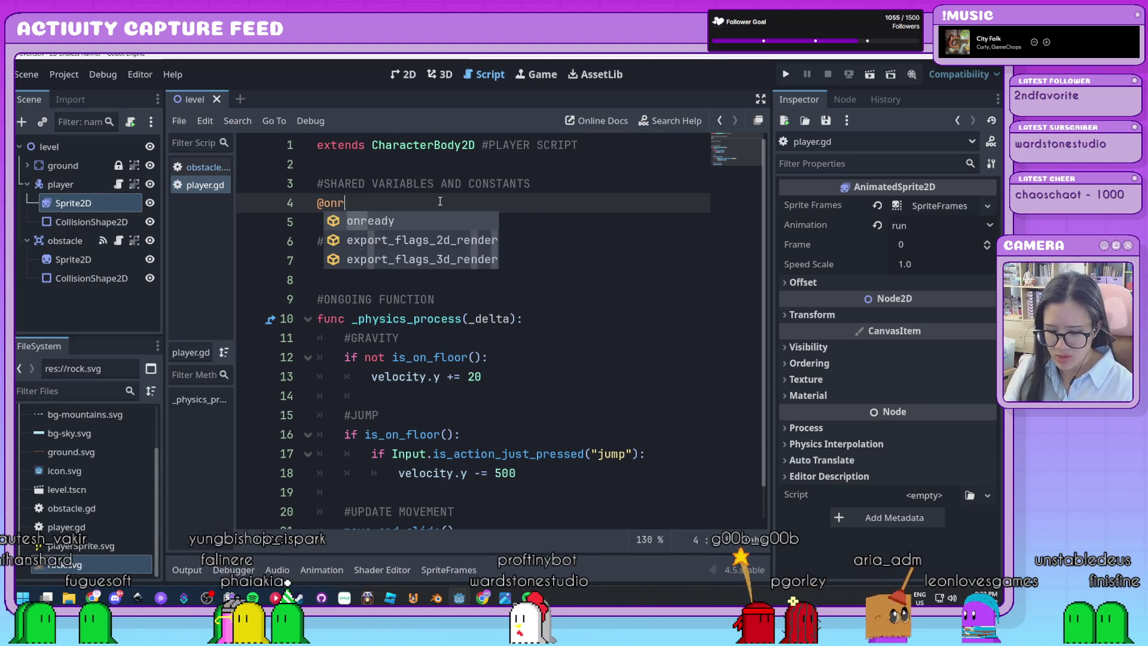
key("Return")
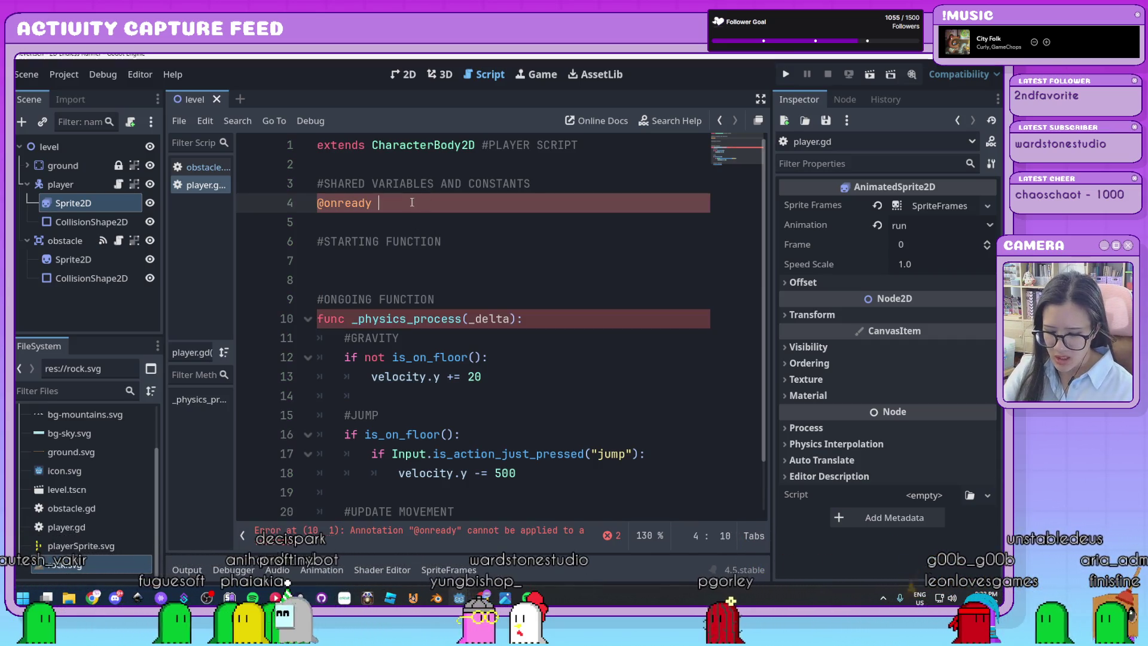
type("const ")
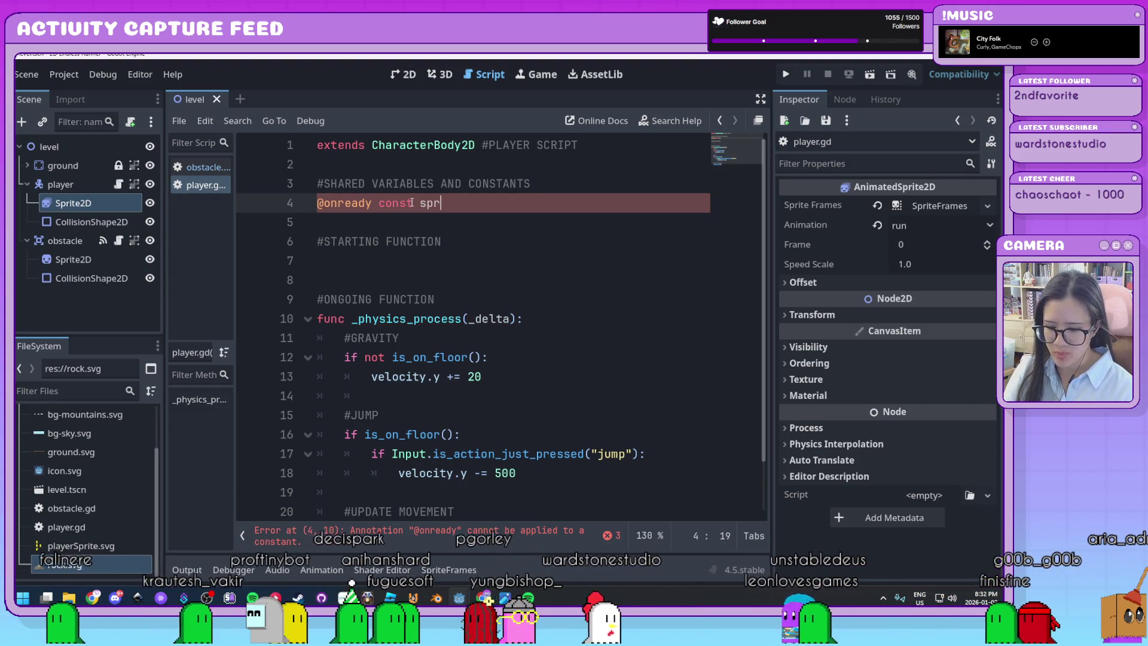
type("SPRITE ")
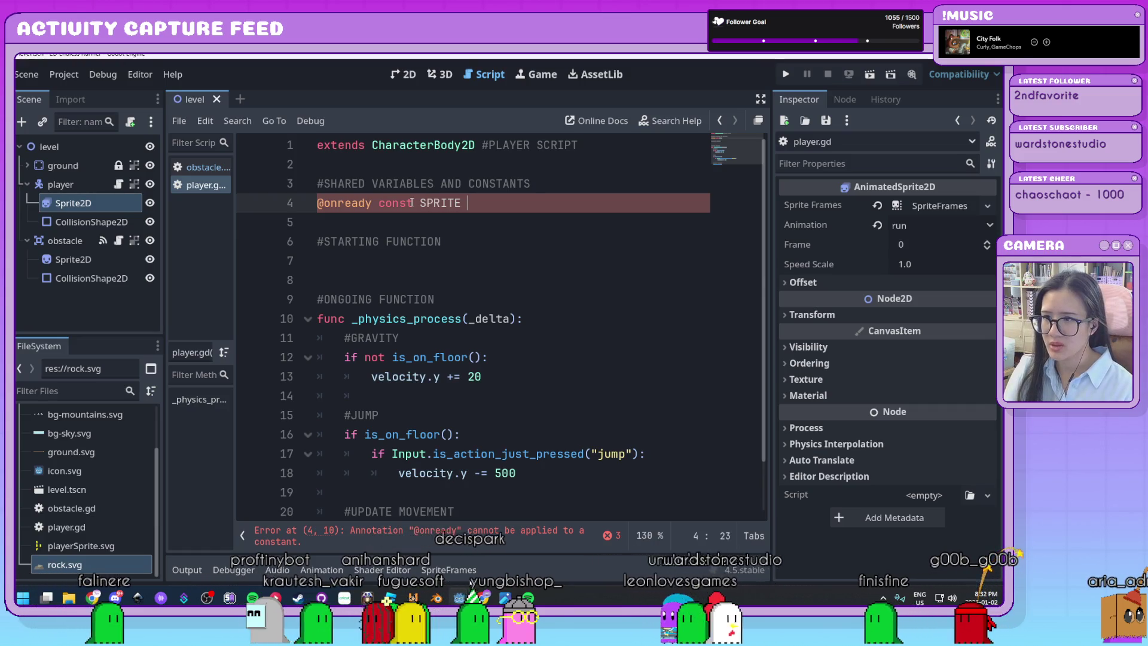
type("=")
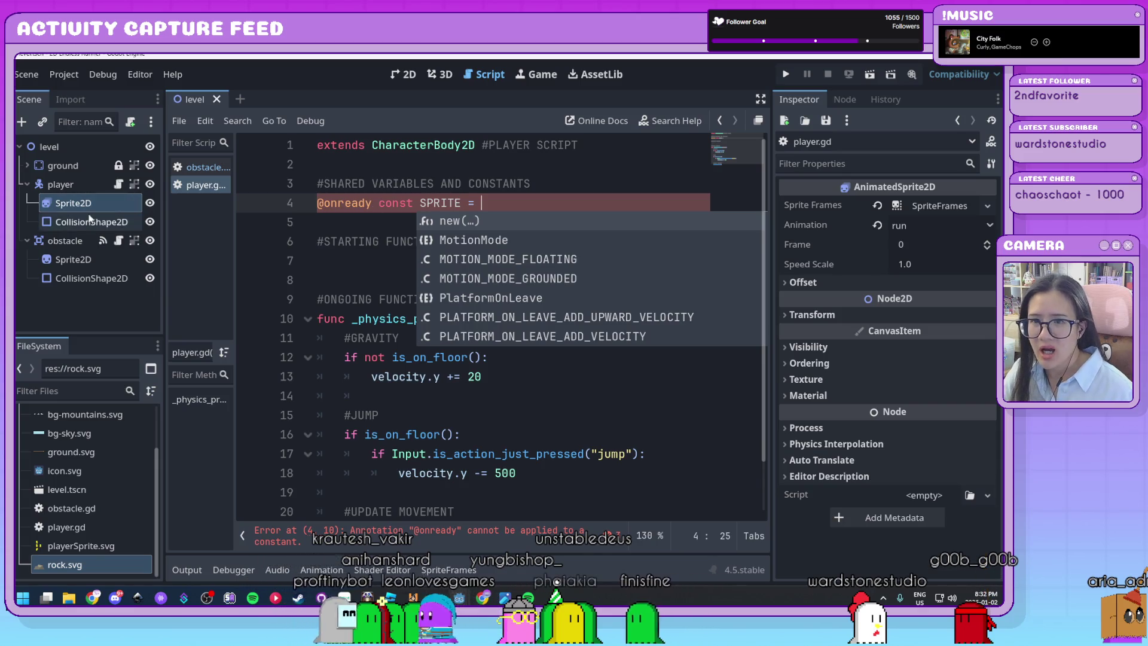
left_click_drag(64, 206, 191, 207)
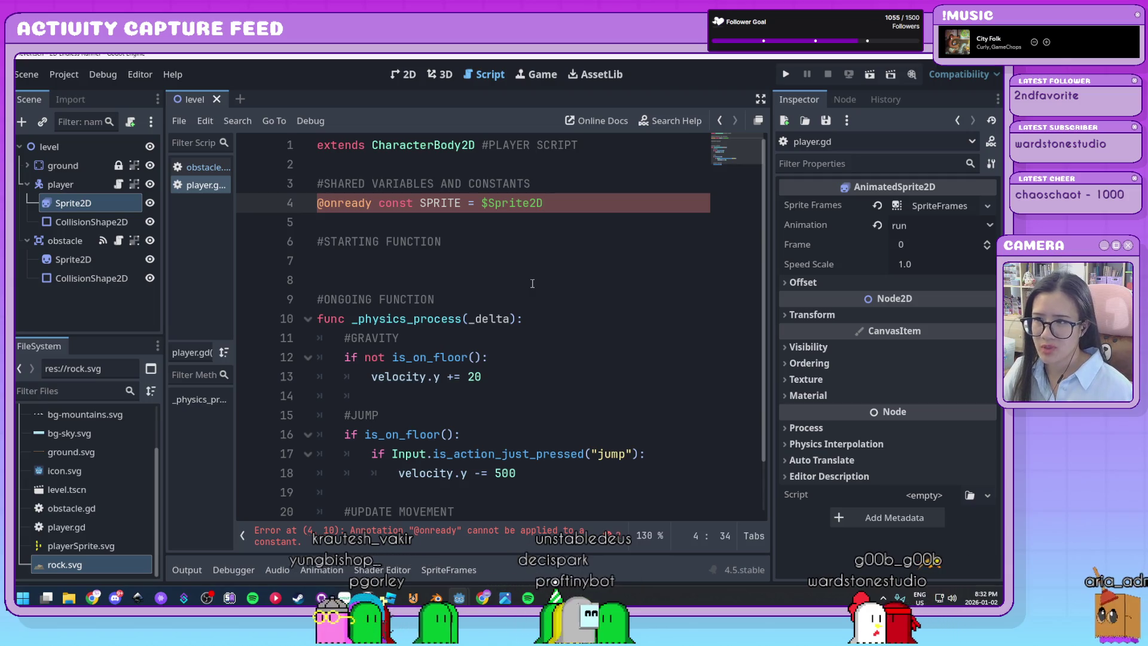
Step: Select 'const' in the line 4 declaration to change it to var and clear the error
left_click(428, 228)
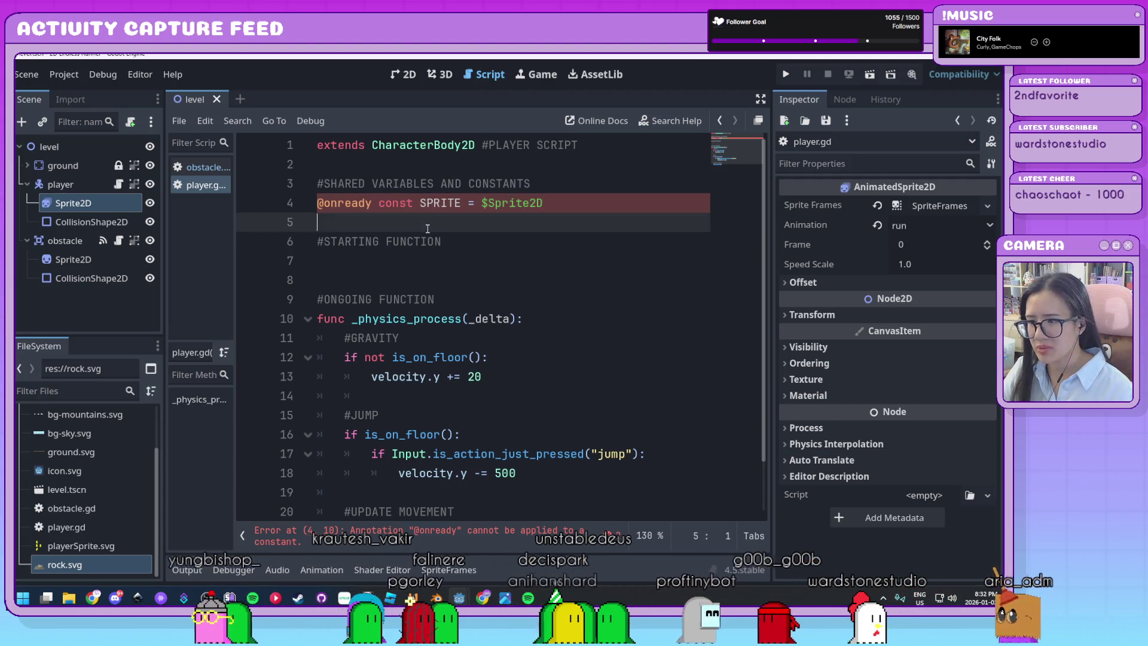
left_click_drag(412, 204, 377, 204)
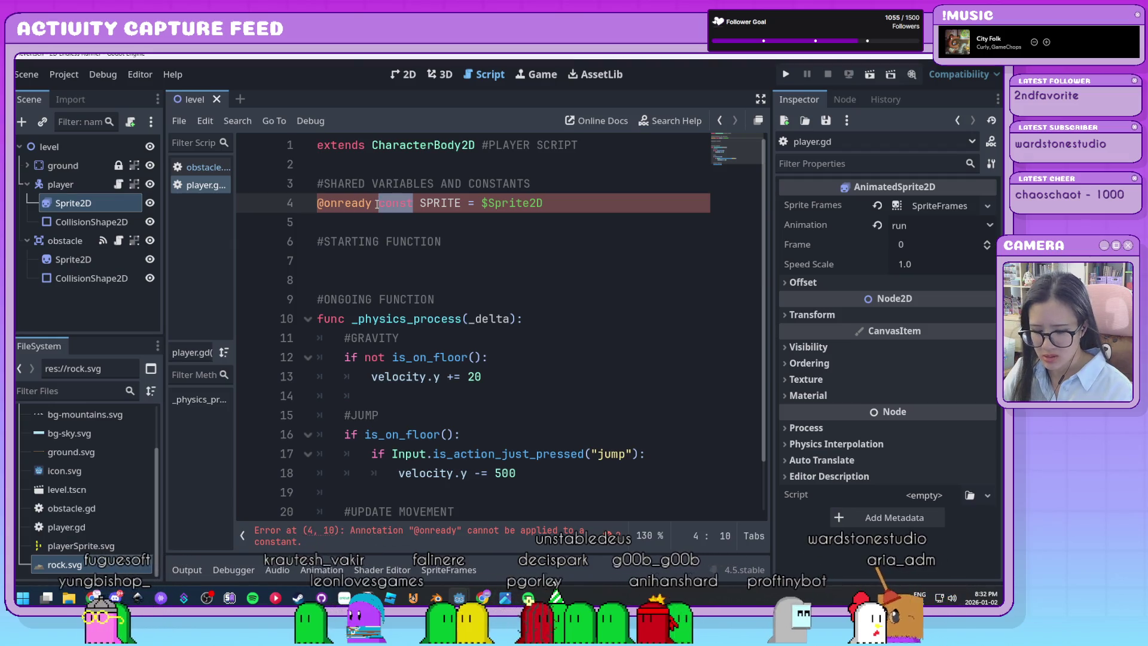
type("var")
left_click(586, 276)
left_click(553, 223)
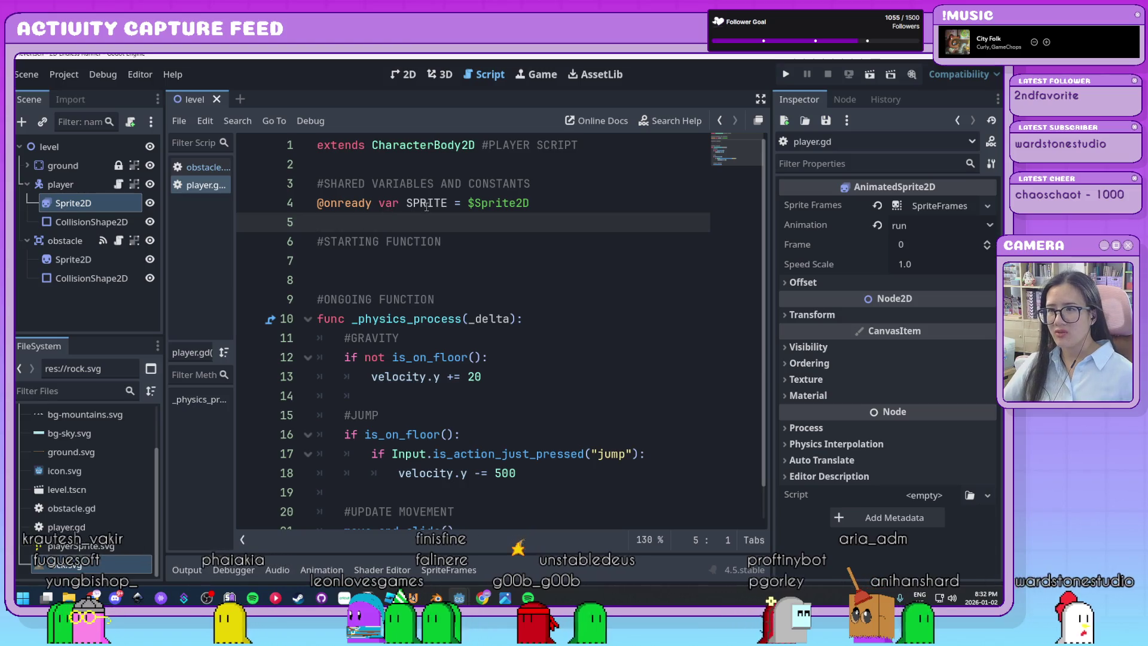
left_click_drag(530, 203, 400, 203)
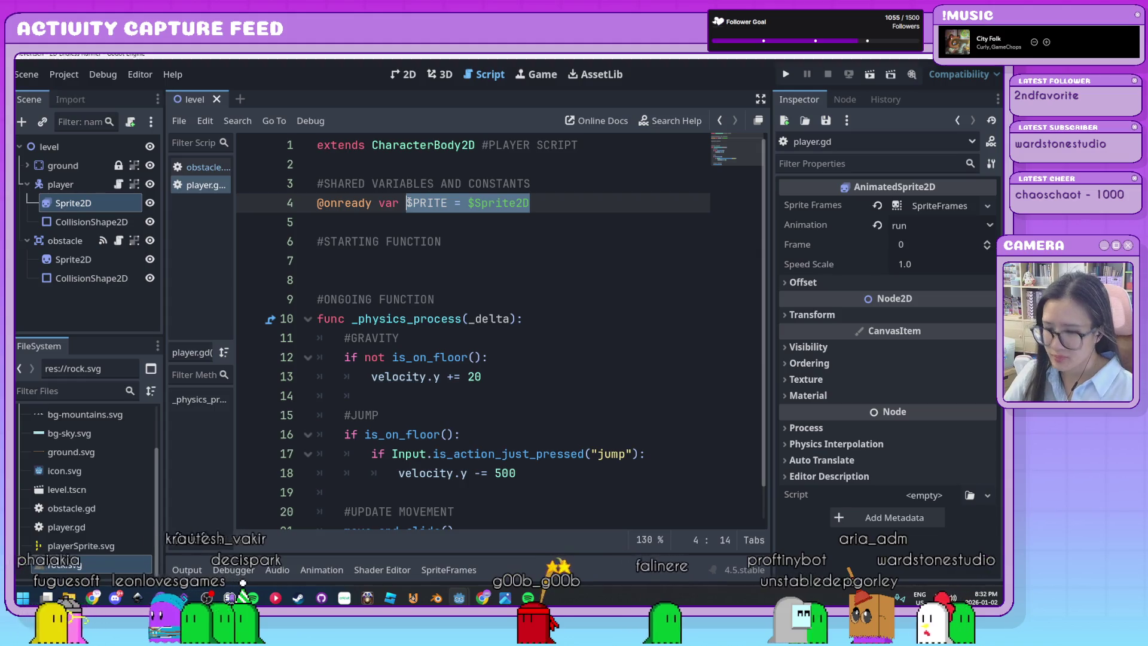
Step: Retype line 4 as 'sprite =' and test the $Sprite2D path completion, then delete it
type("sprite =")
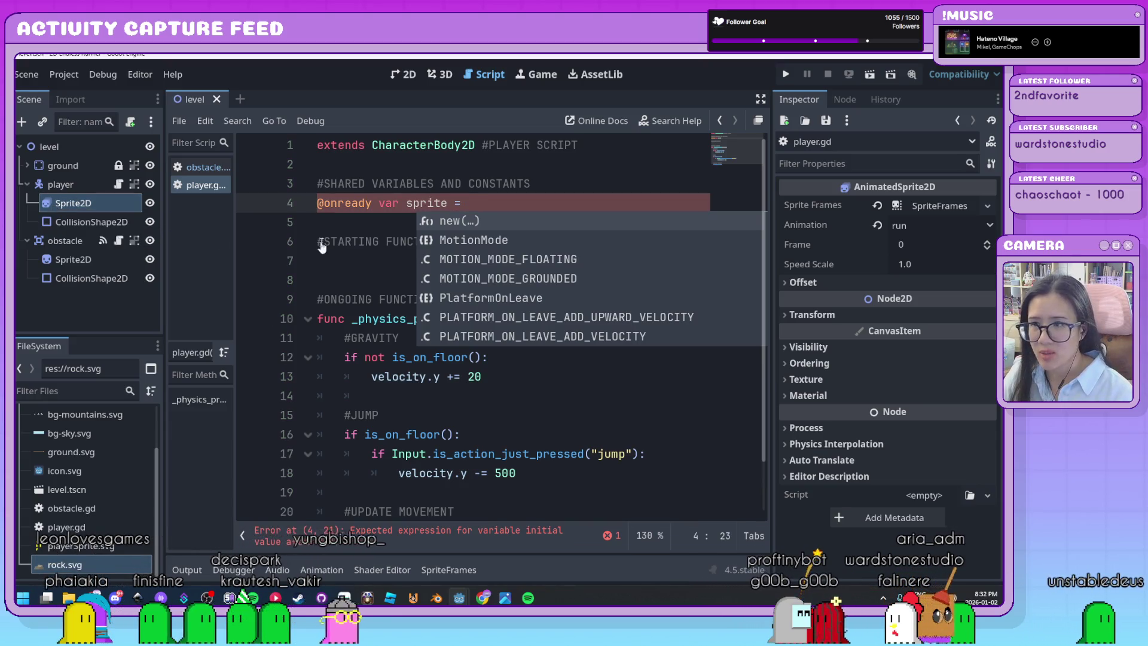
type("$Spri")
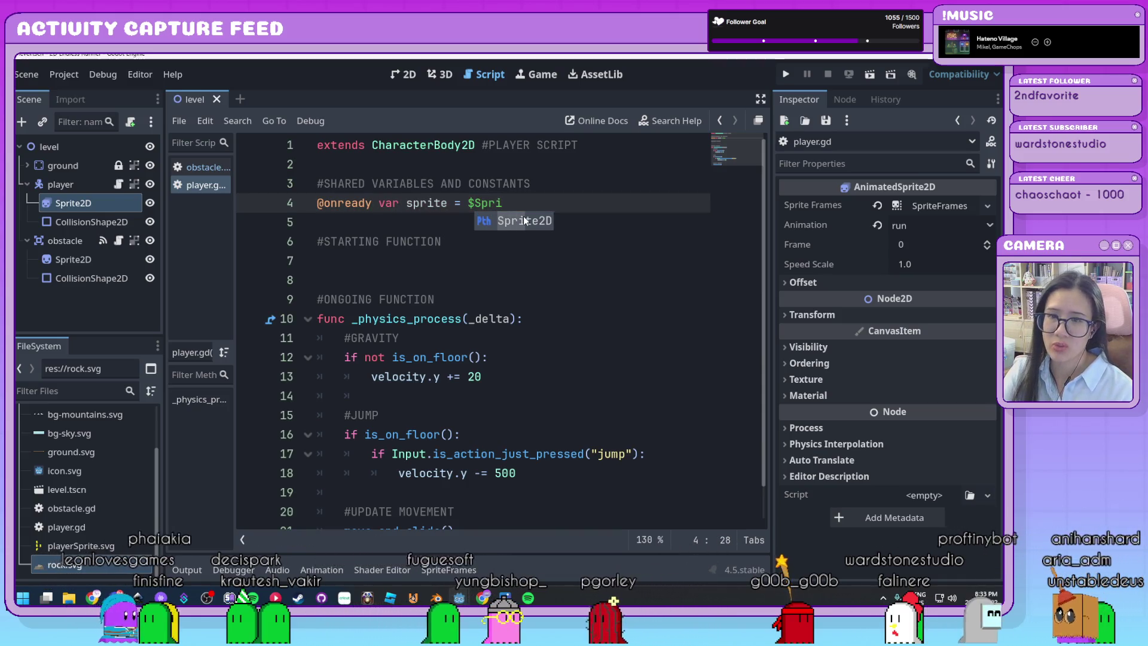
key("Return")
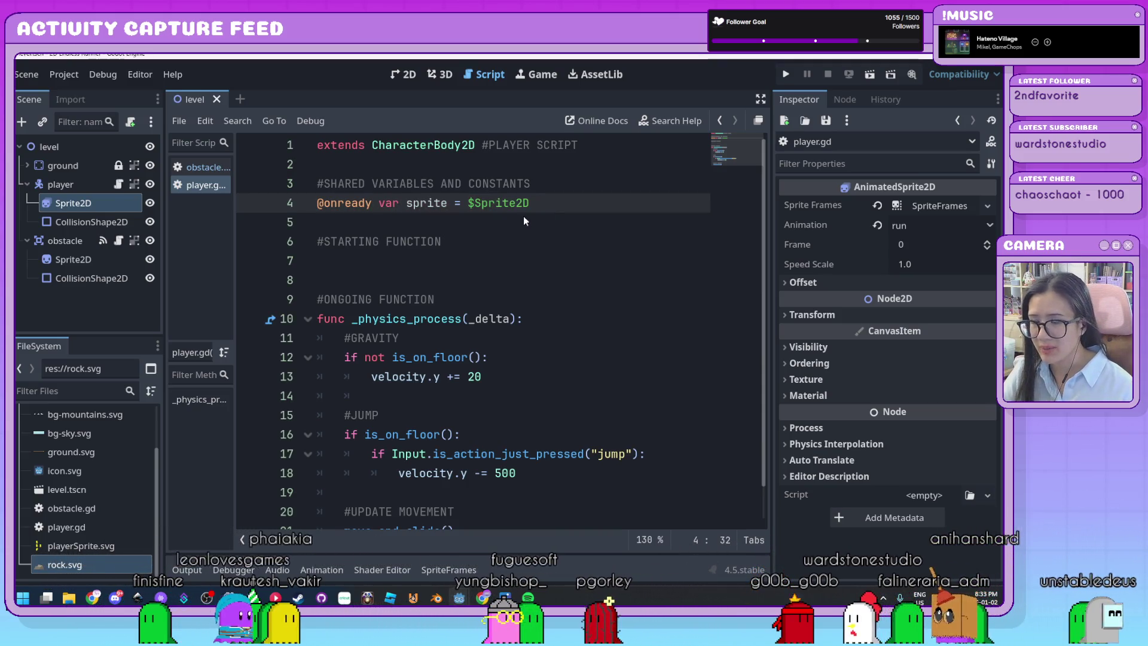
left_click_drag(529, 203, 468, 204)
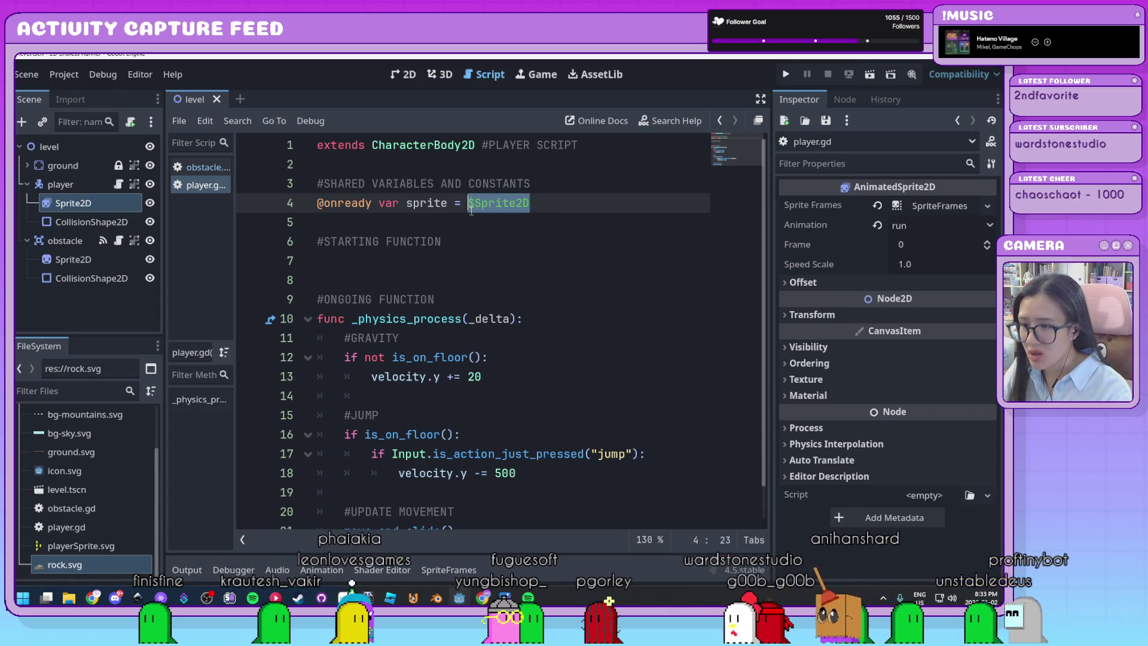
key("BackSpace")
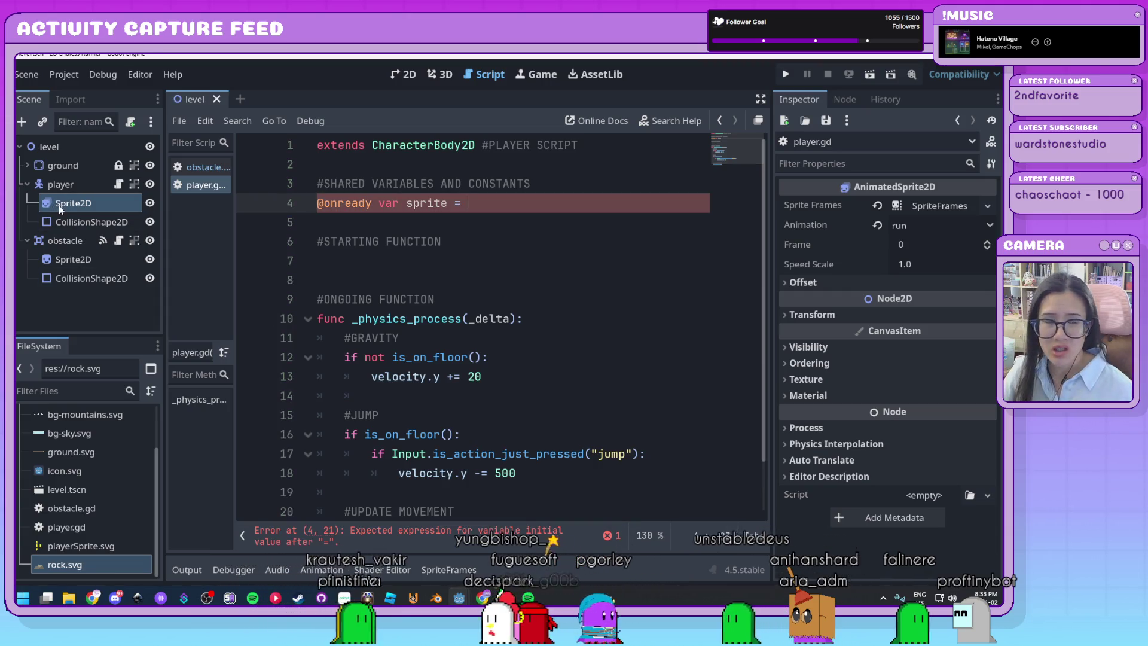
Step: Test dropping the player Sprite2D, obstacle CollisionShape2D and obstacle Sprite2D paths onto line 4
mouse_move(59, 206)
left_mouse_down()
mouse_move(425, 222)
mouse_move(507, 204)
mouse_move(460, 206)
left_mouse_up()
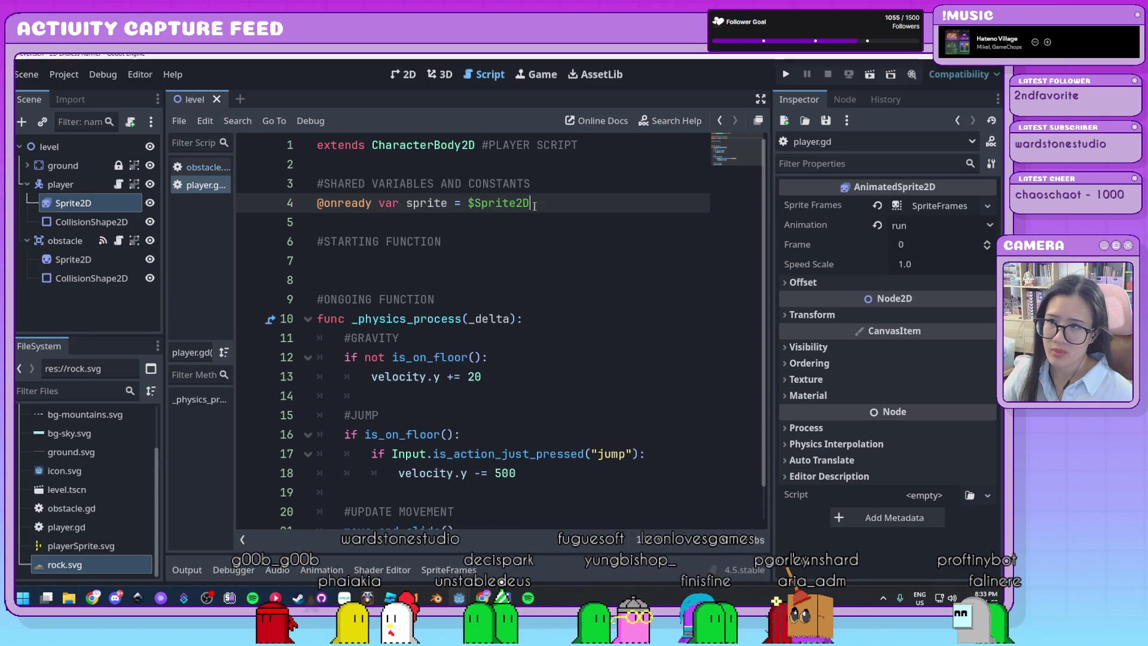
key("BackSpace")
key("BackSpace")
key("BackSpace")
mouse_move(89, 278)
left_mouse_down()
mouse_move(239, 284)
mouse_move(486, 208)
mouse_move(472, 204)
left_mouse_up()
key("ctrl+z")
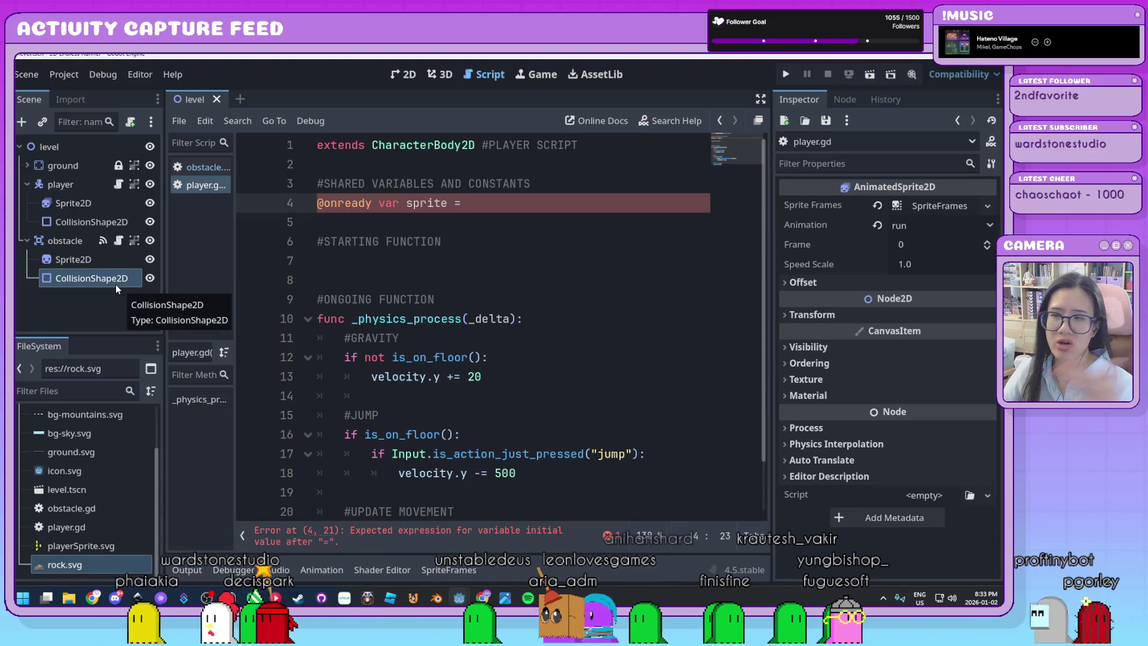
left_click(71, 261)
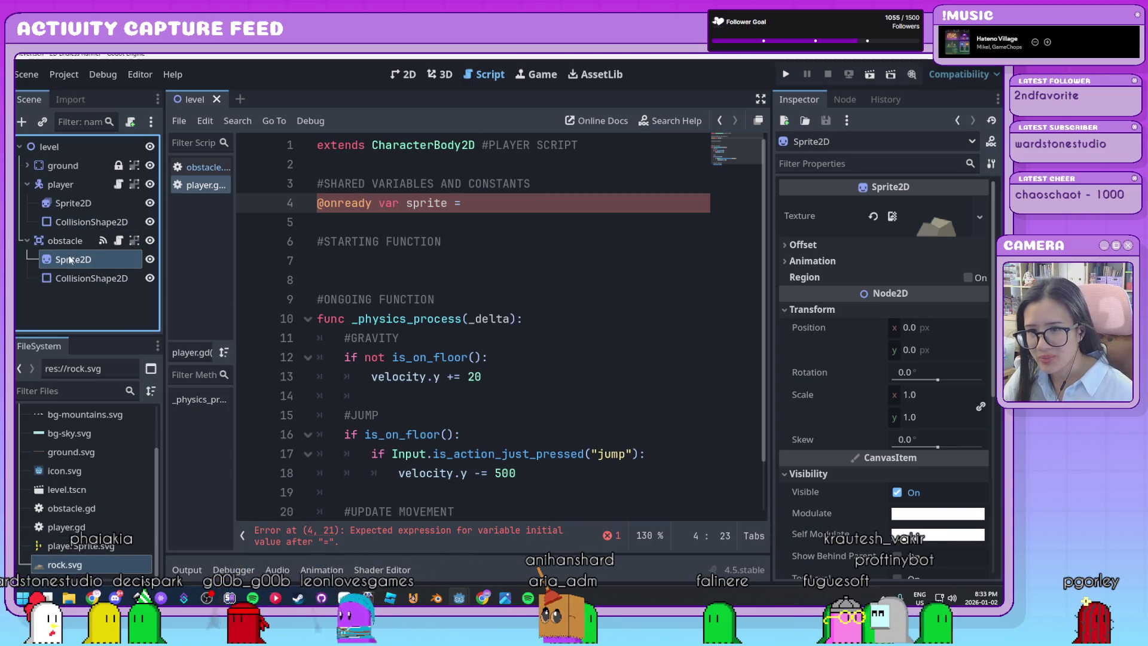
mouse_move(55, 261)
left_mouse_down()
mouse_move(342, 267)
mouse_move(483, 206)
left_mouse_up()
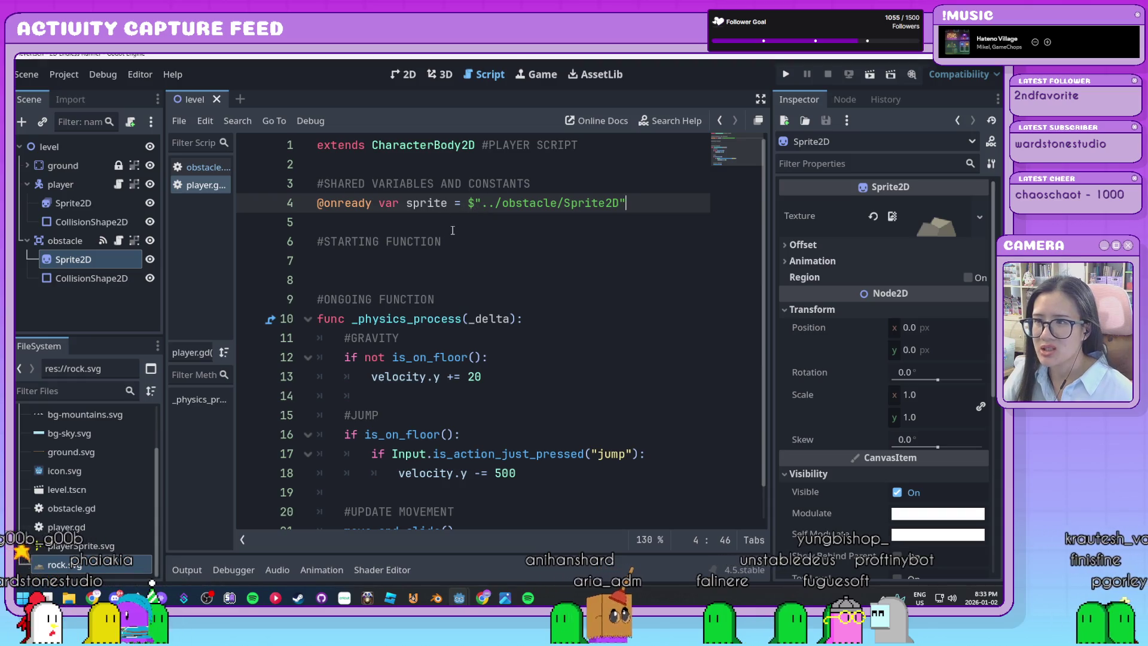
Step: Check the obstacle sprite path's parent reference in the hierarchy, then delete that path
double_click(487, 204)
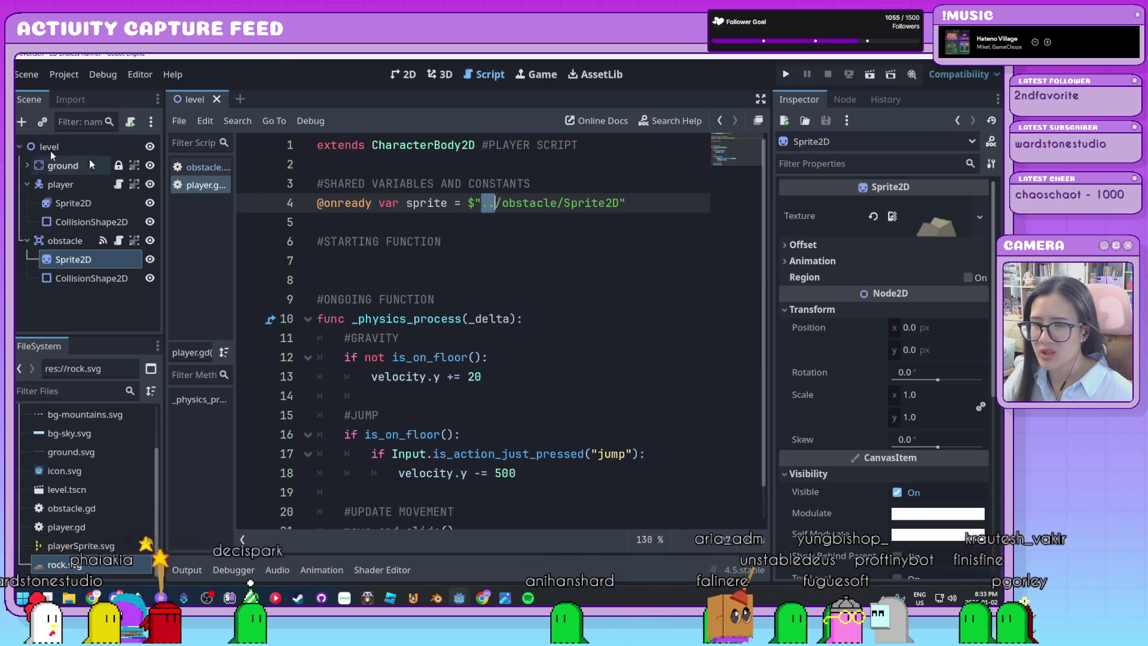
left_click(58, 244)
left_click(602, 203)
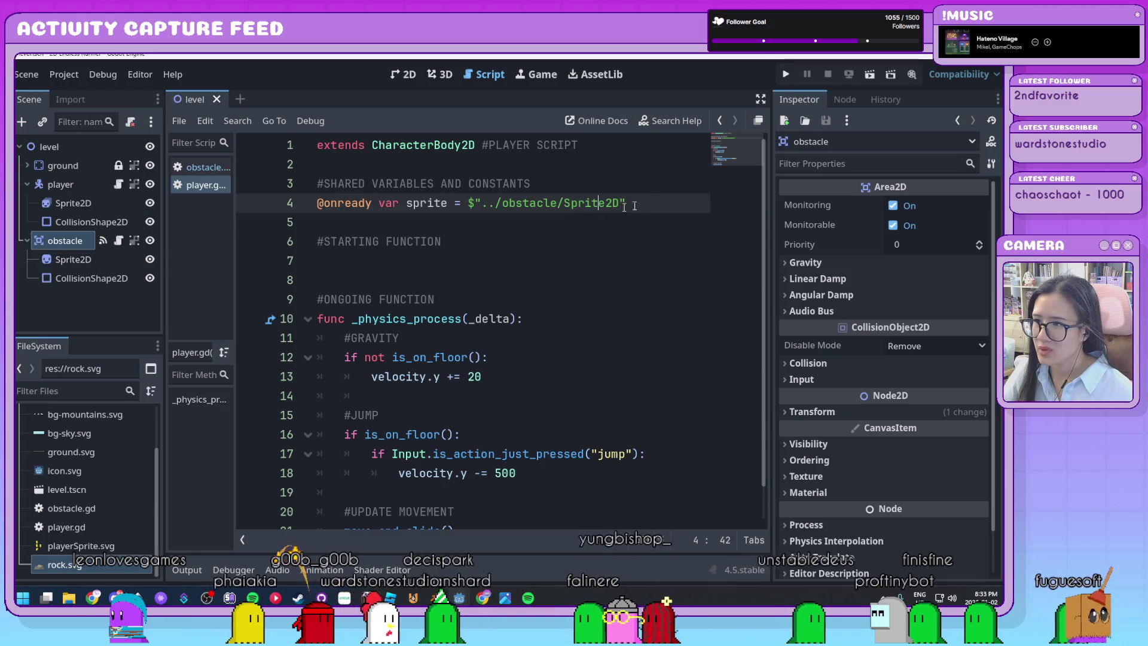
left_click_drag(625, 203, 472, 208)
key("BackSpace")
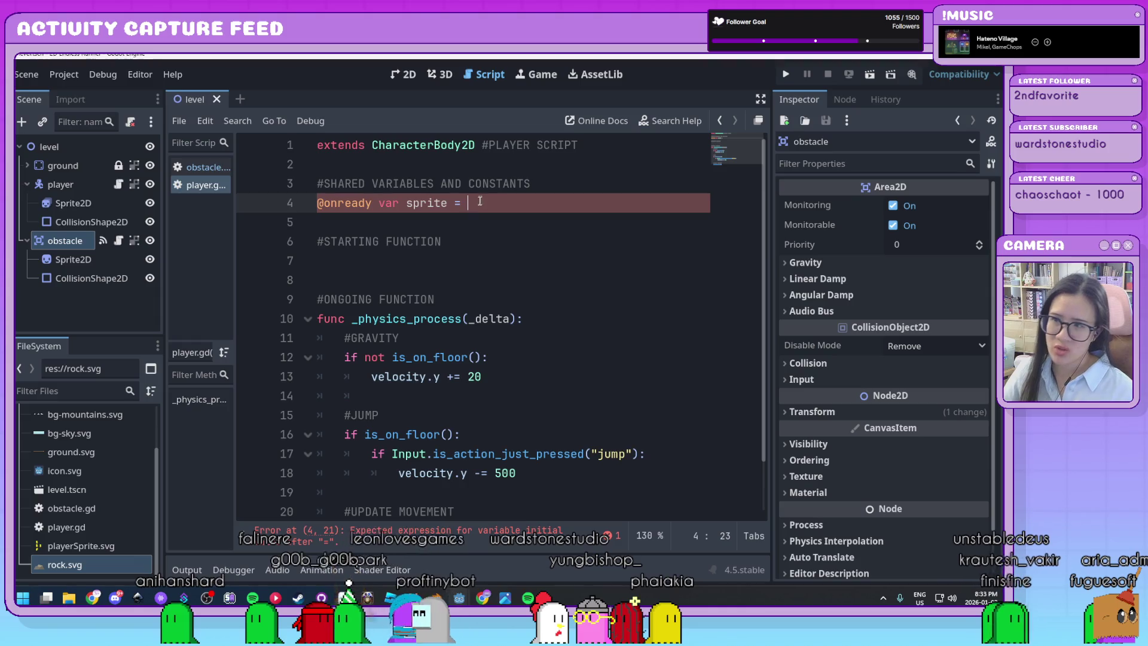
left_click(94, 206)
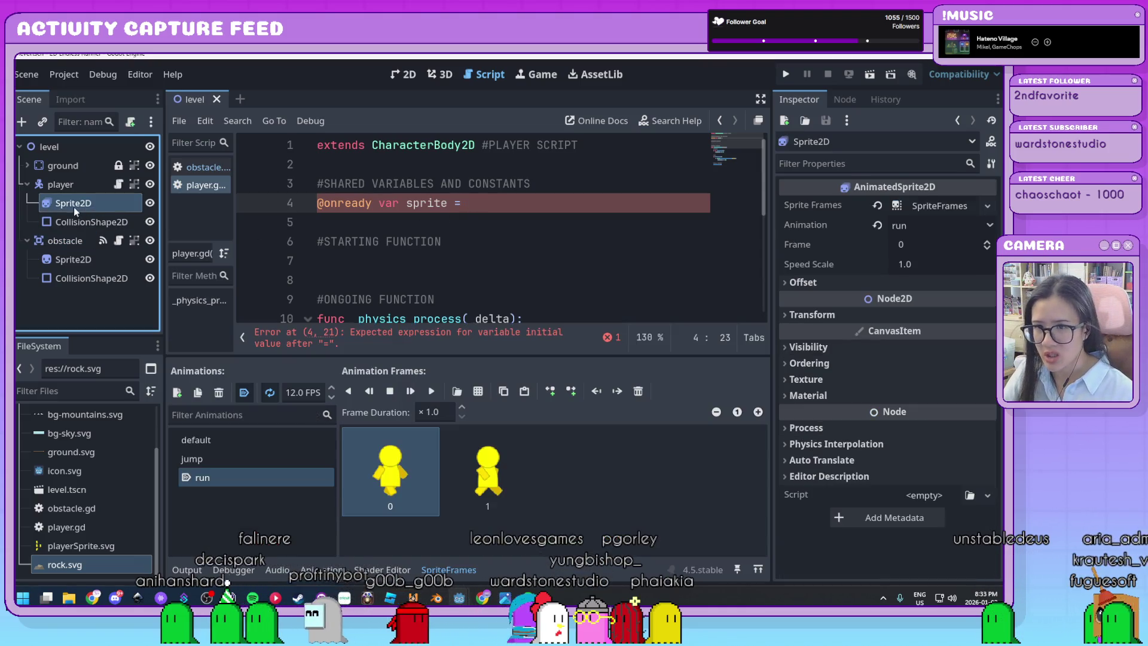
mouse_move(71, 210)
left_mouse_down()
mouse_move(541, 220)
mouse_move(538, 206)
left_mouse_up()
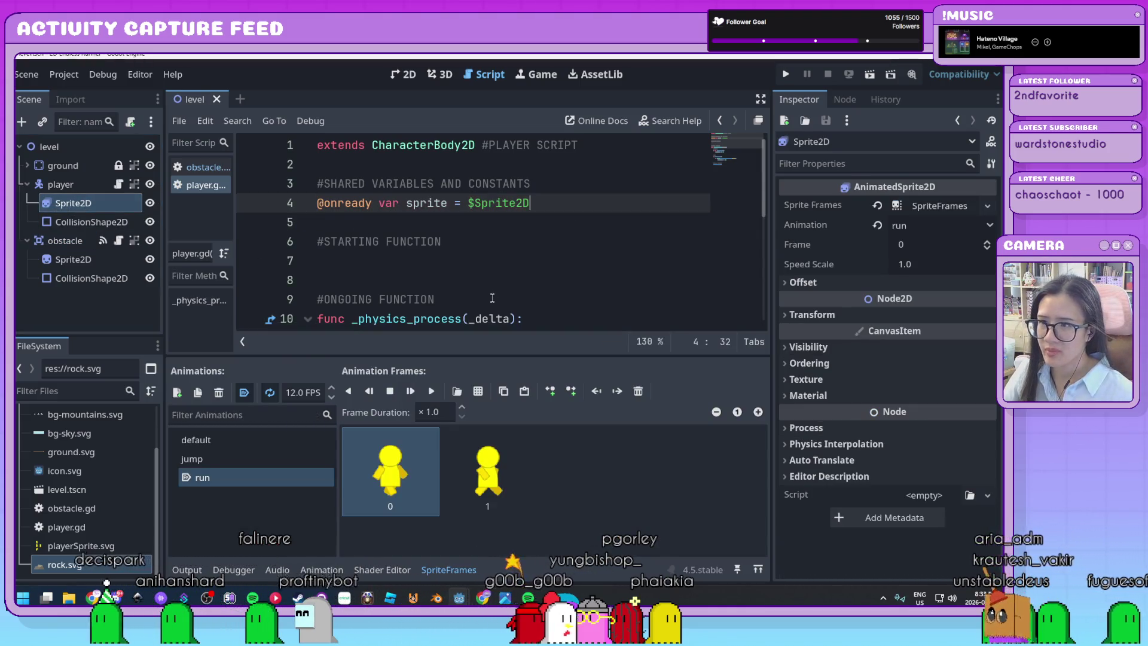
left_click(520, 263)
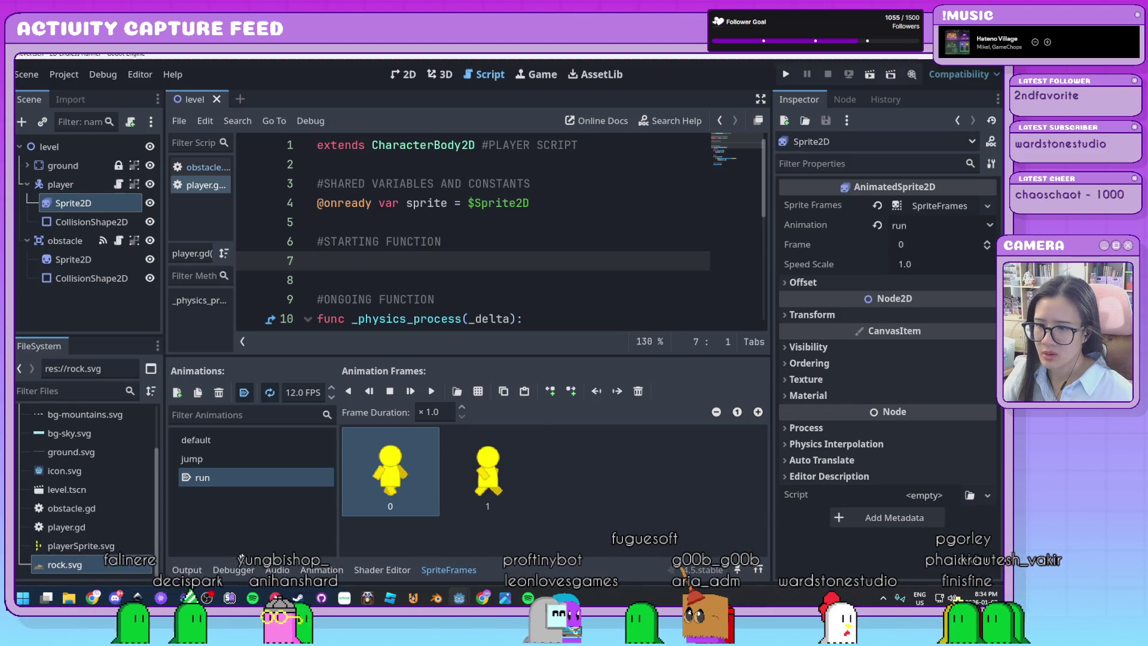
Step: Collapse the SpriteFrames panel, zoom the script out, and add a line under velocity.y += 20
left_click(449, 569)
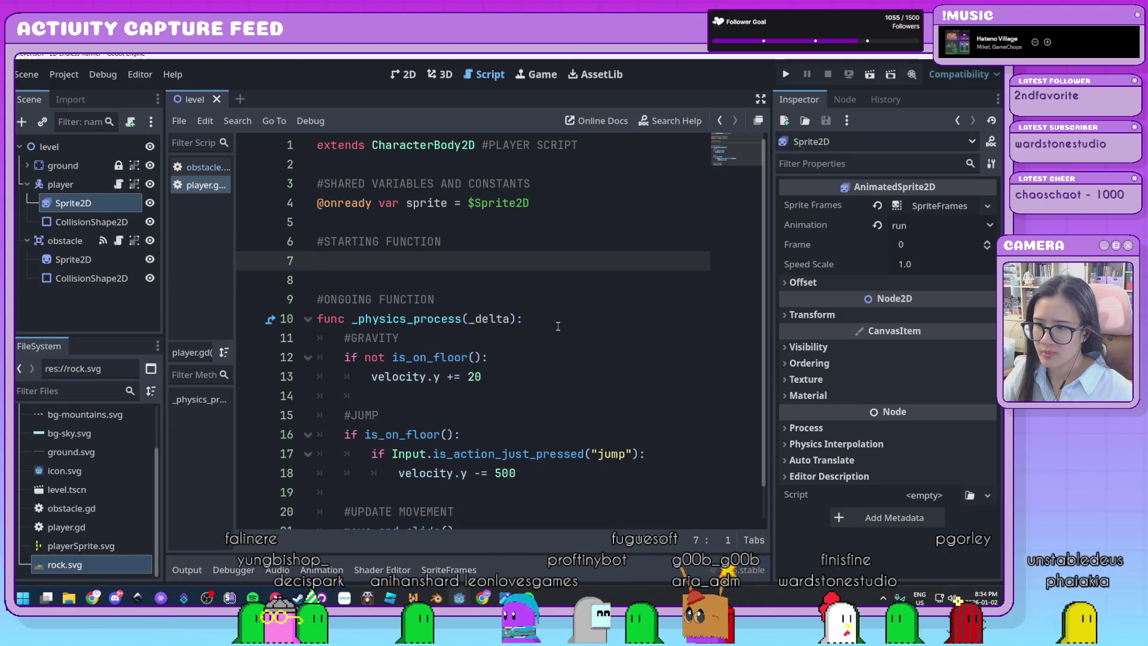
key("ctrl+minus")
key("ctrl+minus")
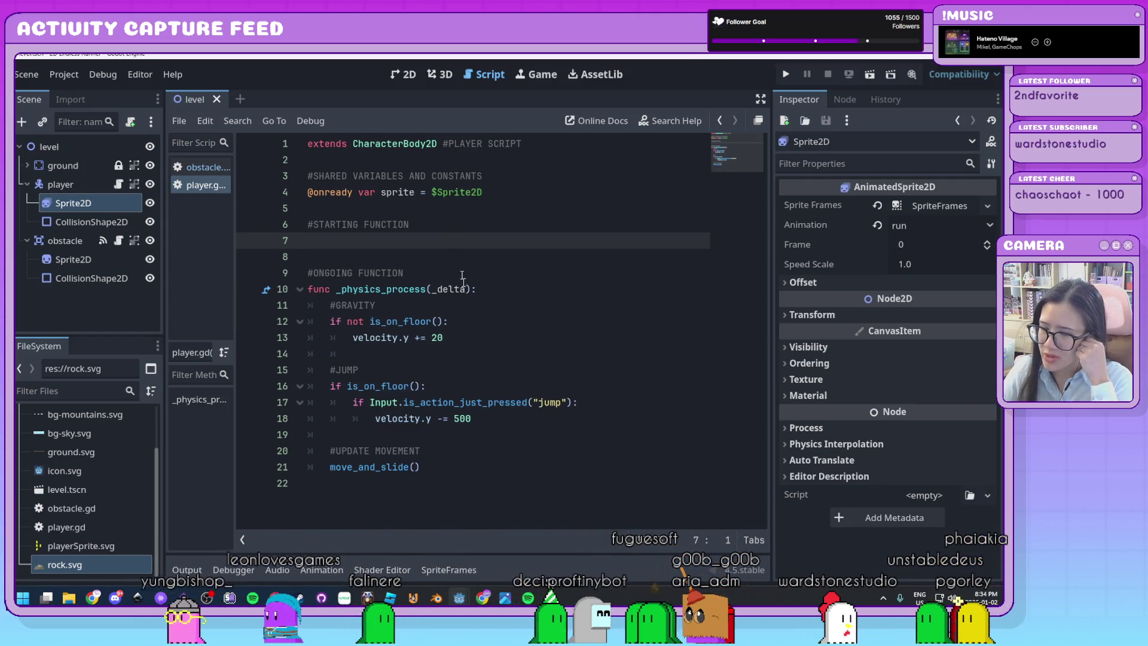
left_click(506, 340)
left_click(535, 291)
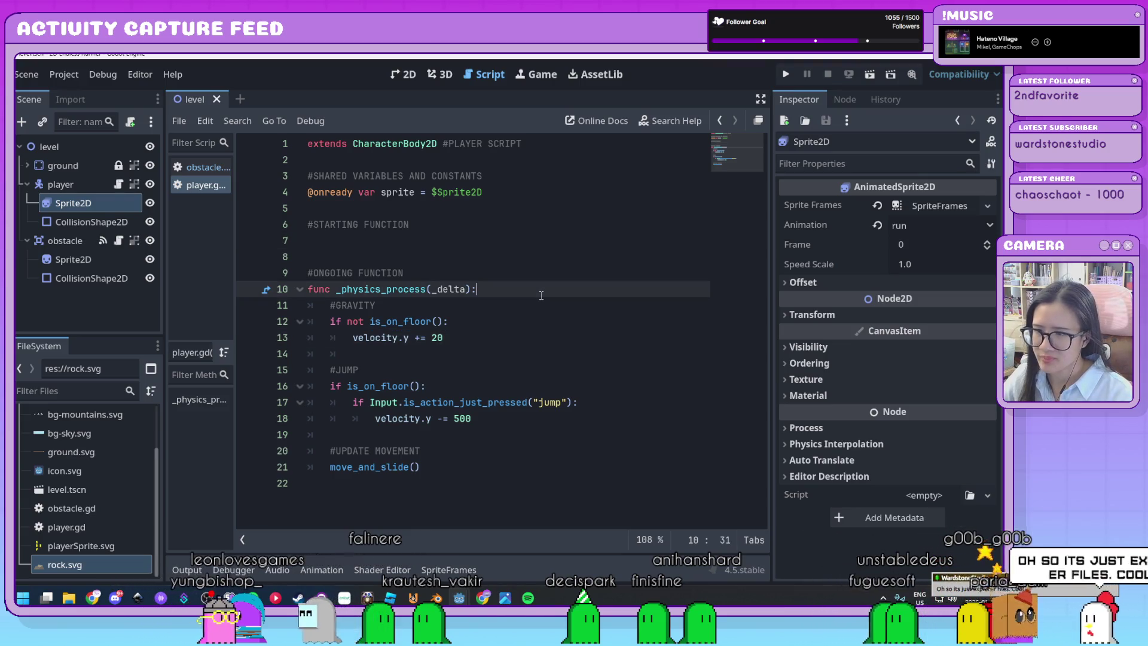
left_click(532, 323)
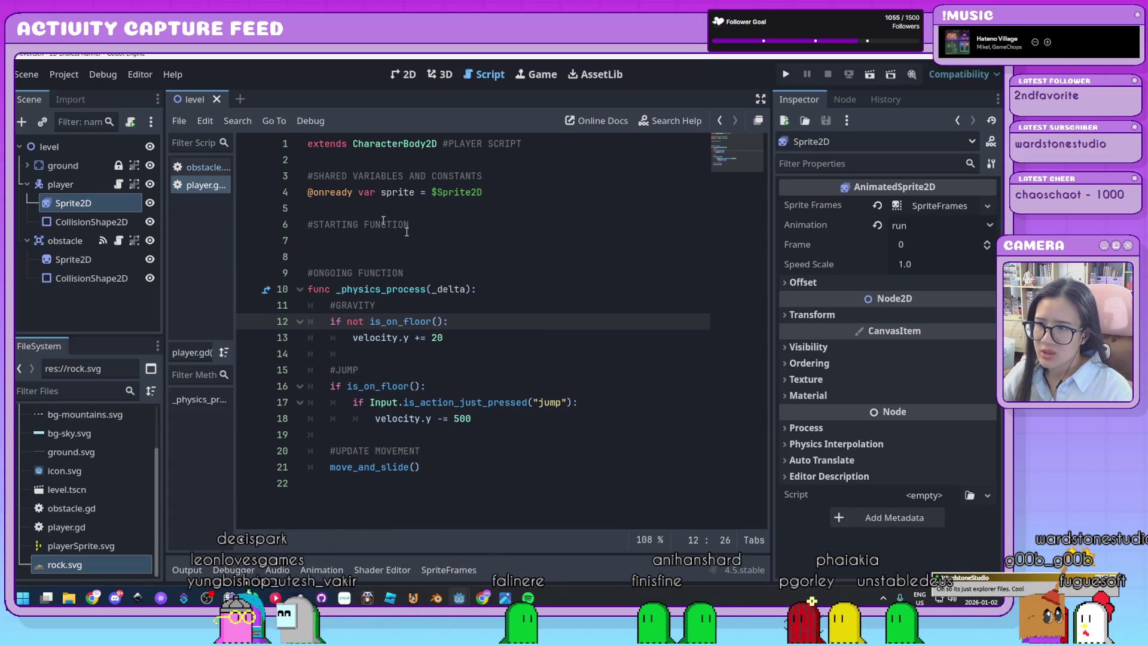
left_click(478, 262)
left_click(489, 345)
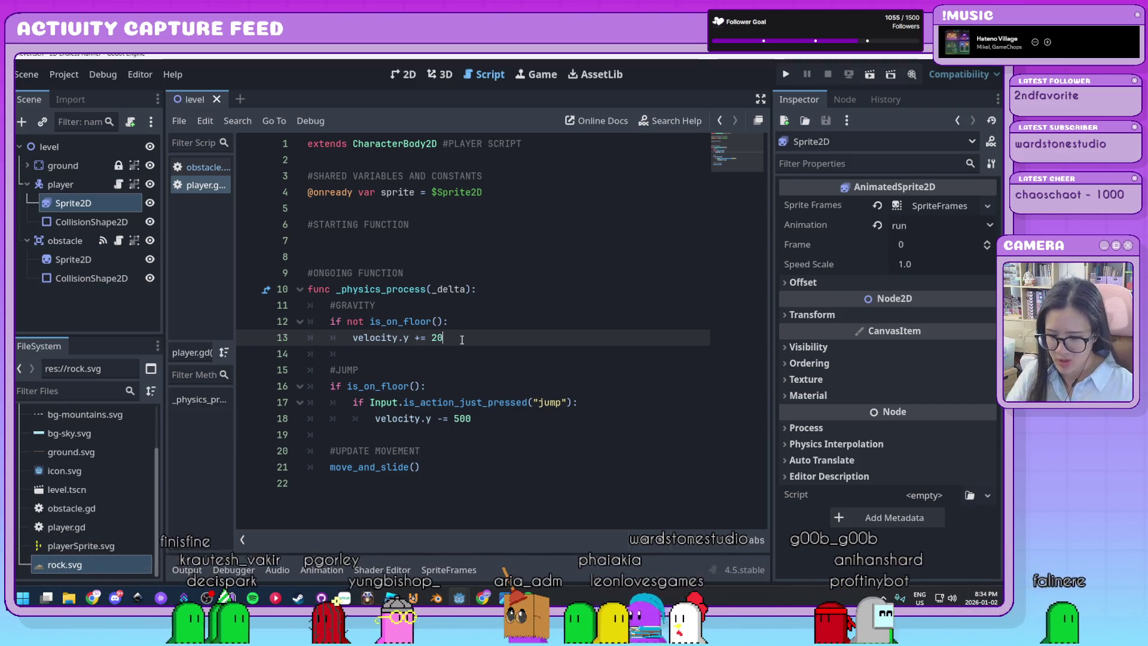
key("Return")
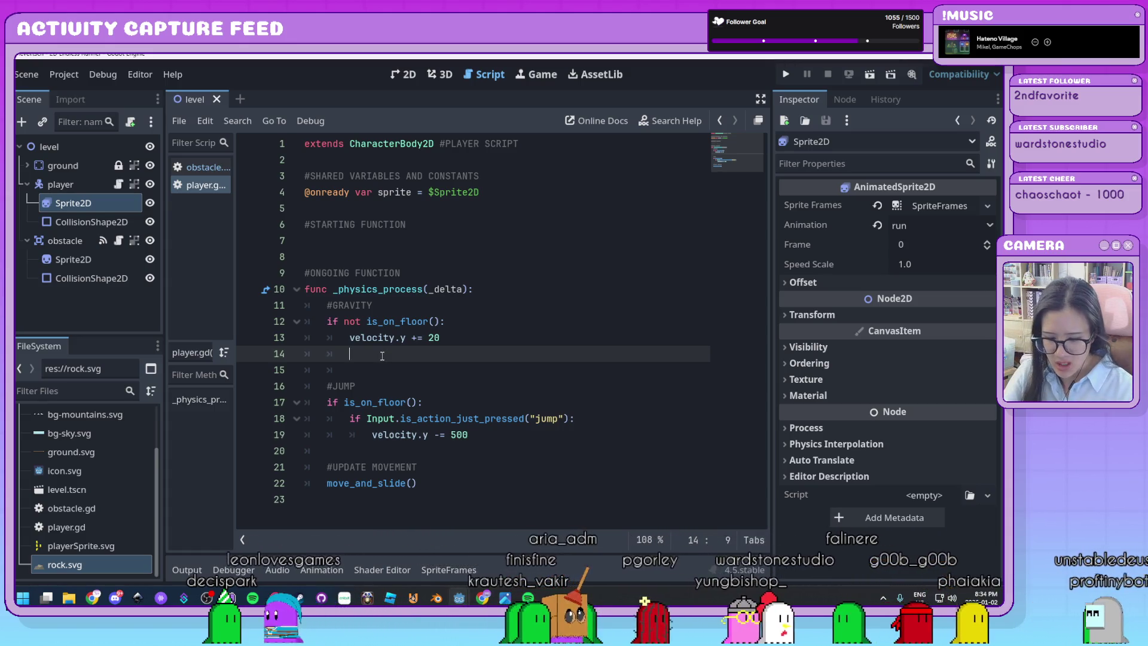
Step: Write sprite.play("jump") on line 14 inside the not is_on_floor() block
type("sprite.pl")
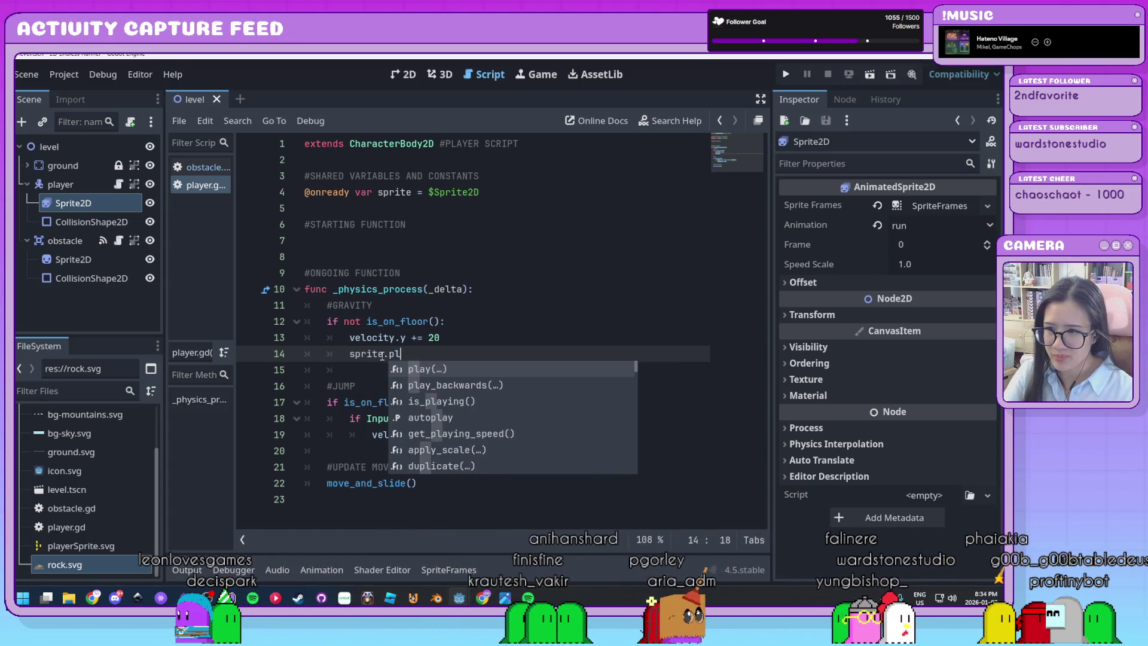
key("Return")
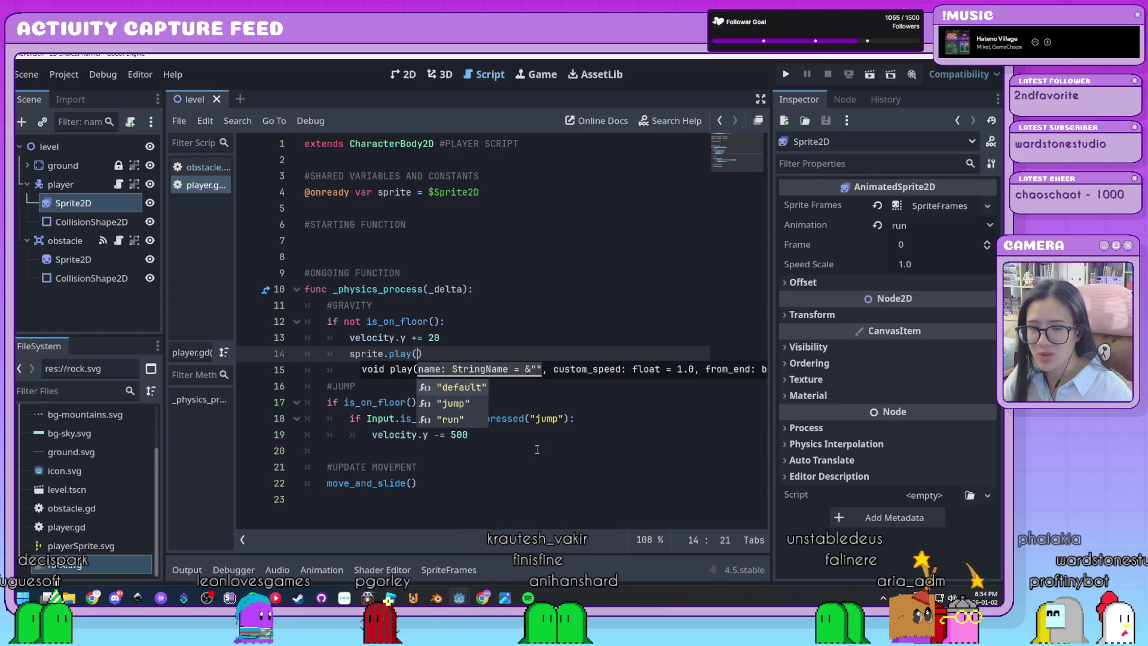
double_click(481, 404)
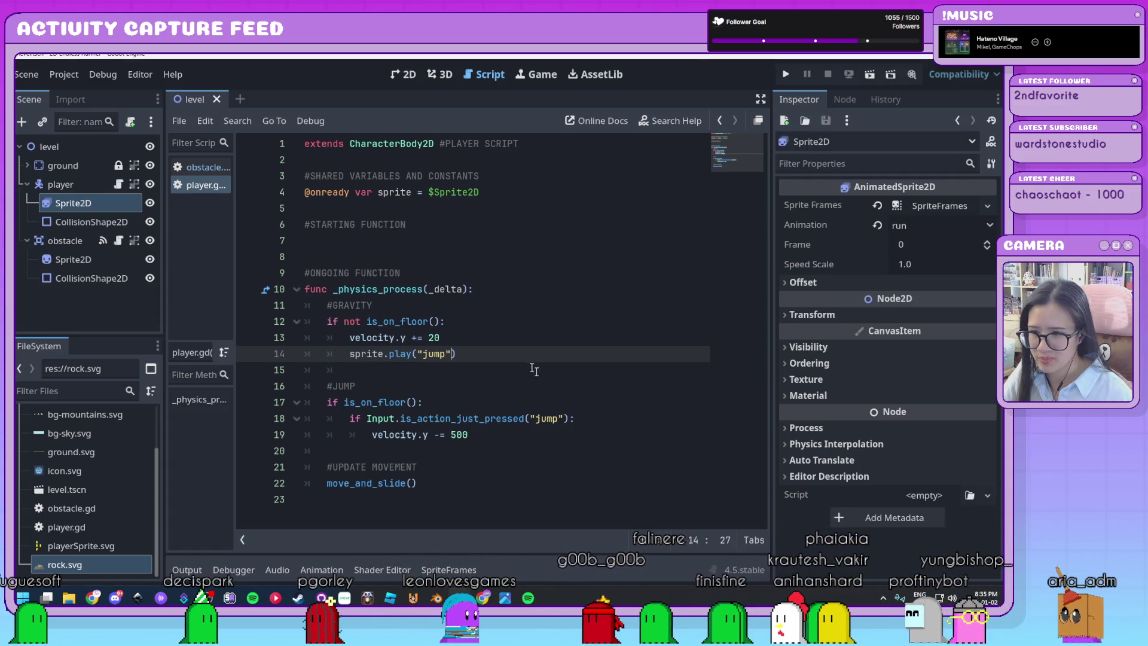
key("Down")
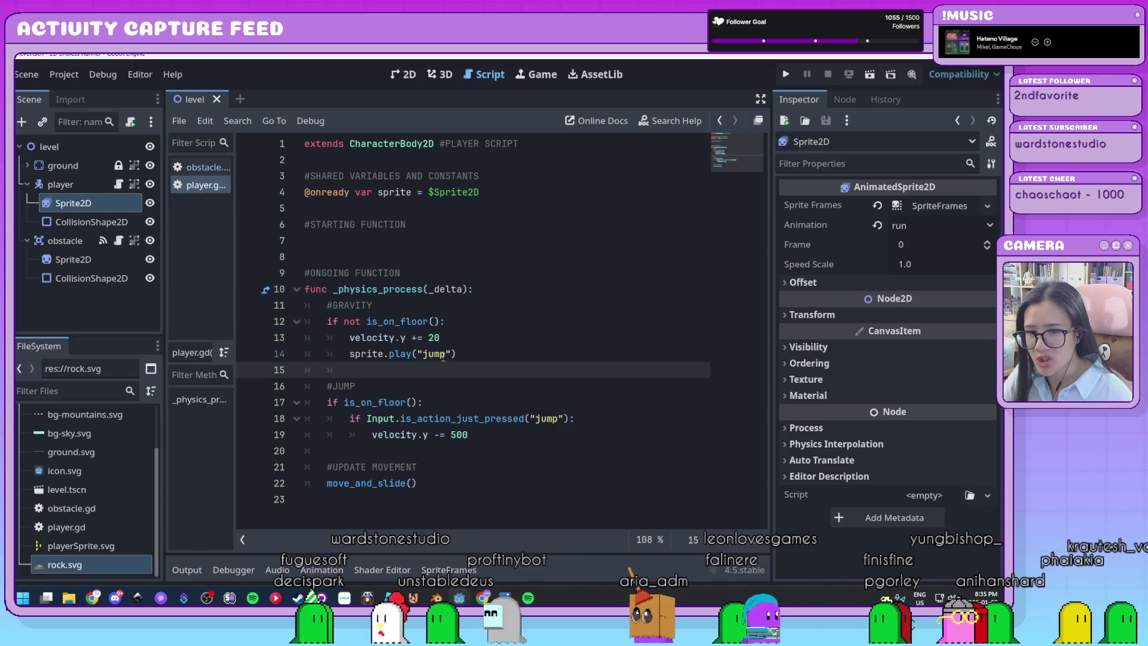
left_click(466, 353)
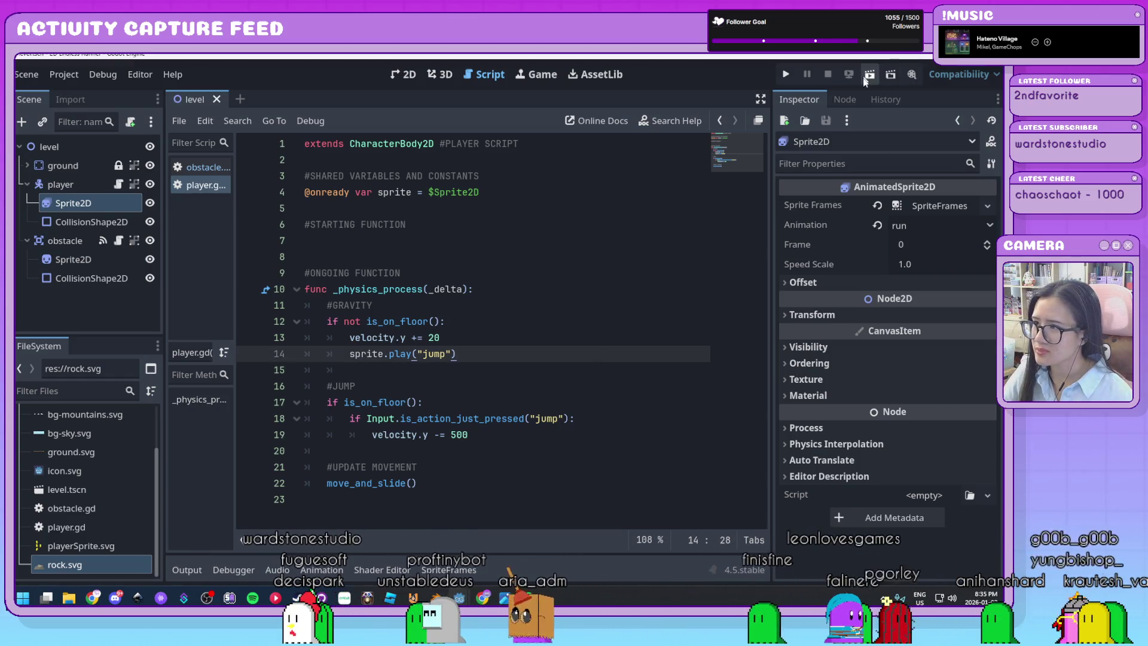
left_click(865, 76)
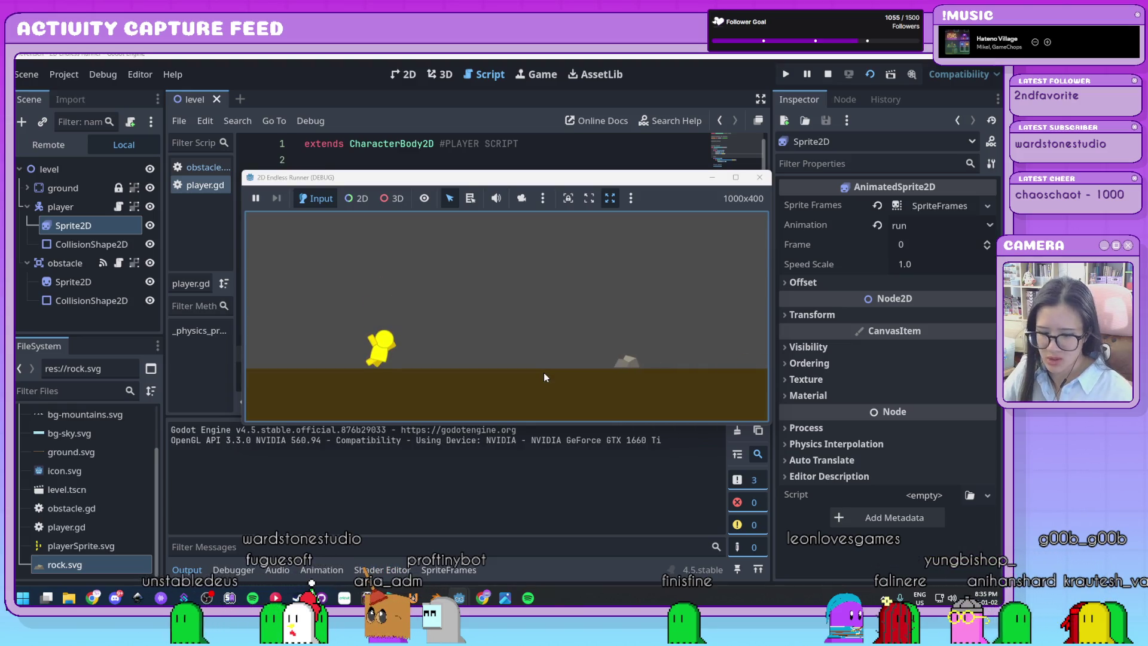
left_click(759, 178)
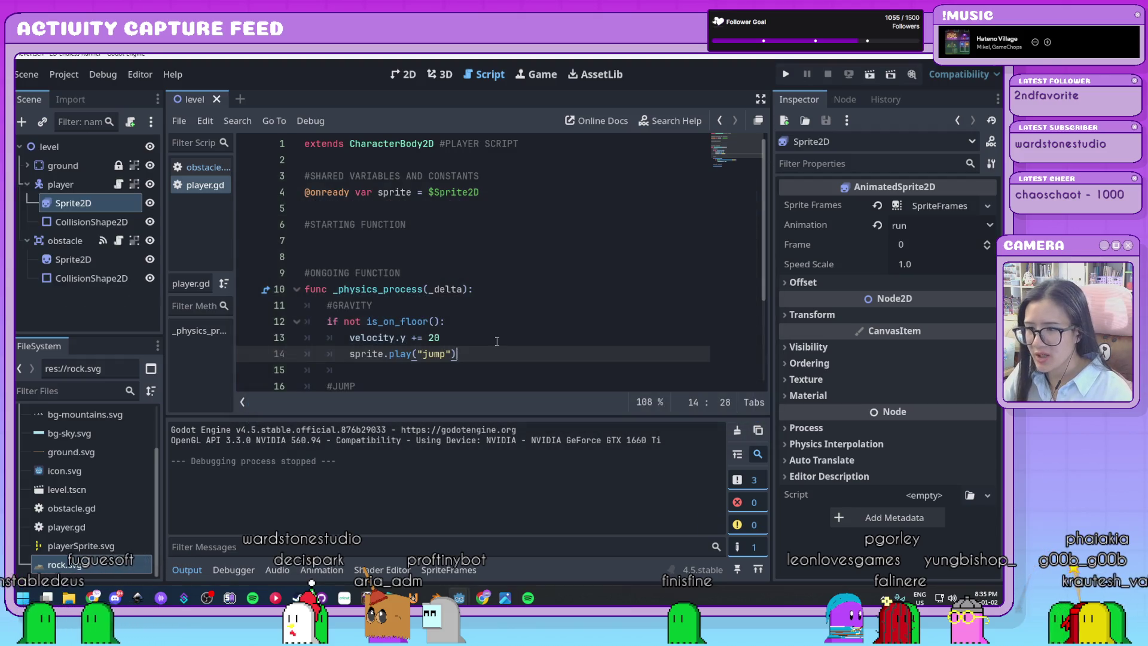
left_click(187, 569)
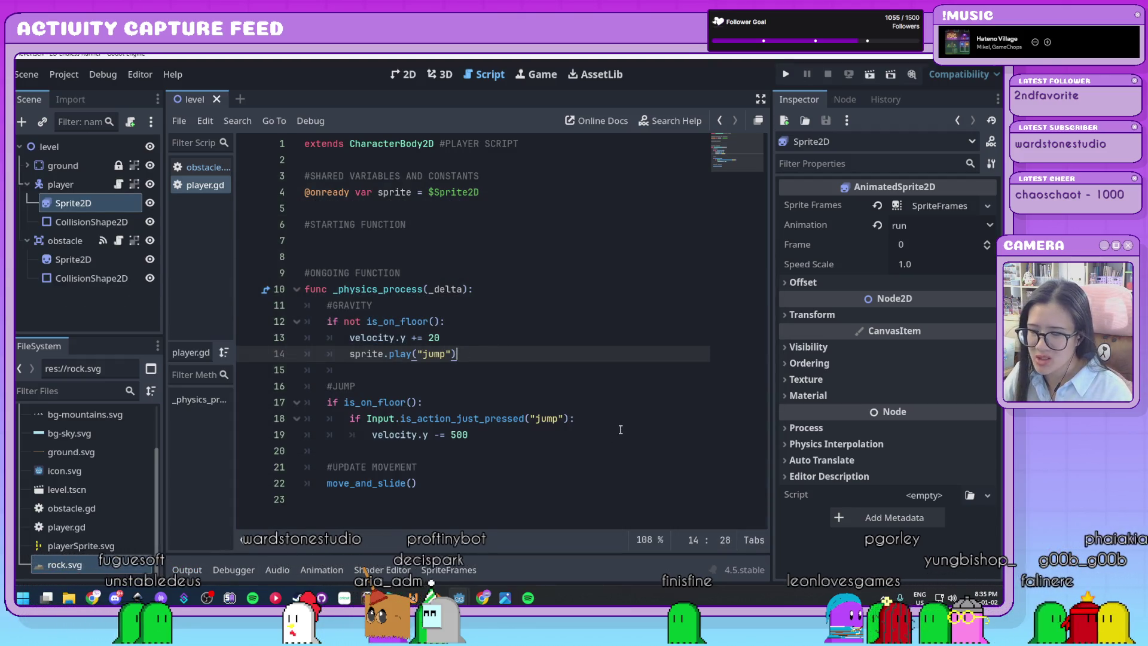
left_click(467, 405)
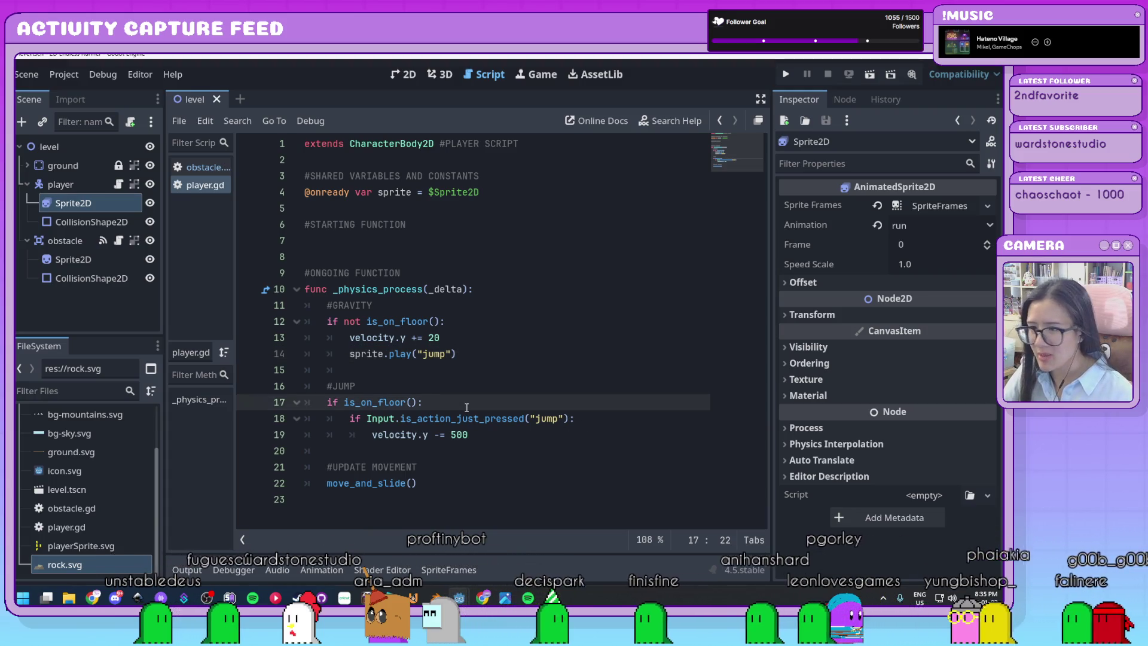
Step: Add sprite.play("run") on a new line inside the is_on_floor() check
key("Return")
type("spri")
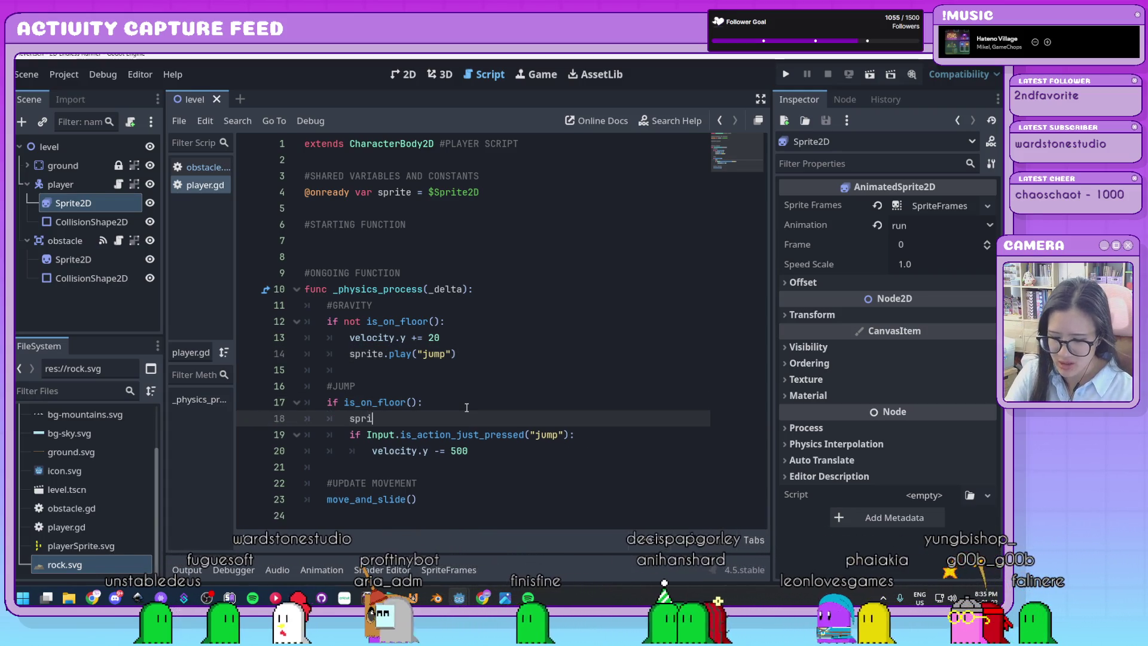
type("te.play(")
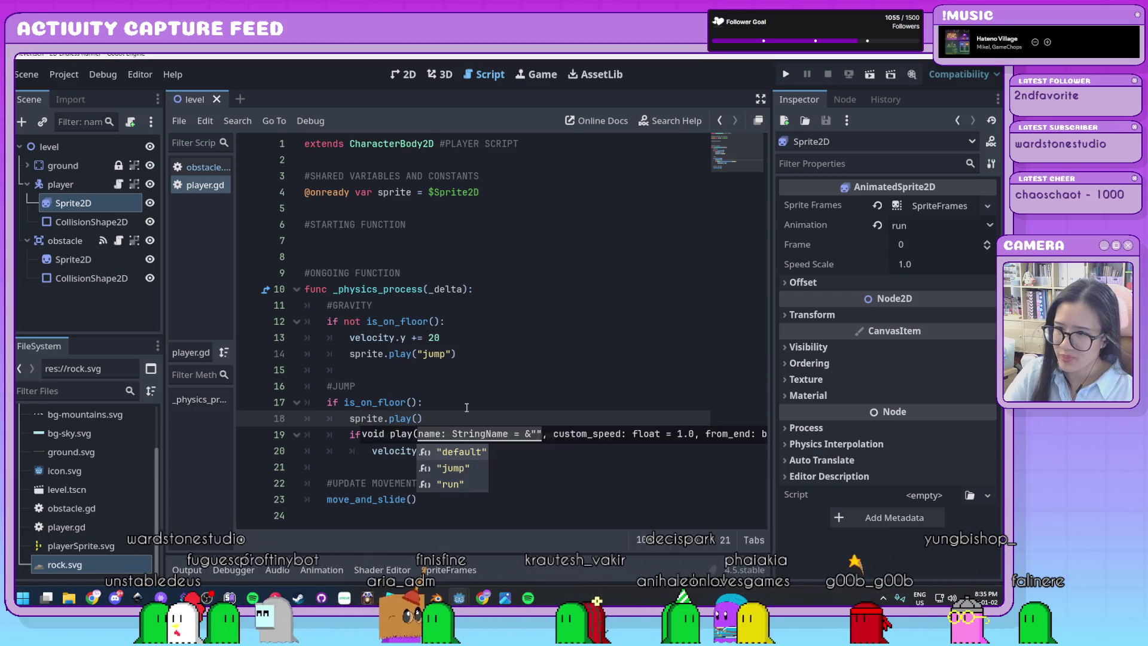
left_click(451, 485)
left_click(519, 450)
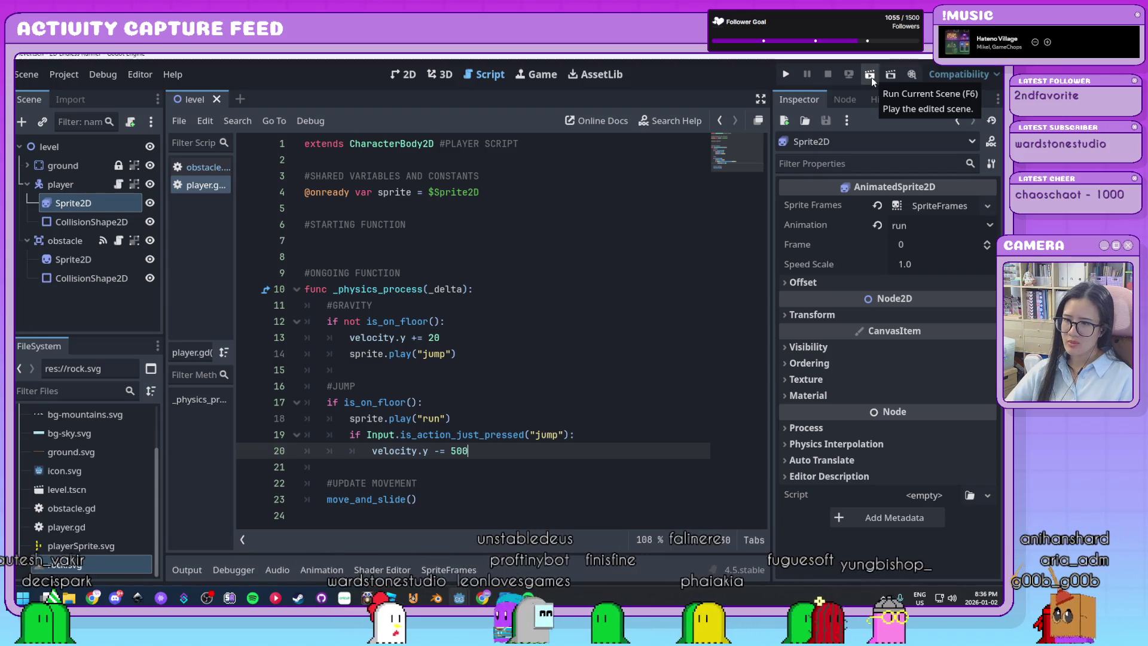
Step: Review the jump and run animation calls on lines 14 and 18, then run the level
left_click_drag(456, 353, 351, 353)
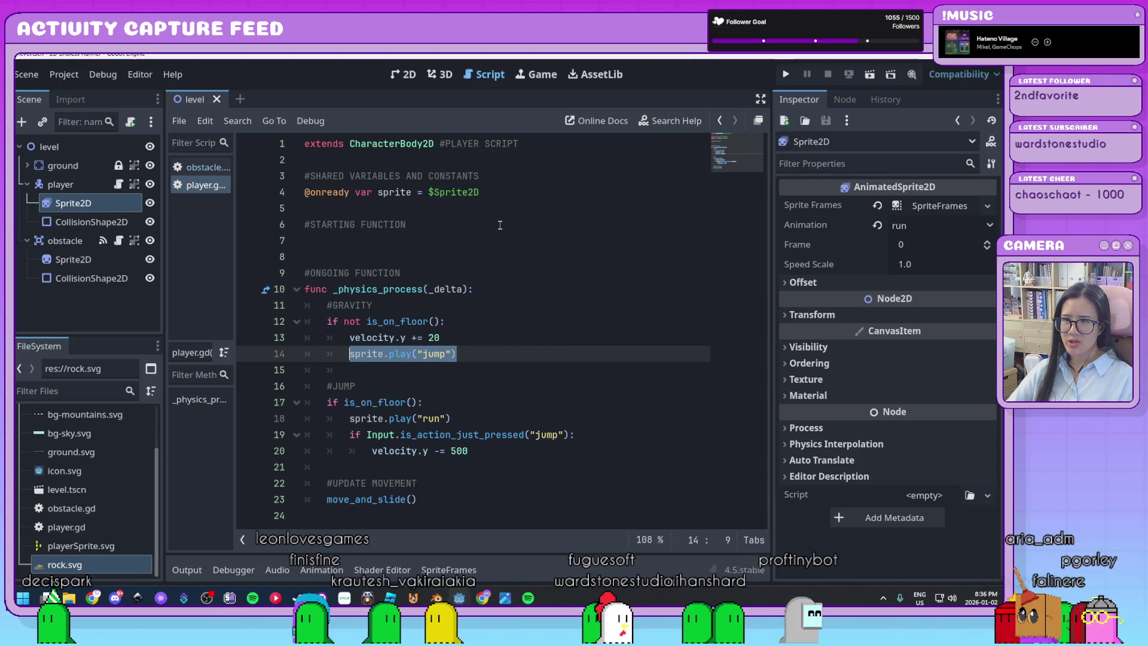
left_click(486, 192)
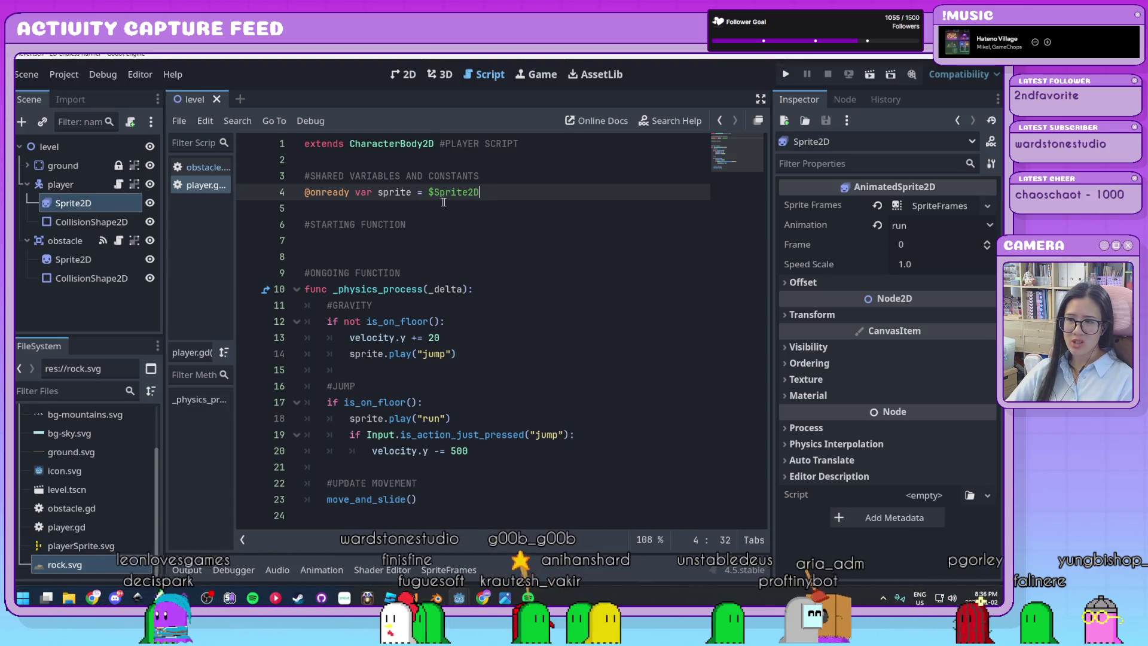
left_click(495, 364)
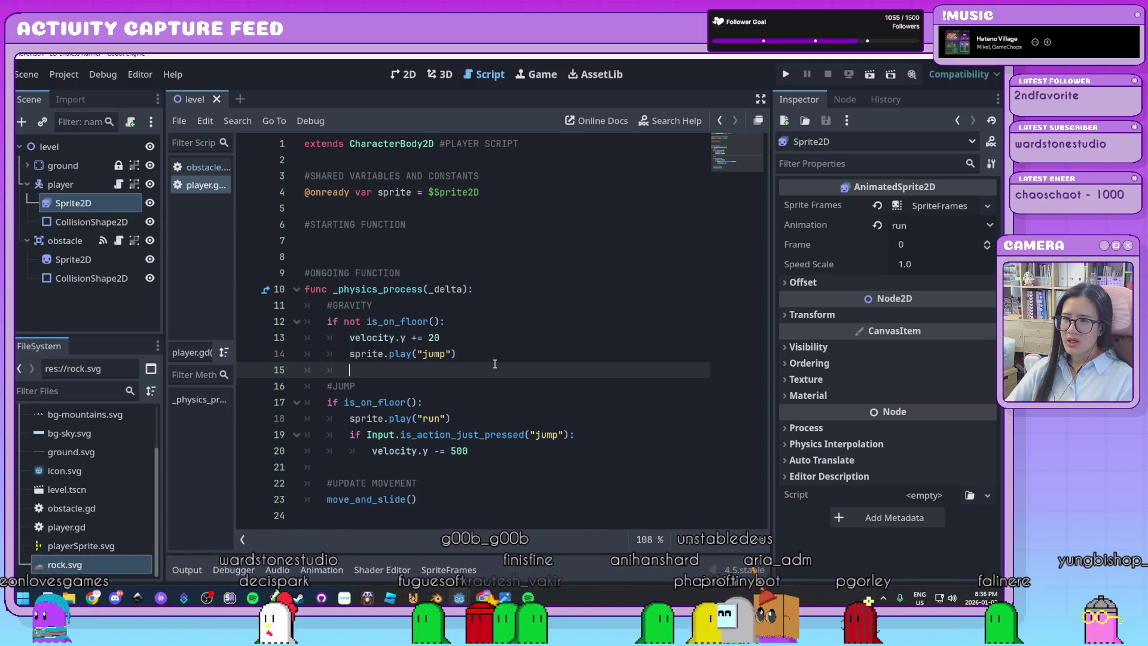
left_click(477, 355)
key("shift+Home")
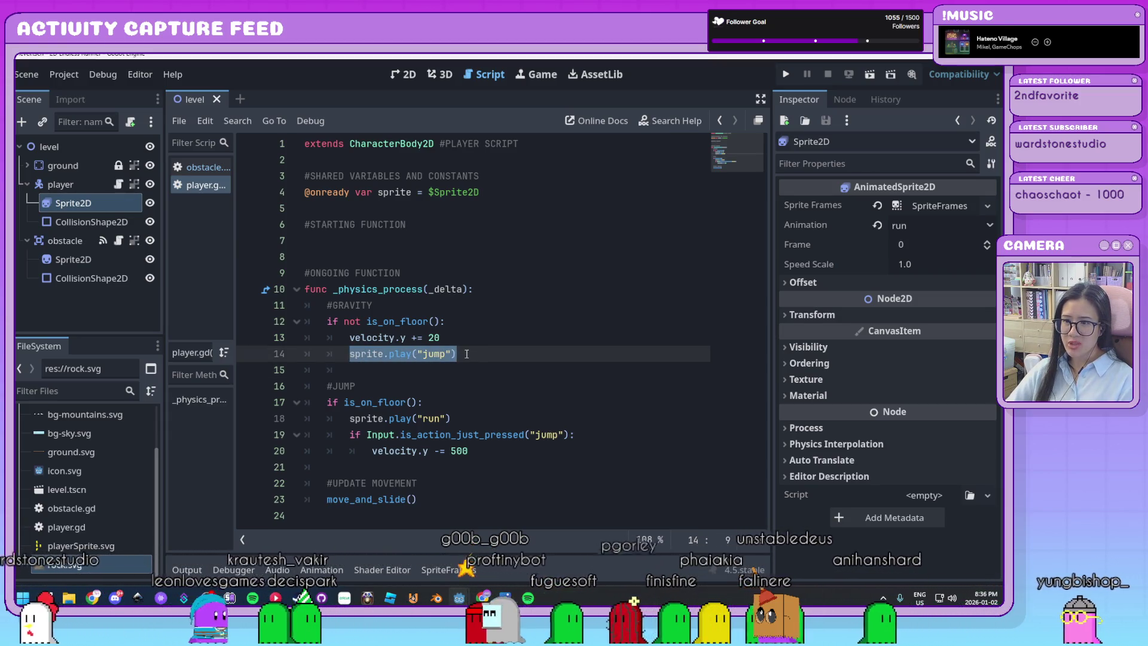
key("End")
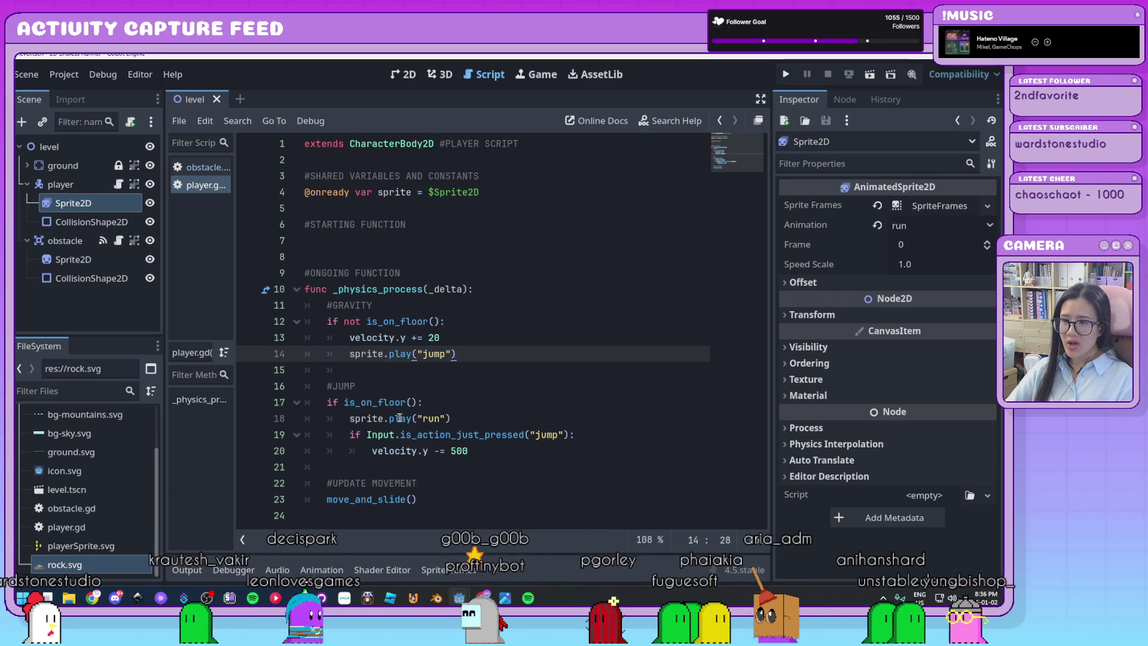
left_click_drag(448, 419, 390, 419)
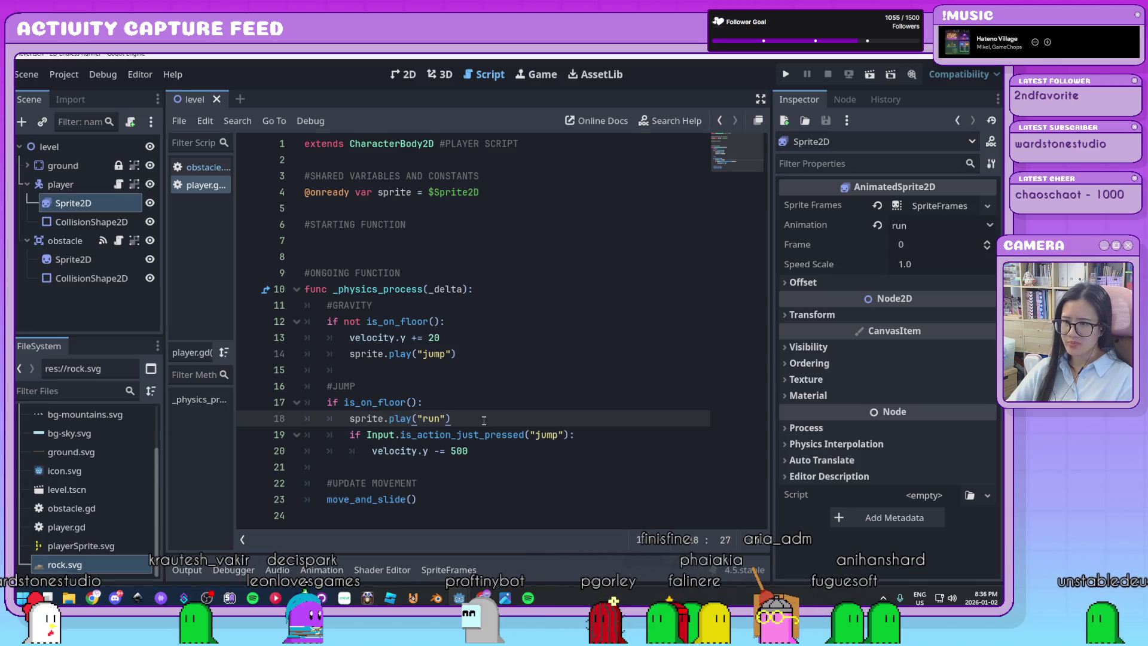
left_click(868, 75)
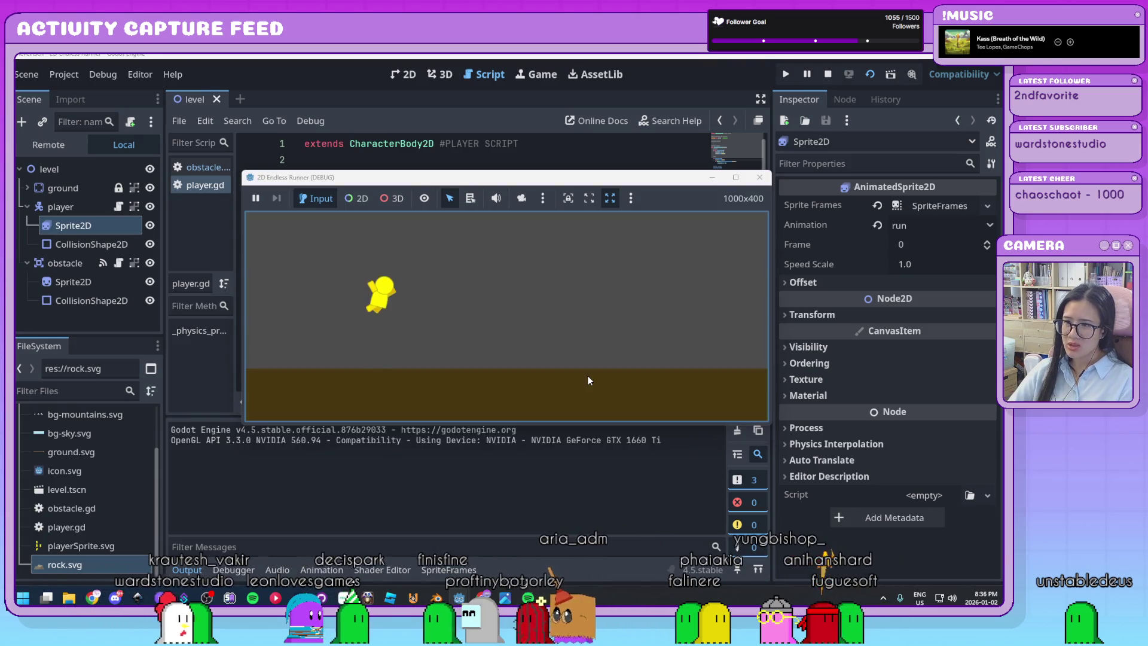
key("space")
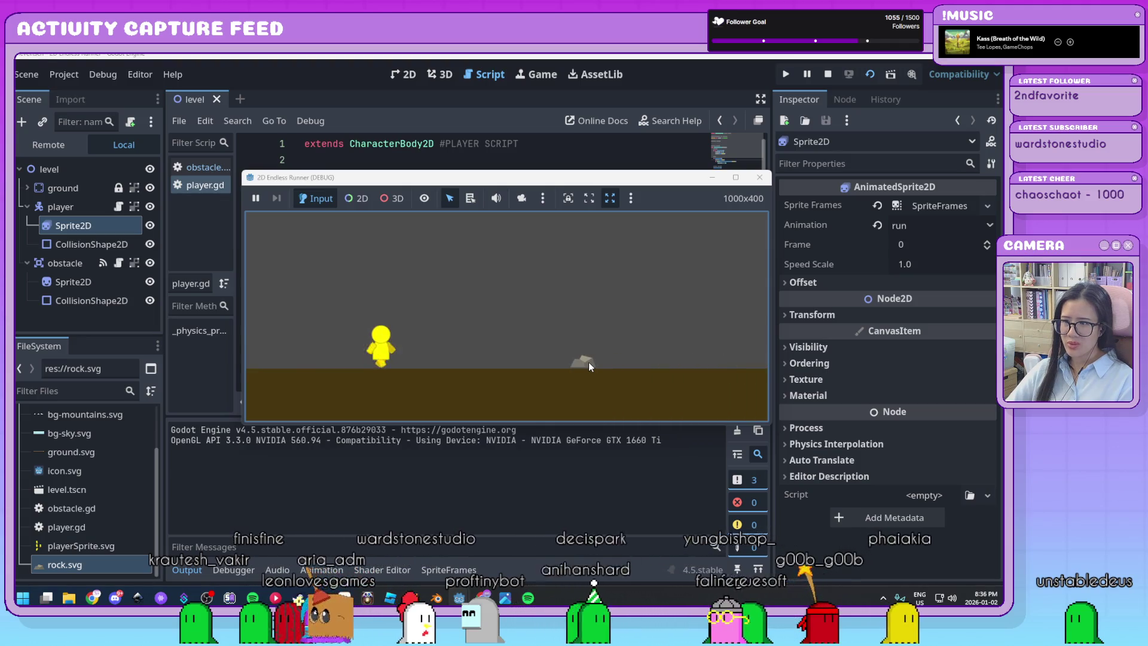
key("space")
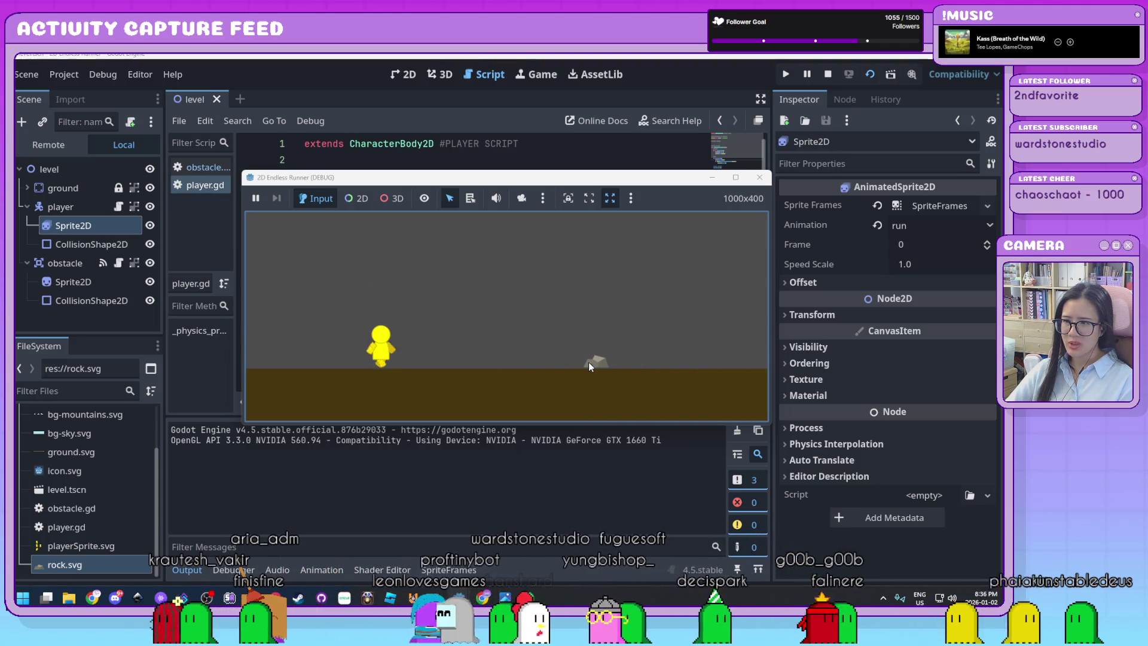
key("space")
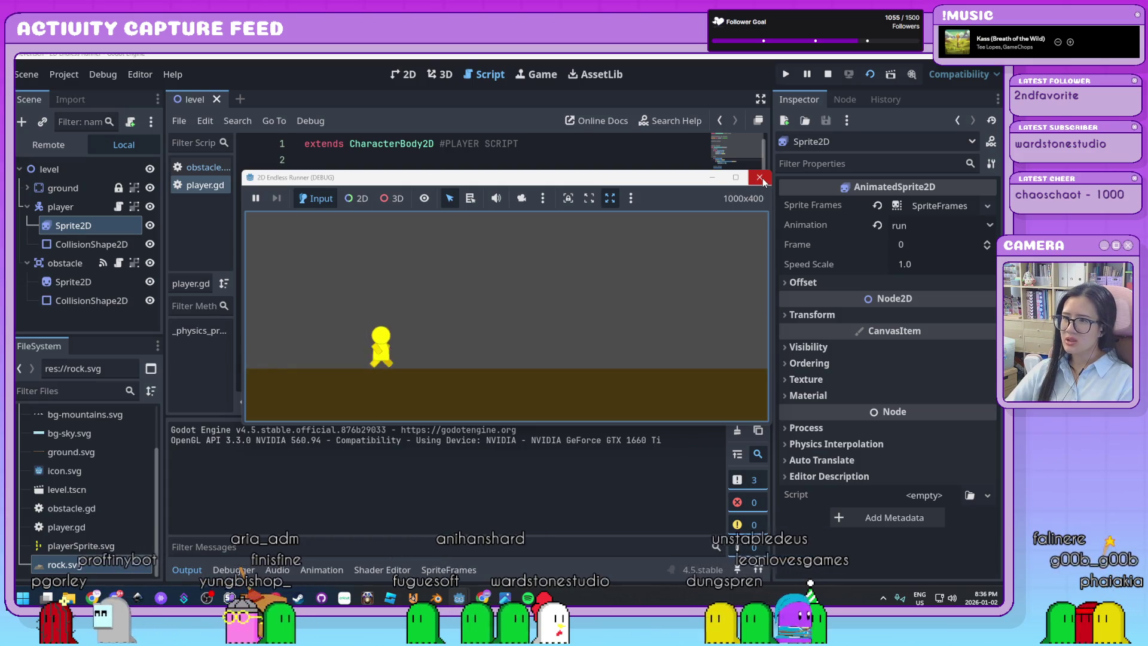
key("ctrl+j")
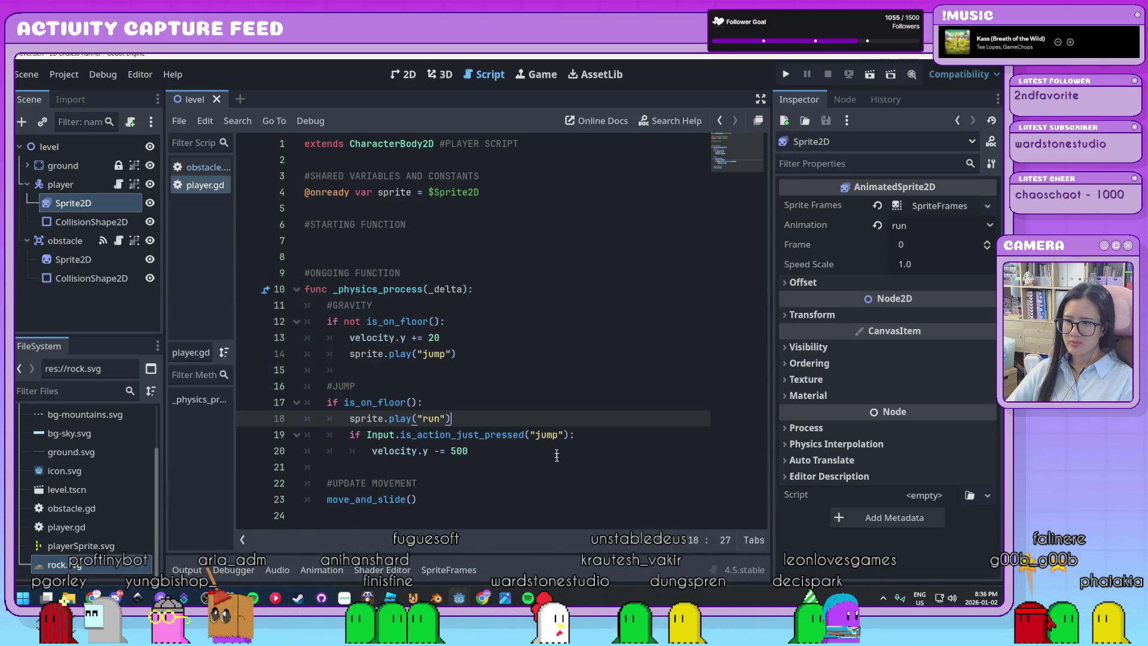
Step: Review the run animation call on line 18, then switch to the level's 2D view
key("shift+Home")
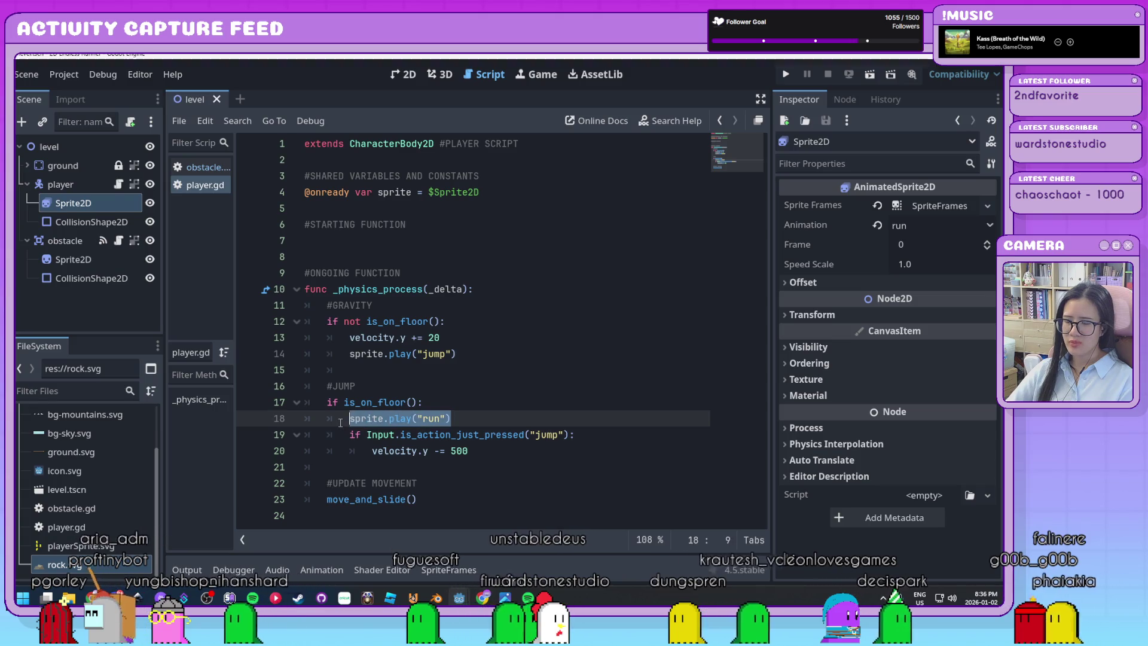
key("End")
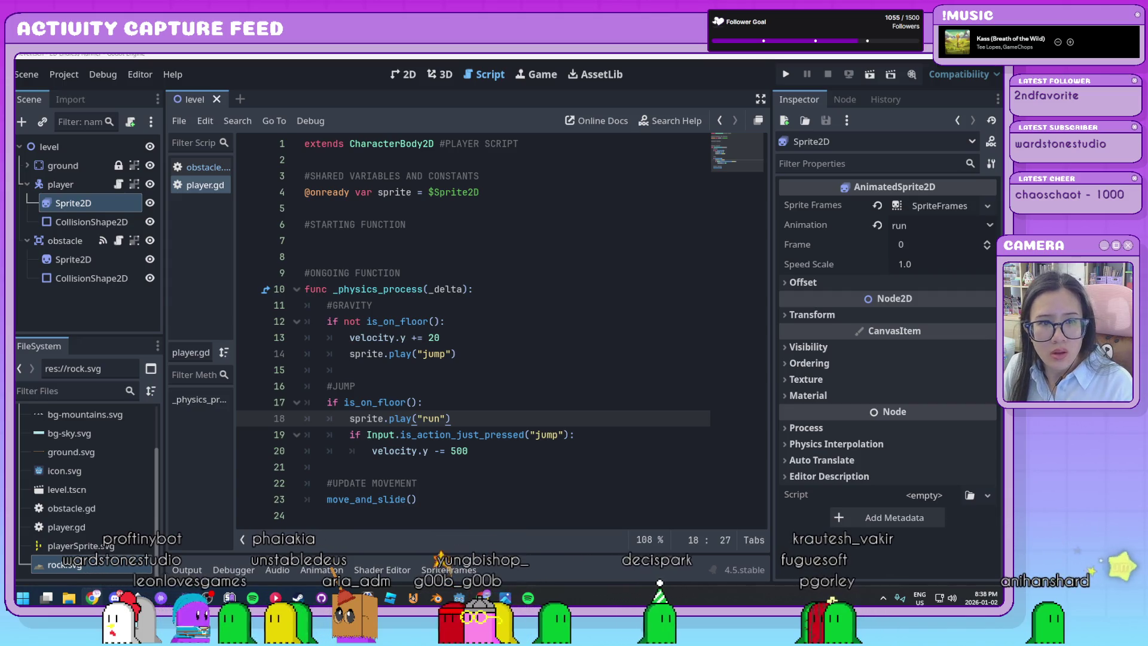
left_click(593, 458)
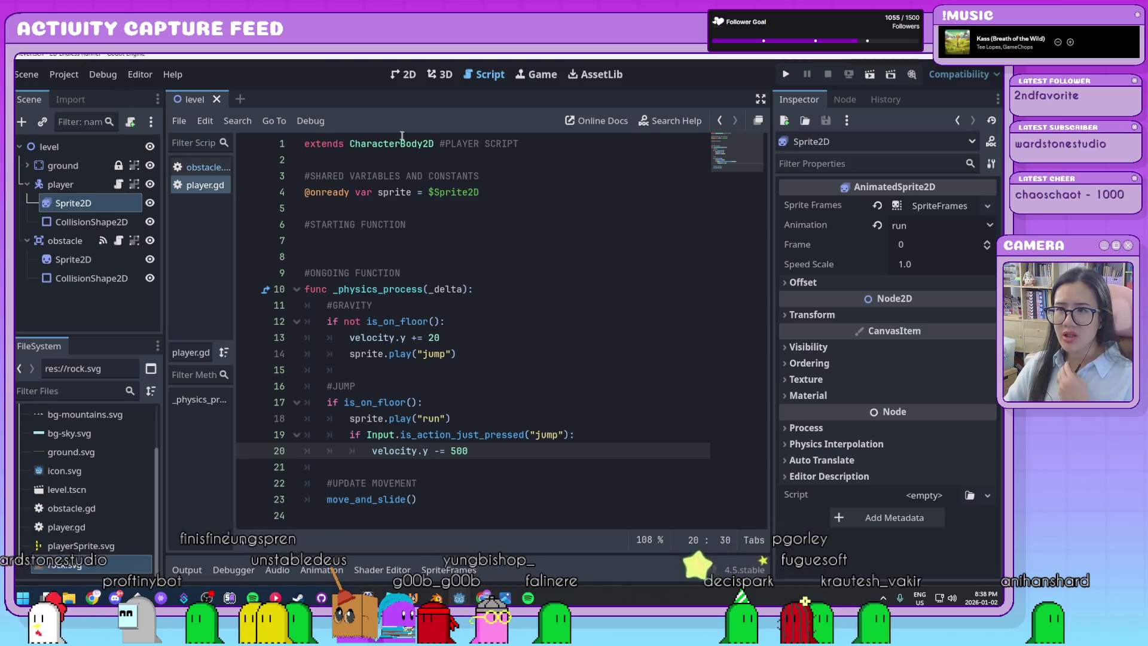
left_click(404, 74)
scroll(477, 306, "down", 5)
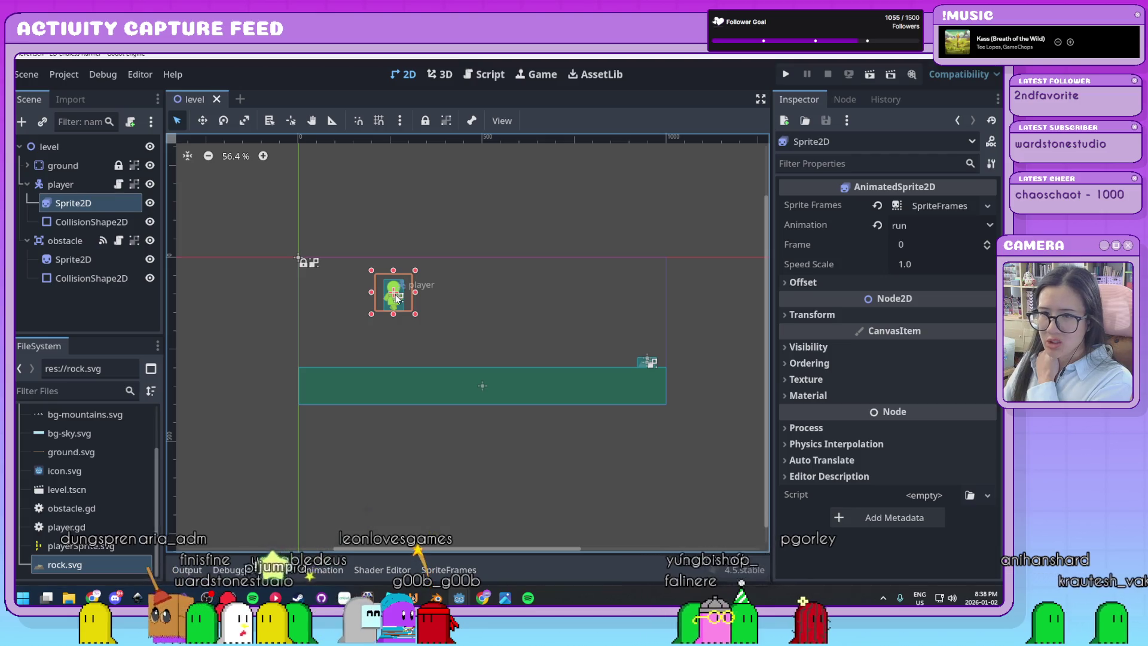
Step: Nudge the player left and down, collapse the scene tree, and open a new empty scene
mouse_move(396, 298)
left_mouse_down()
mouse_move(330, 312)
mouse_move(333, 325)
left_mouse_up()
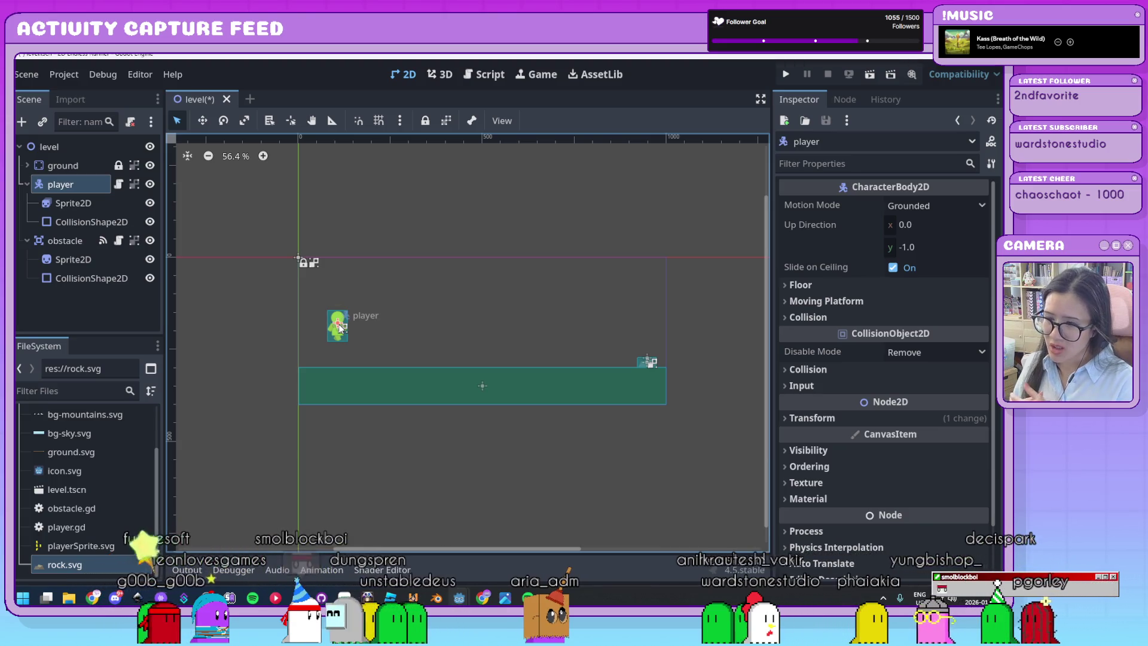
left_click(27, 185)
left_click(26, 203)
left_click(49, 267)
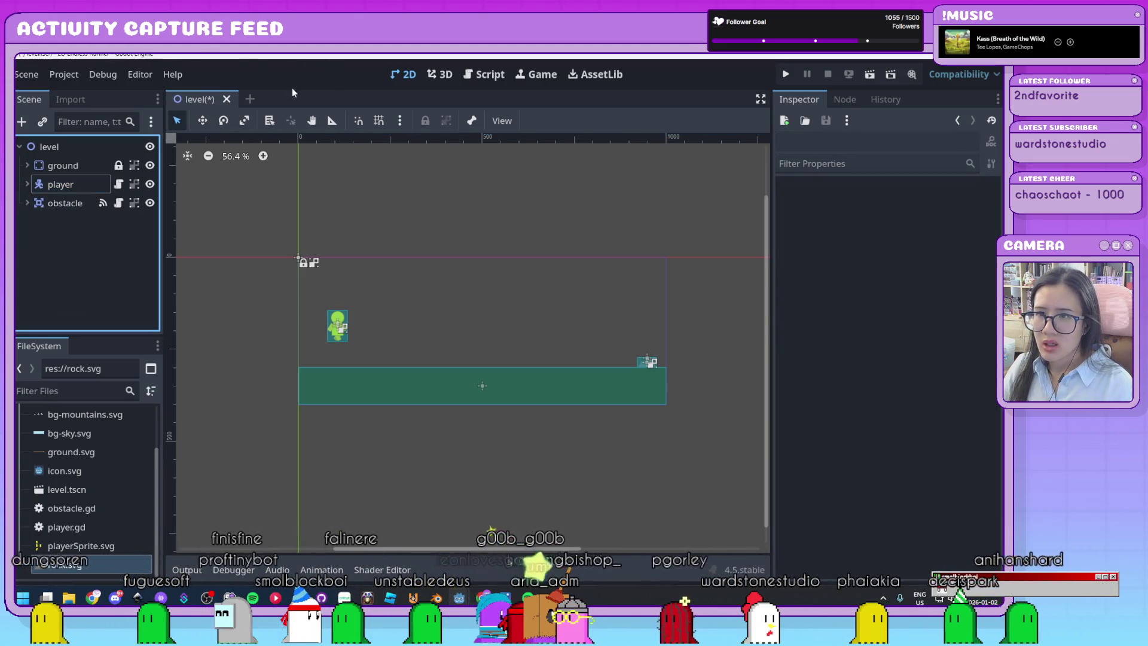
left_click(414, 247)
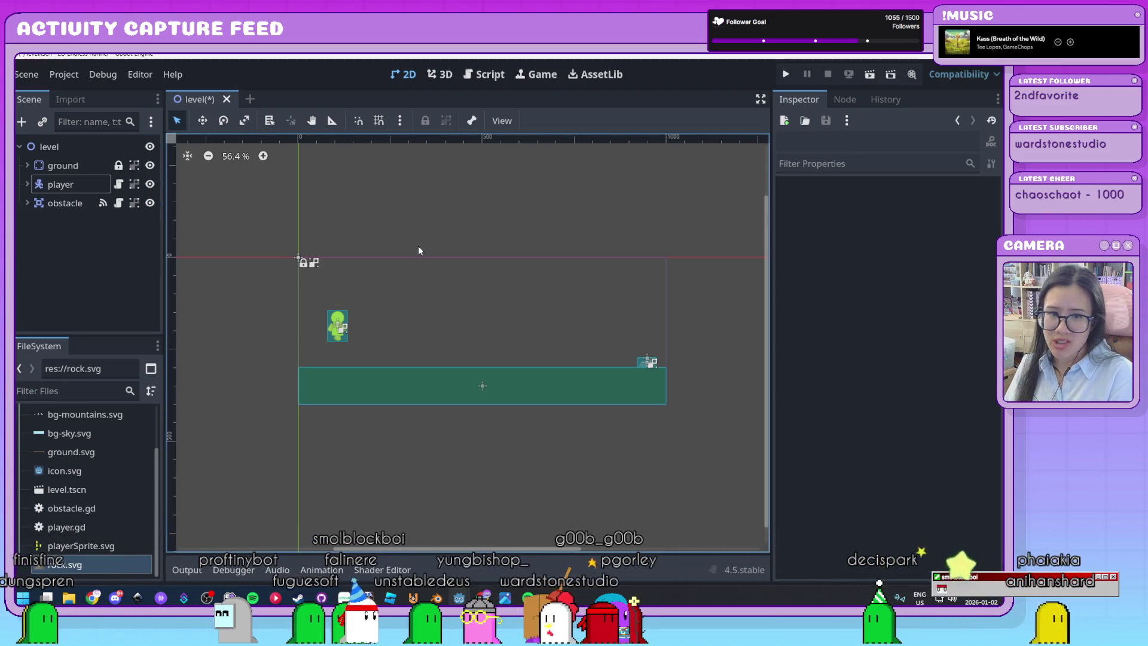
left_click(251, 100)
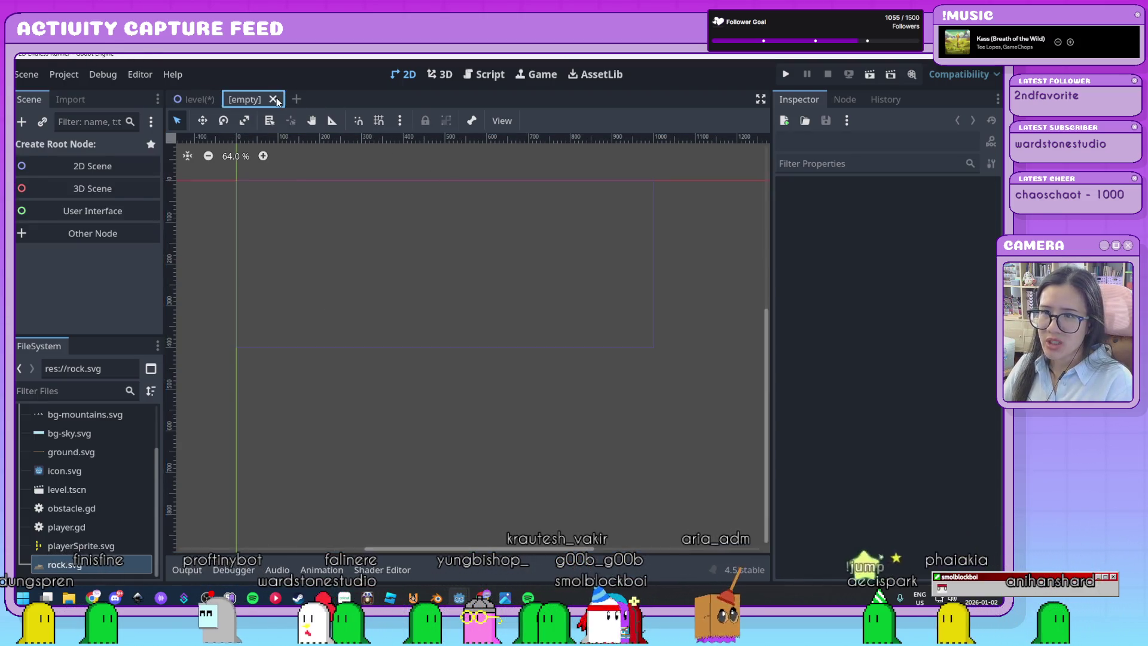
Step: Create a new scene whose root is a CanvasLayer found by searching 'canvas'
left_click(273, 99)
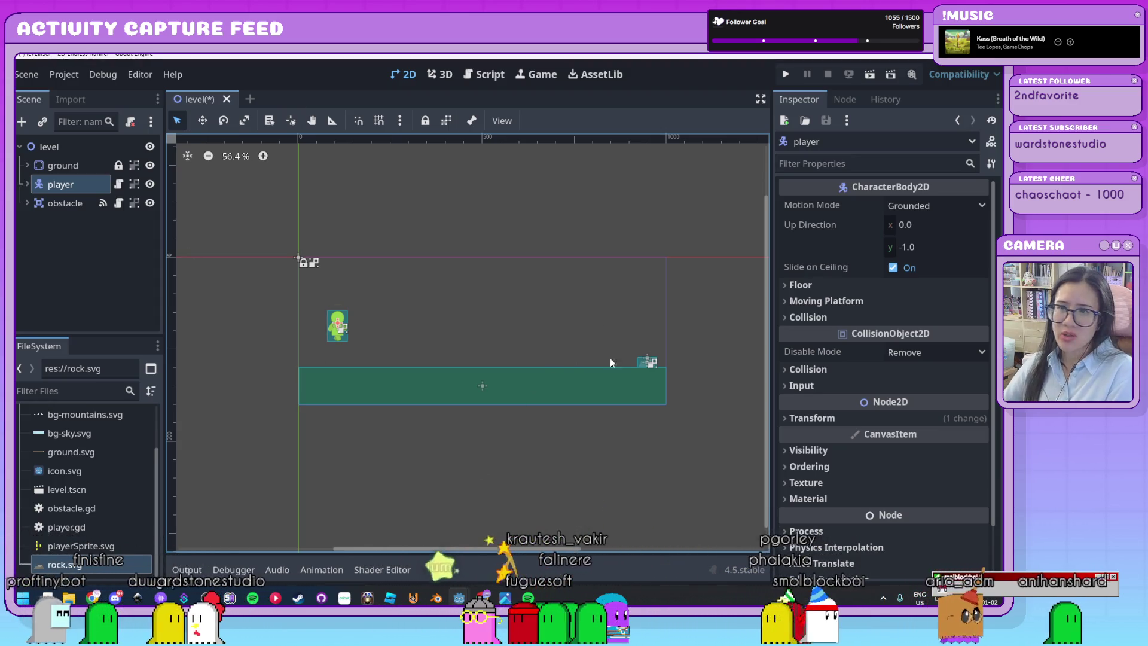
left_click(250, 99)
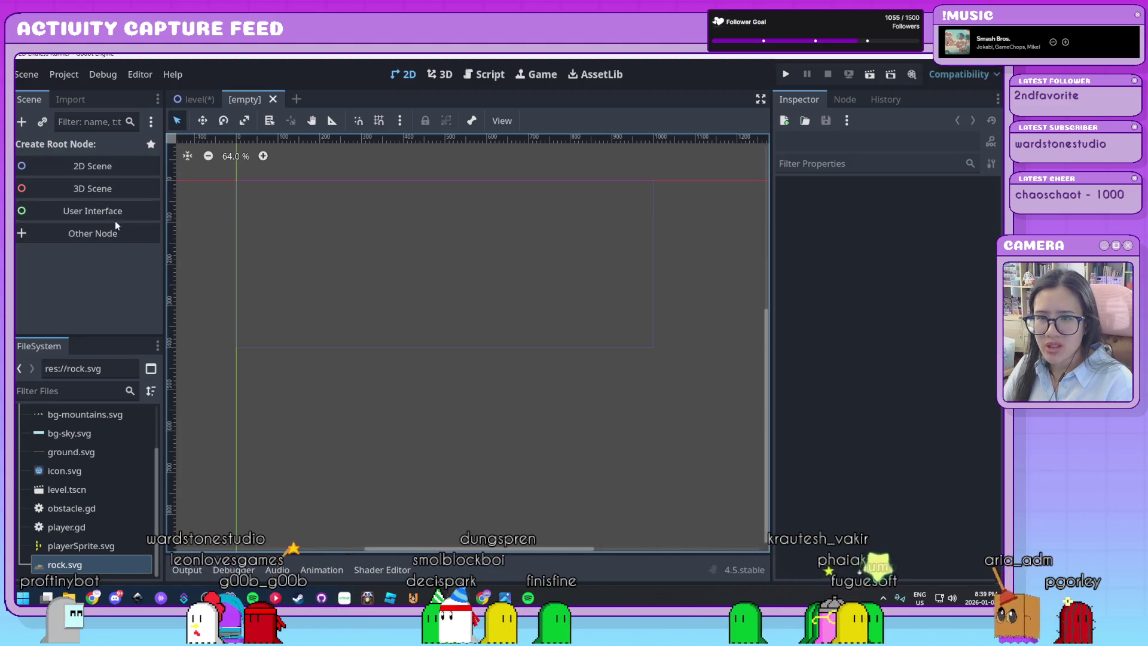
left_click(87, 235)
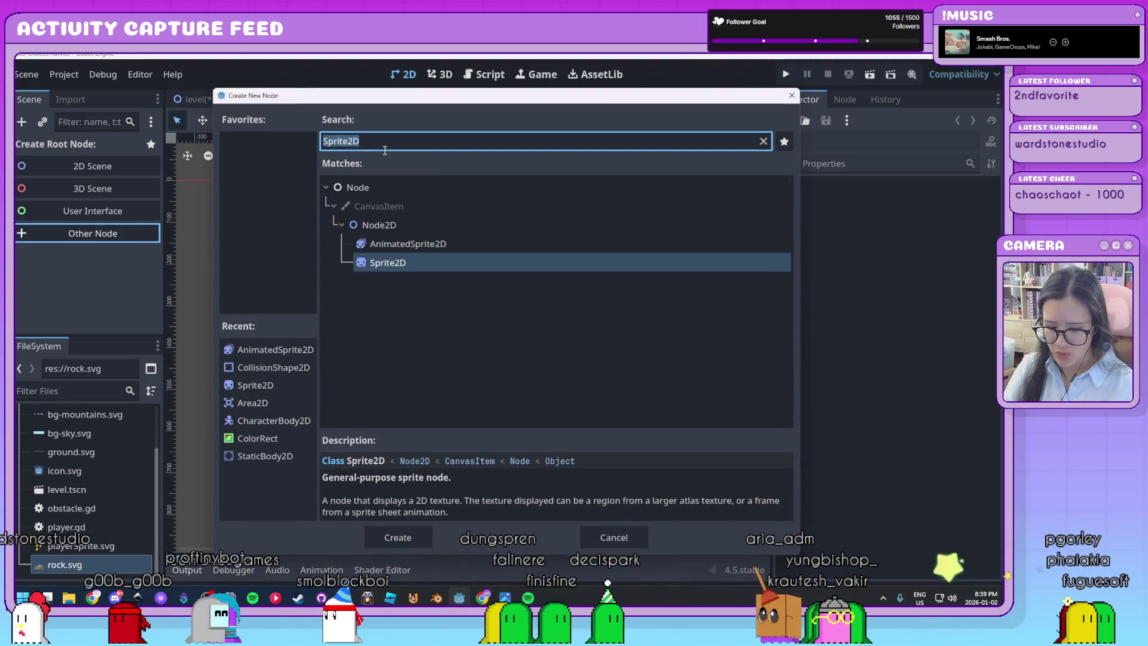
type("canvas")
left_click(415, 282)
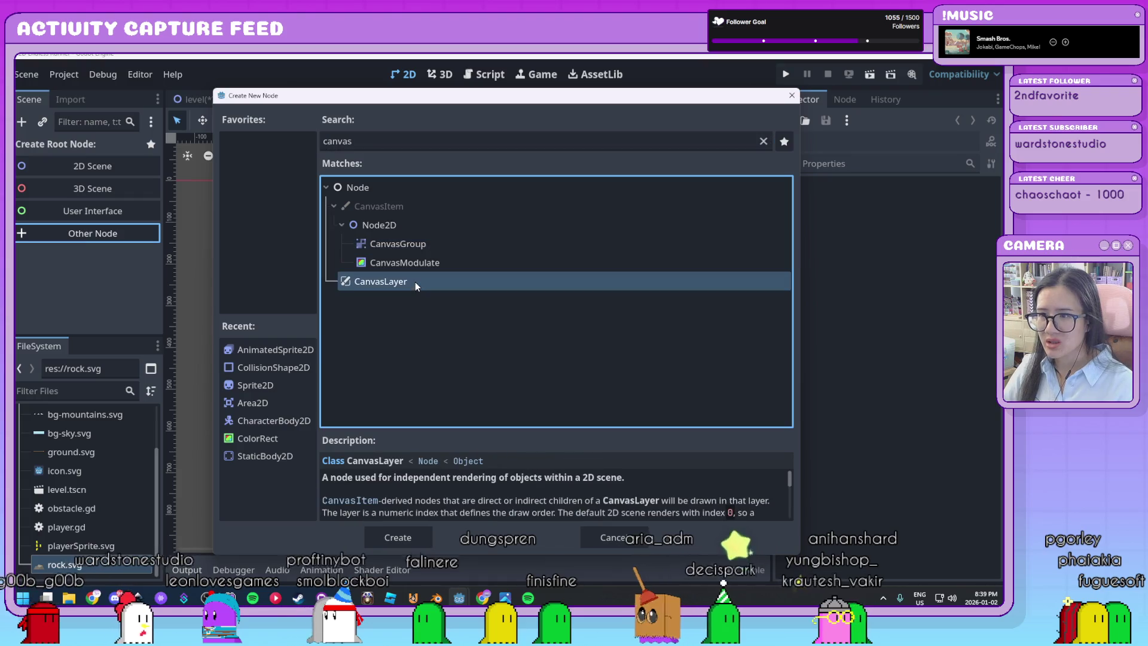
left_click(386, 534)
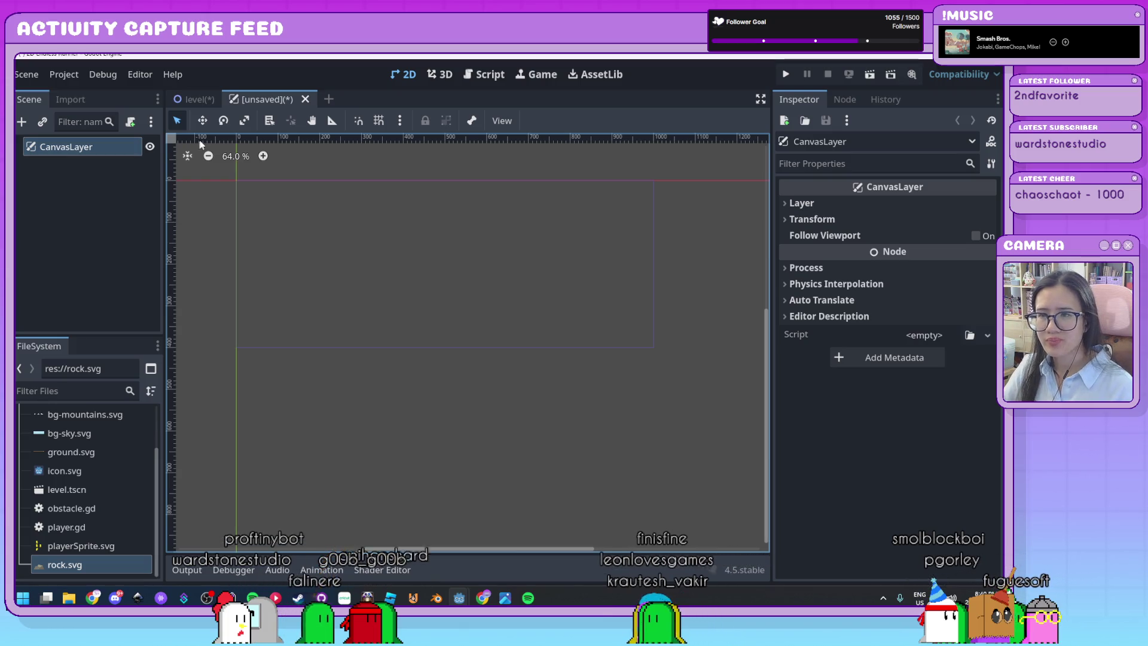
left_click(100, 149)
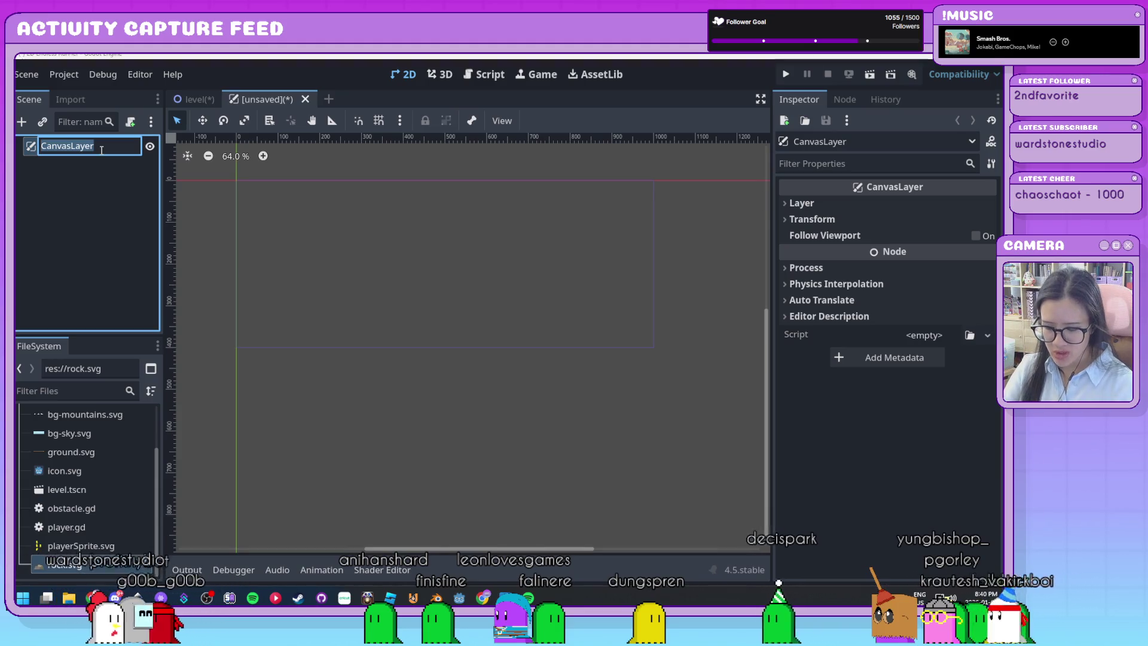
type("HUD")
Step: Name the root HUD, save the scene as hud.tscn, and go back to the level tab
key("Return")
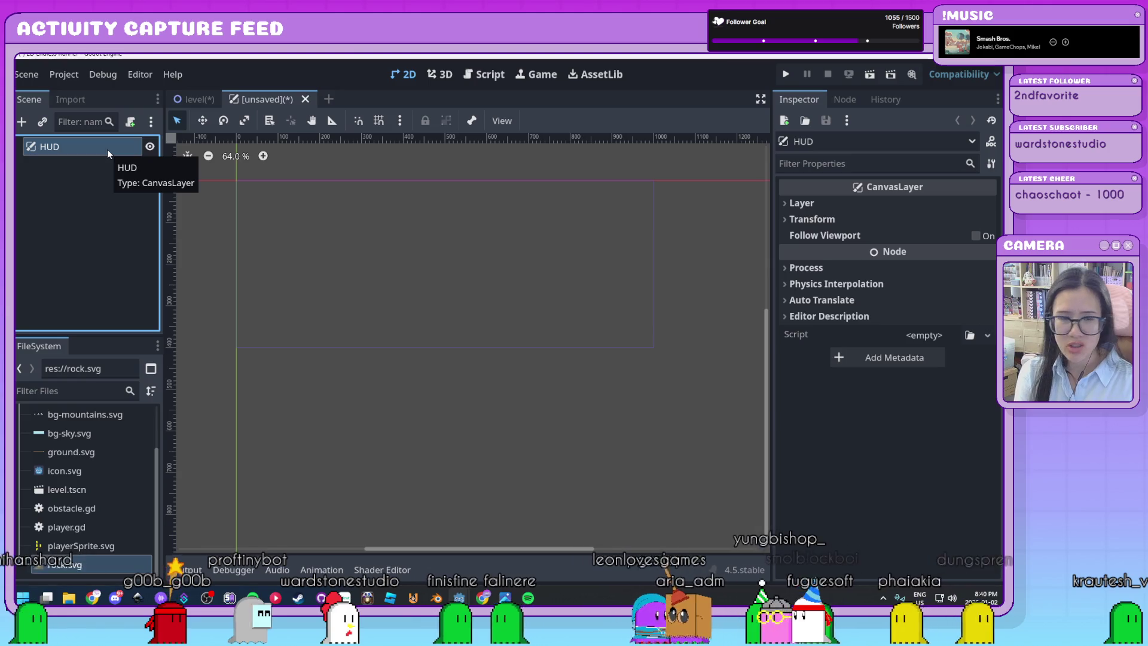
key("ctrl+s")
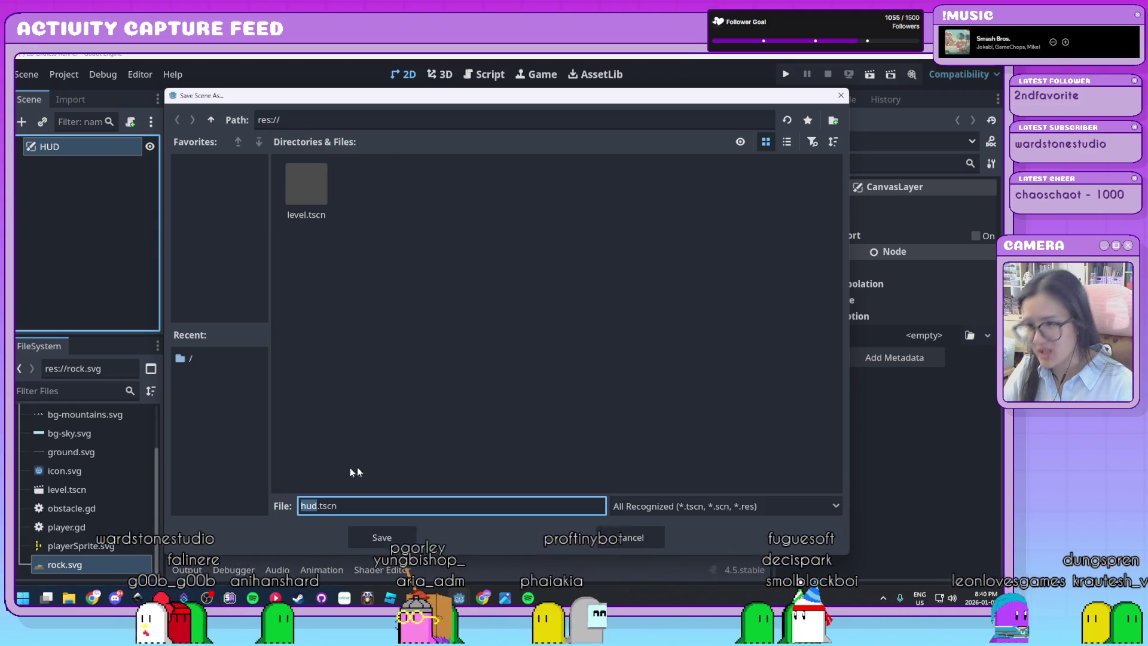
left_click(408, 543)
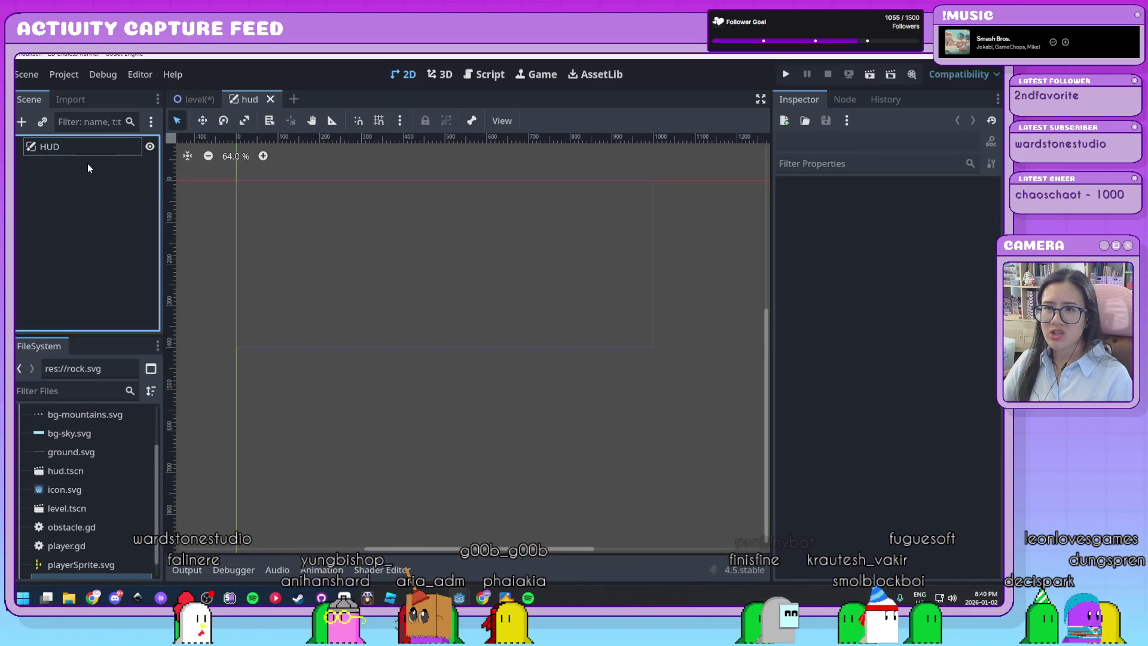
left_click(185, 100)
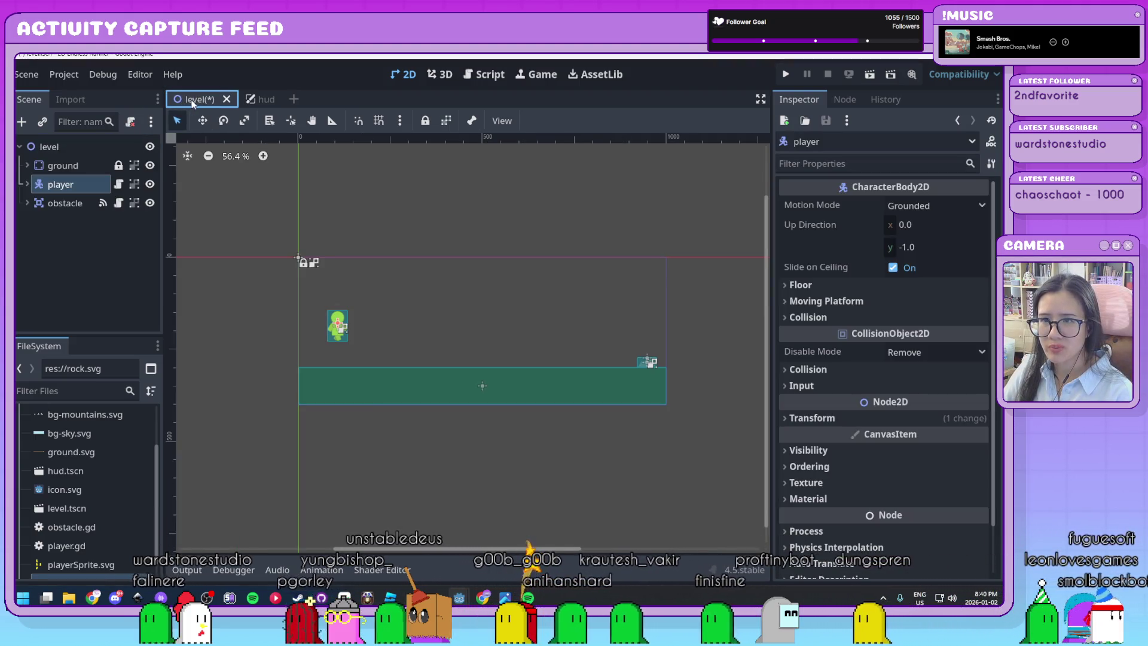
Step: In the hud scene, add a Label child under the HUD root node
left_click(256, 100)
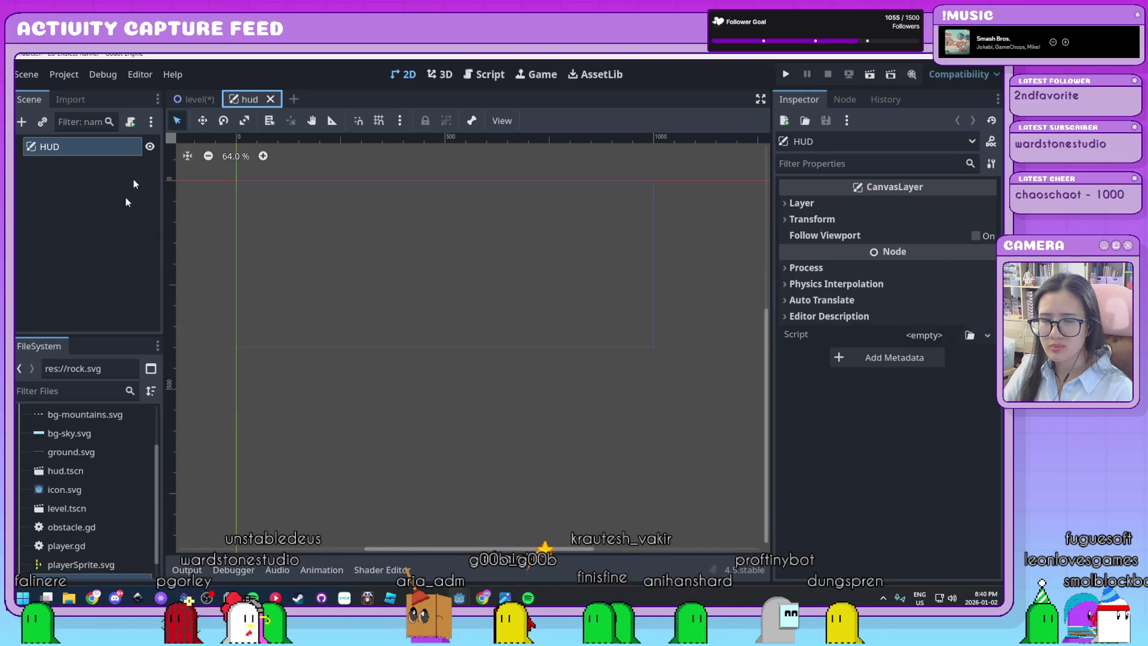
left_click(90, 238)
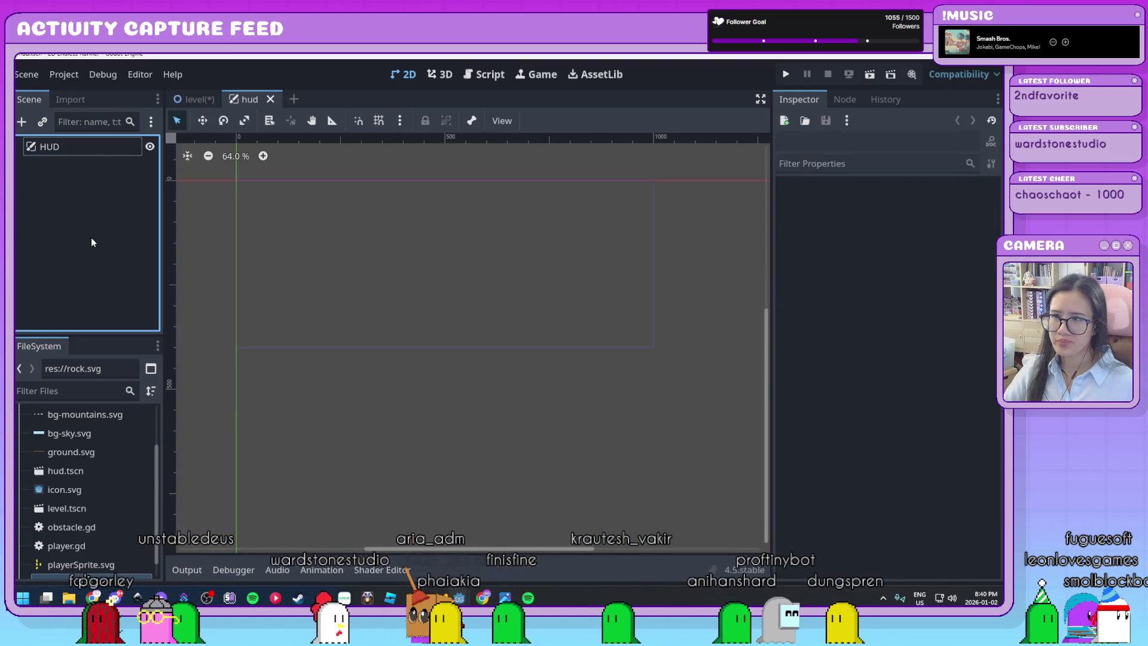
left_click(85, 146)
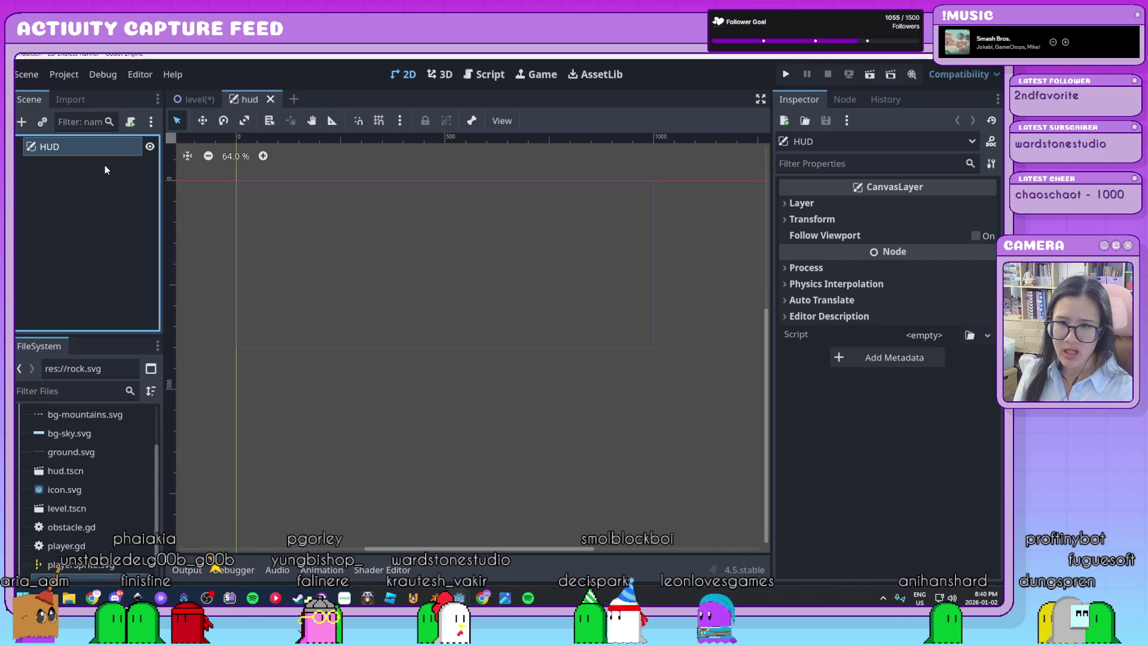
key("ctrl+a")
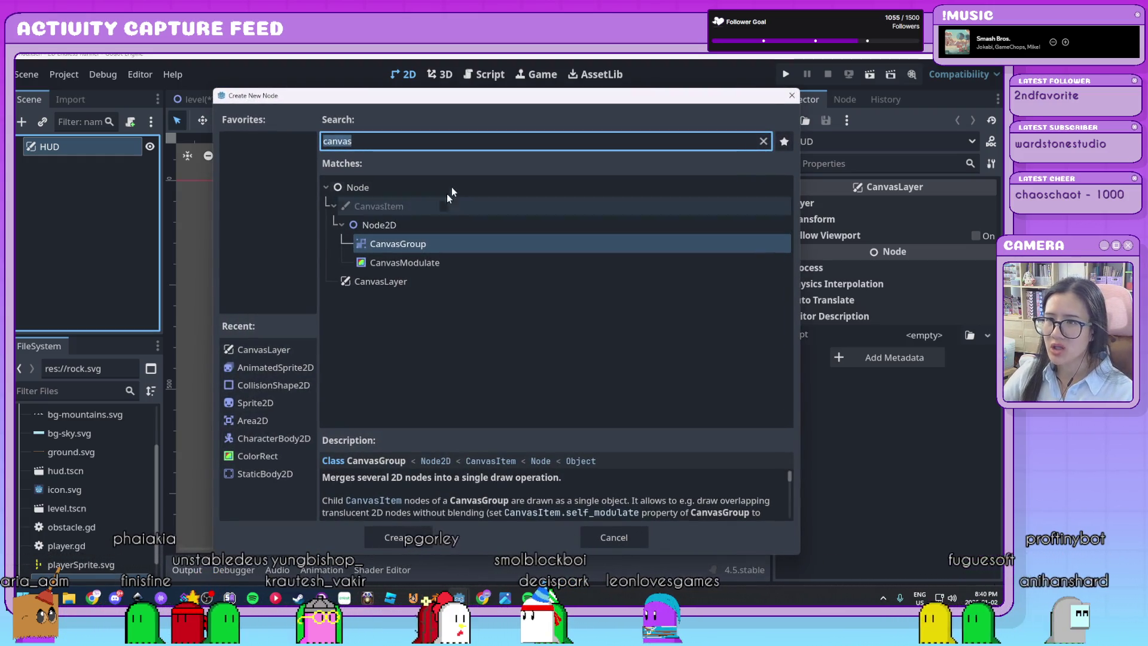
type("label")
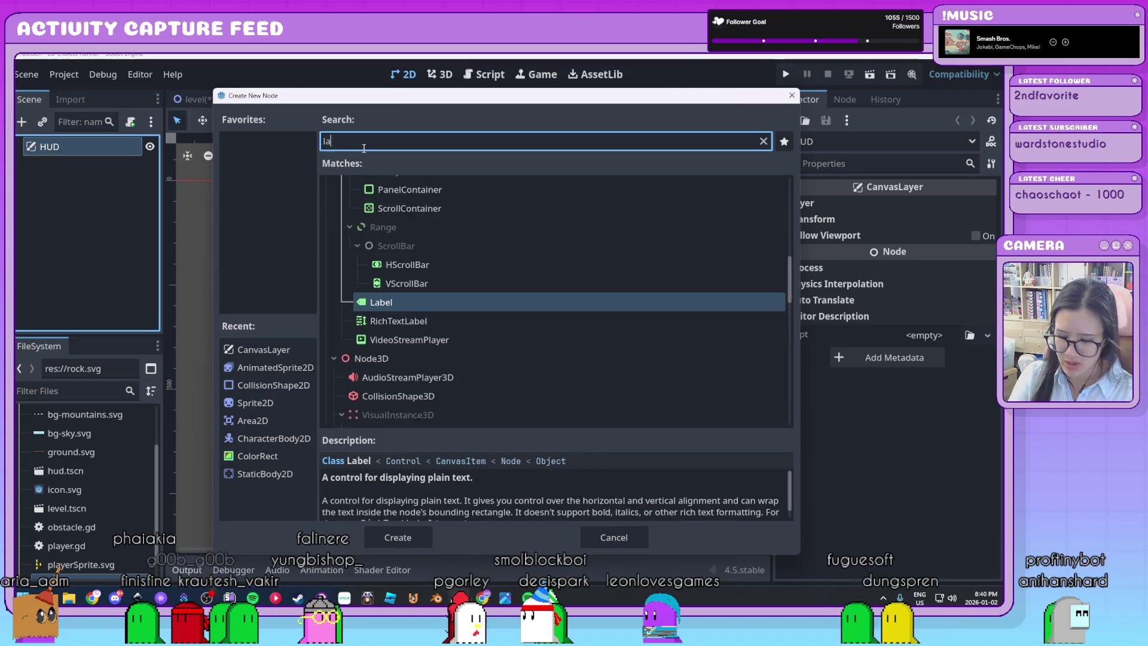
double_click(426, 241)
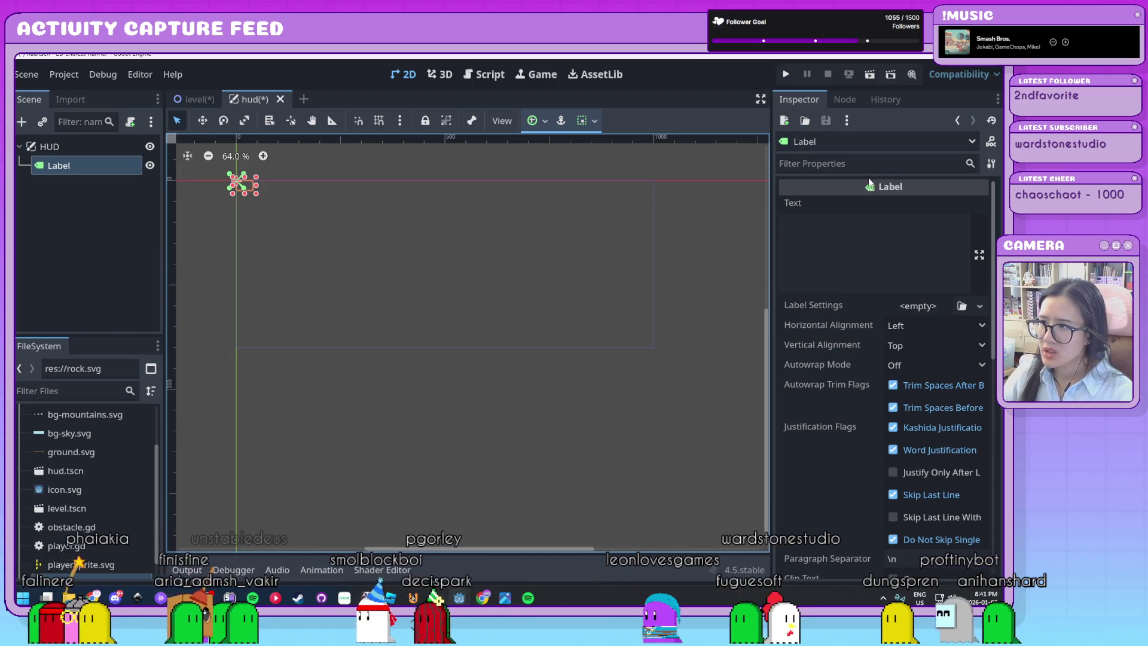
Step: Set the label text to 'Score: 0' and move it toward the top-right
left_click(855, 234)
type("Score: 0")
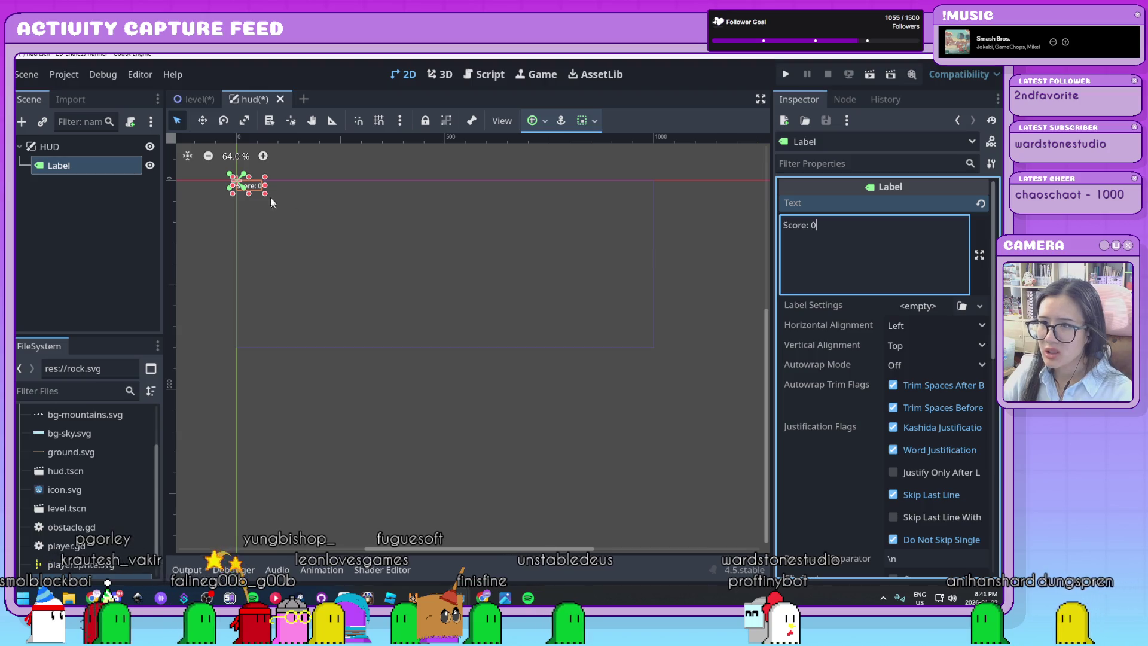
left_click_drag(253, 189, 347, 214)
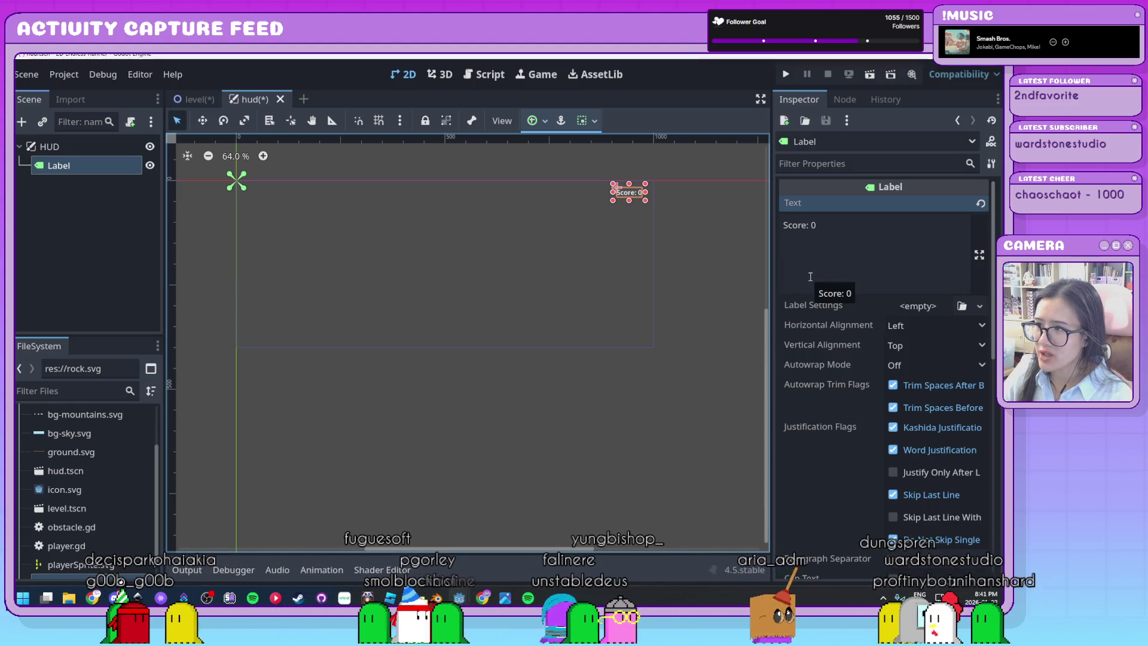
scroll(811, 276, "down", 10)
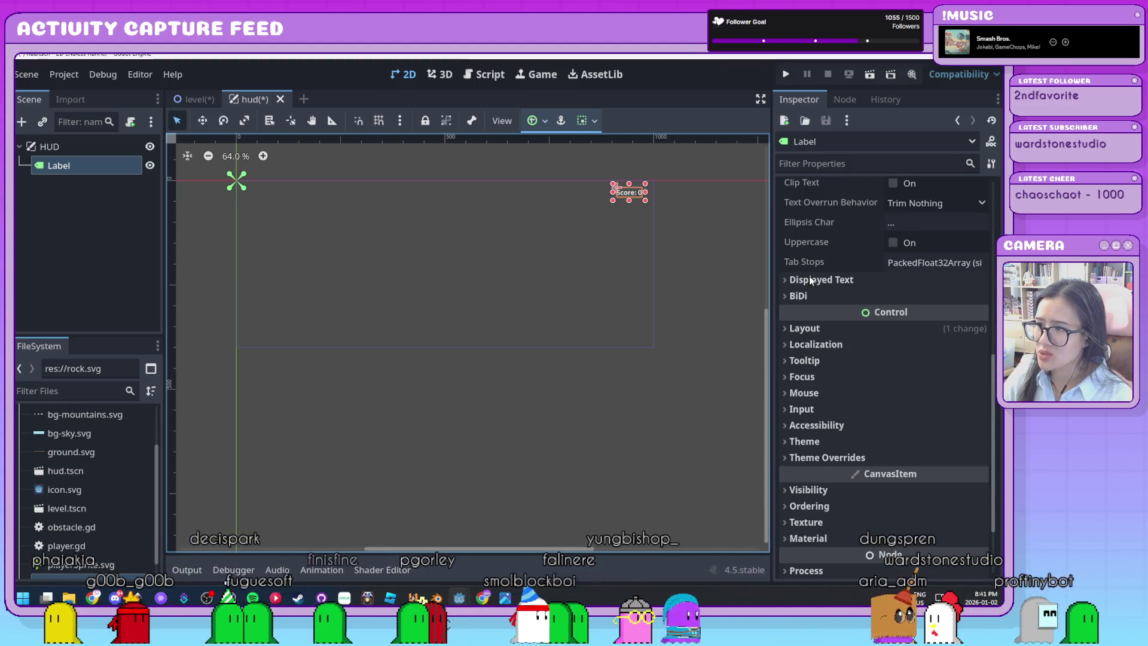
scroll(811, 280, "down", 4)
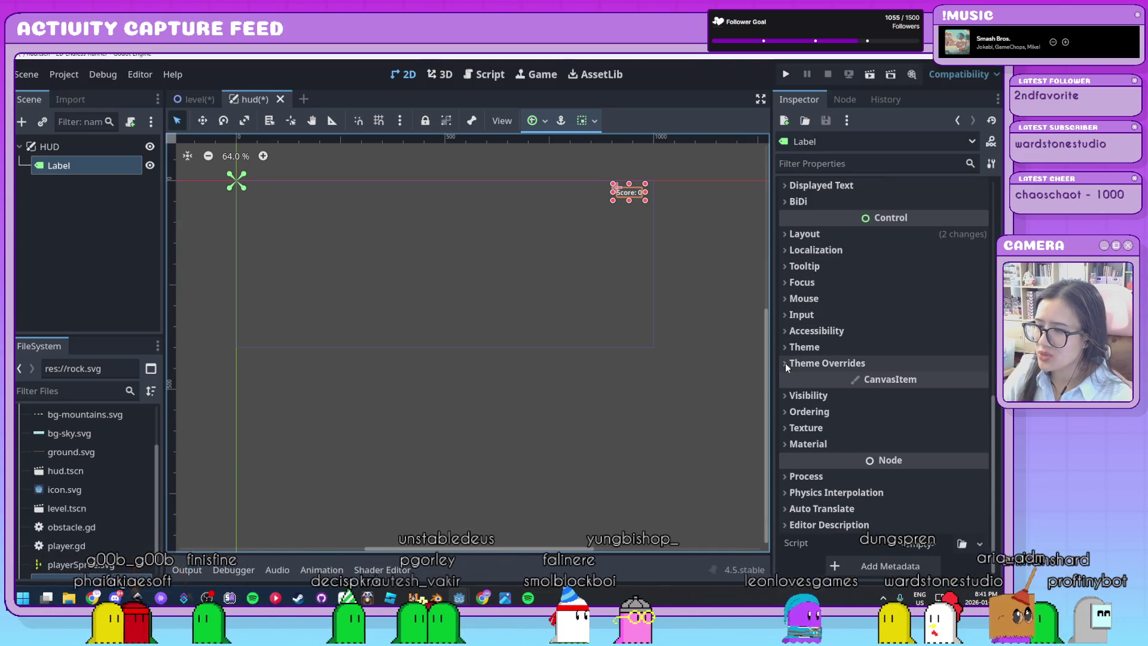
Step: Give the label a 32 px Theme Override font size and shift it slightly left
left_click(785, 364)
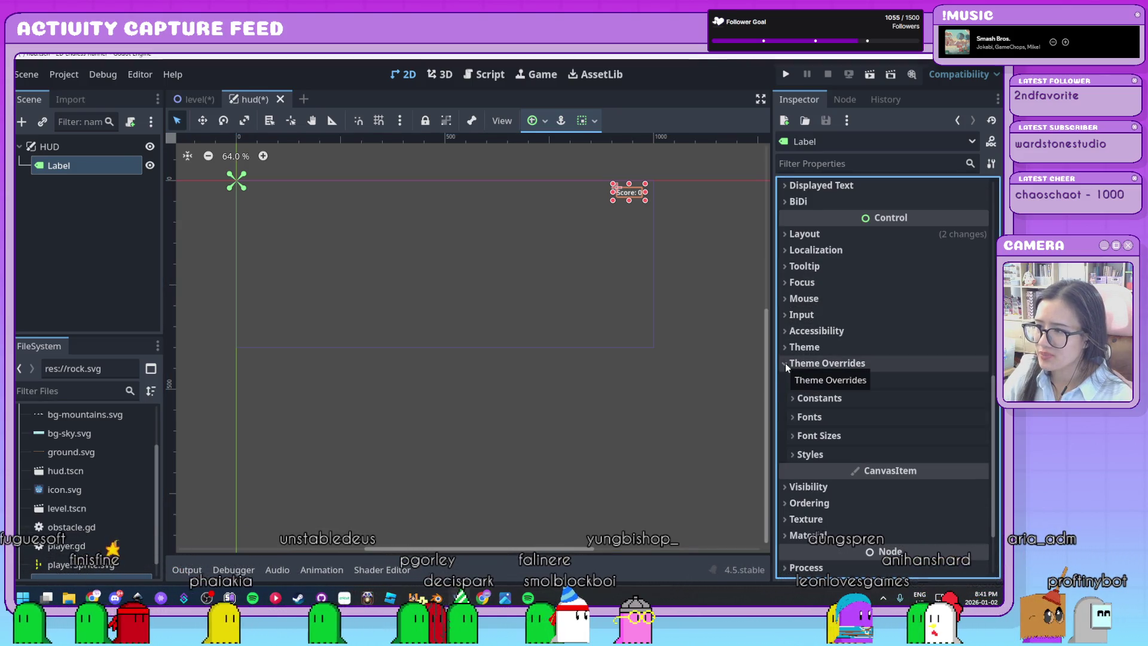
left_click(812, 436)
scroll(811, 440, "down", 2)
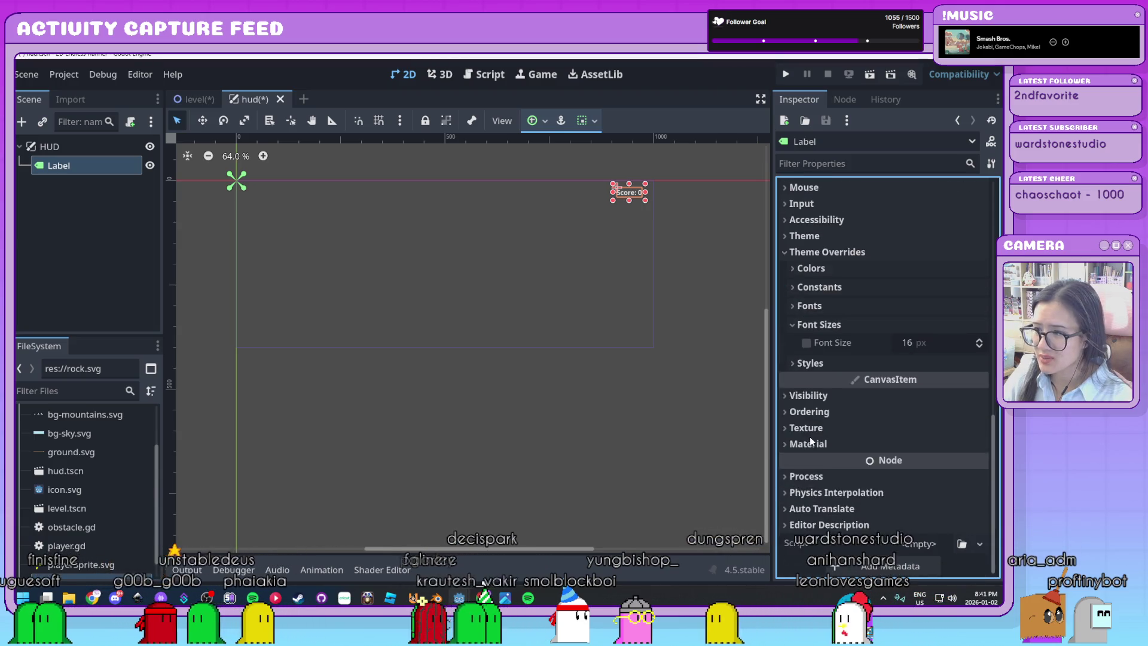
mouse_move(914, 344)
left_mouse_down()
mouse_move(957, 343)
mouse_move(924, 343)
left_mouse_up()
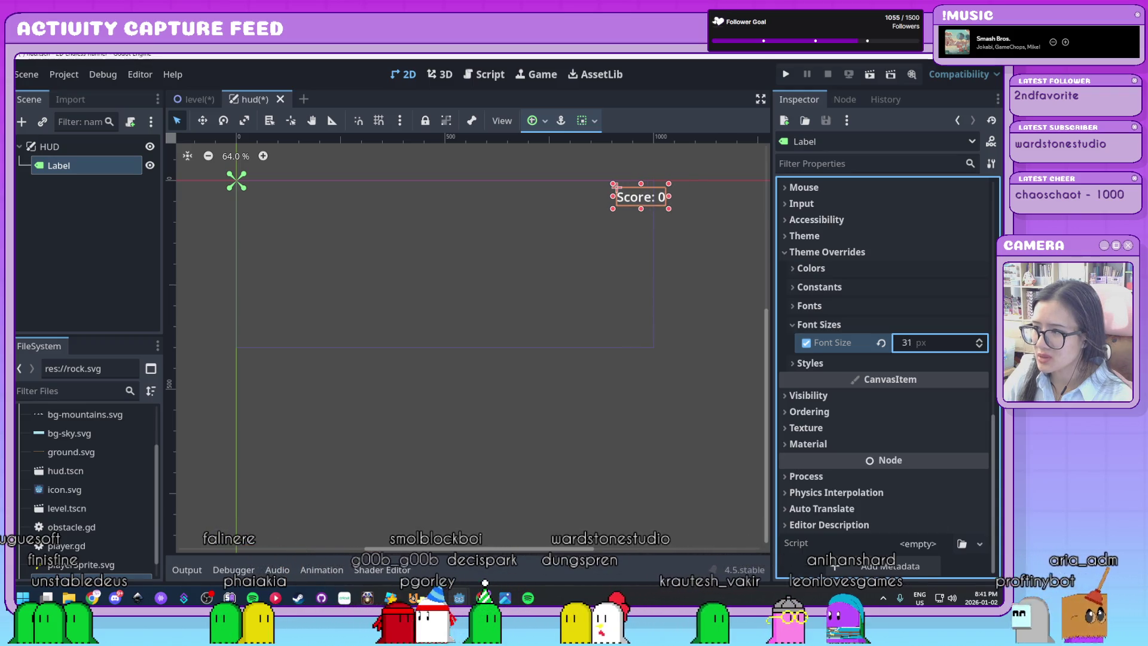
left_click(643, 201)
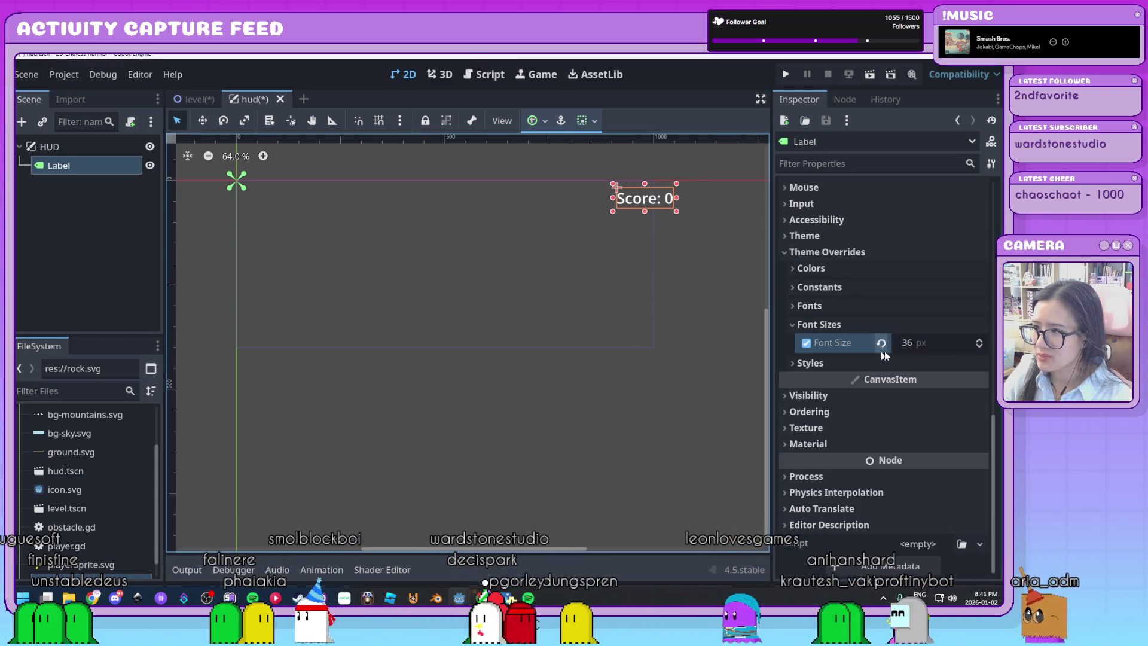
left_click_drag(637, 204, 612, 202)
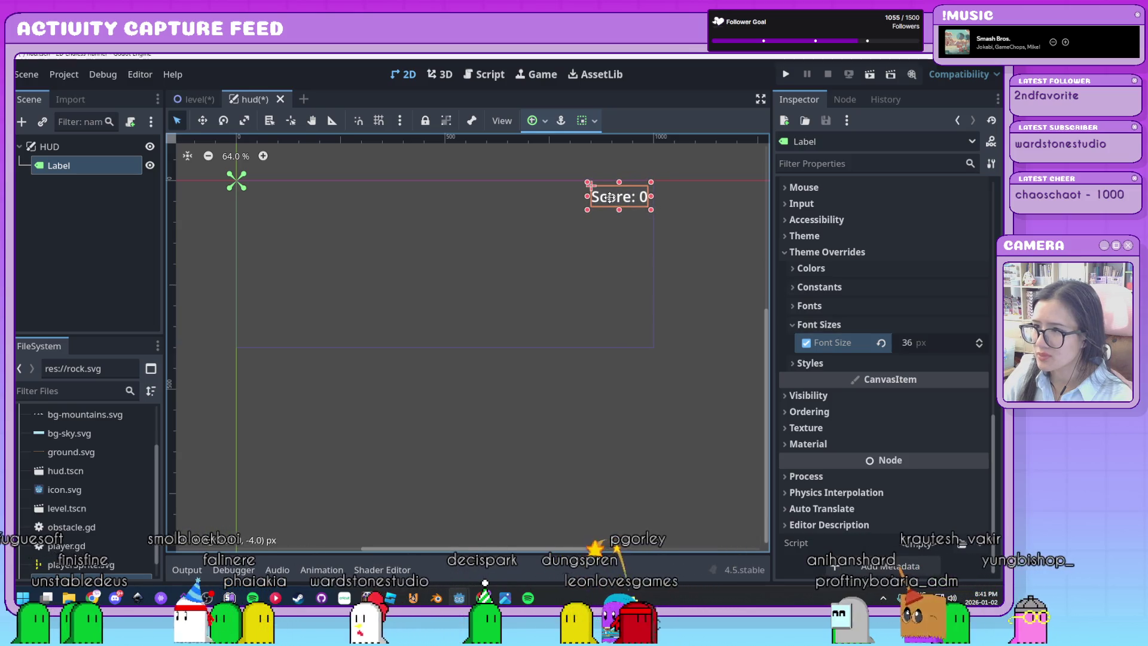
left_click(979, 346)
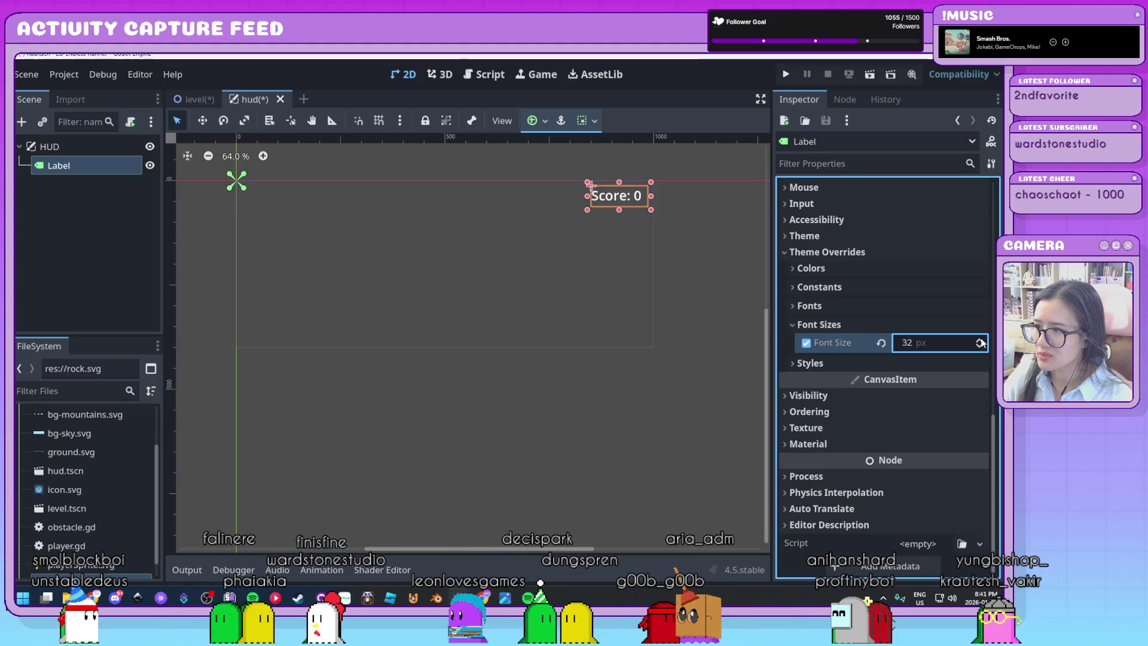
left_click(576, 249)
scroll(598, 269, "up", 3)
left_click(651, 270)
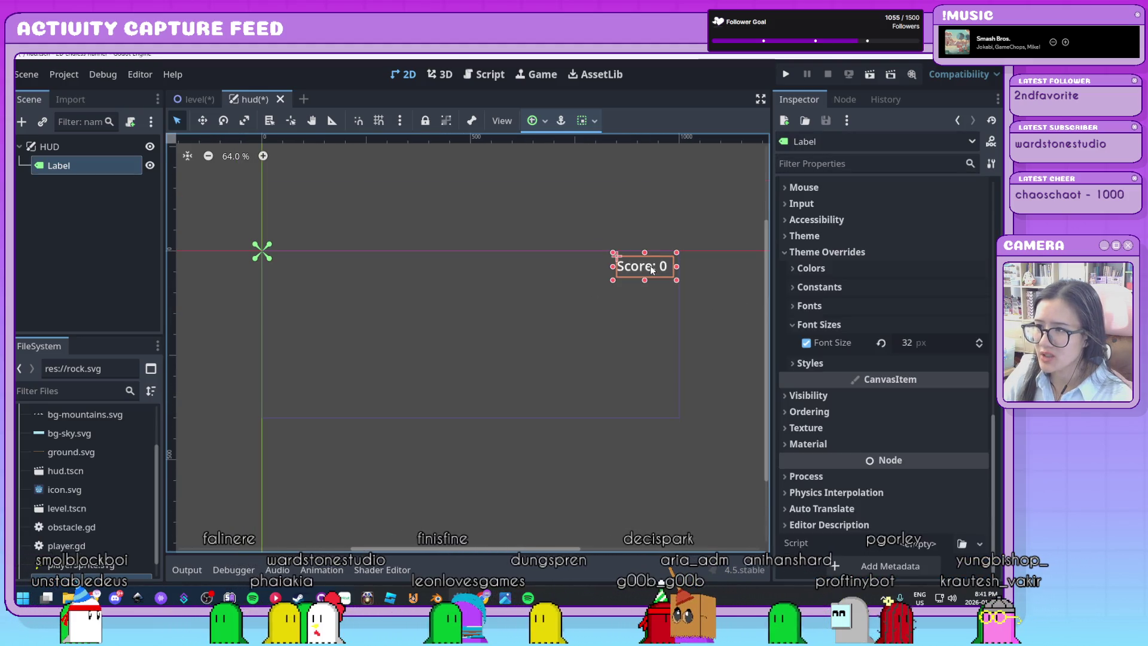
left_click(809, 271)
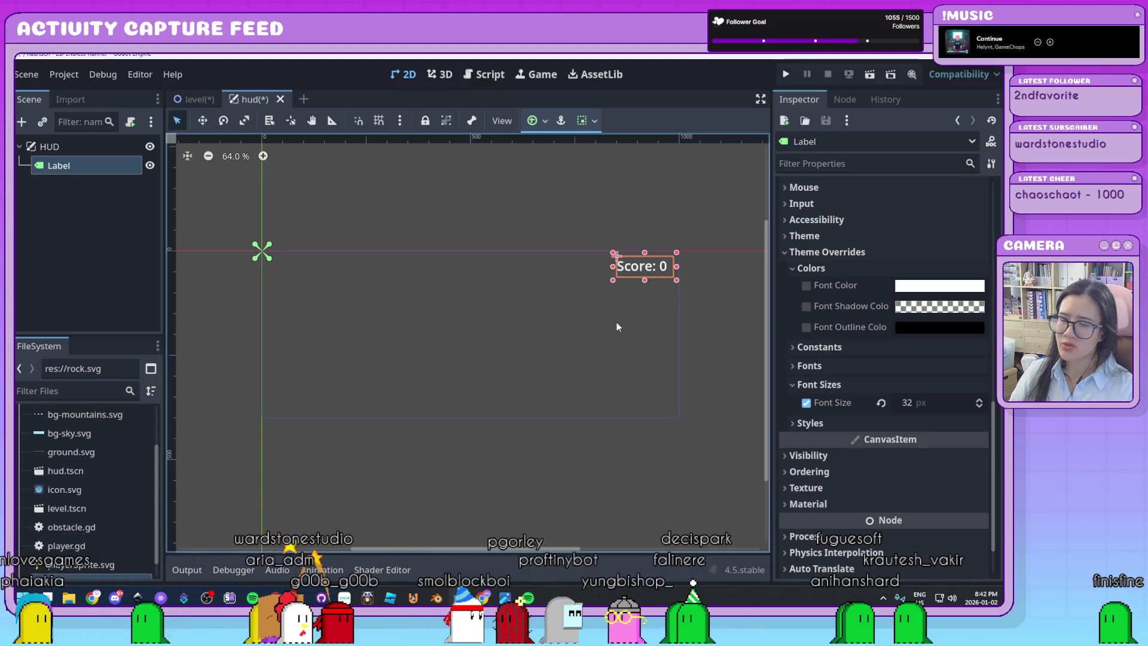
left_click(618, 326)
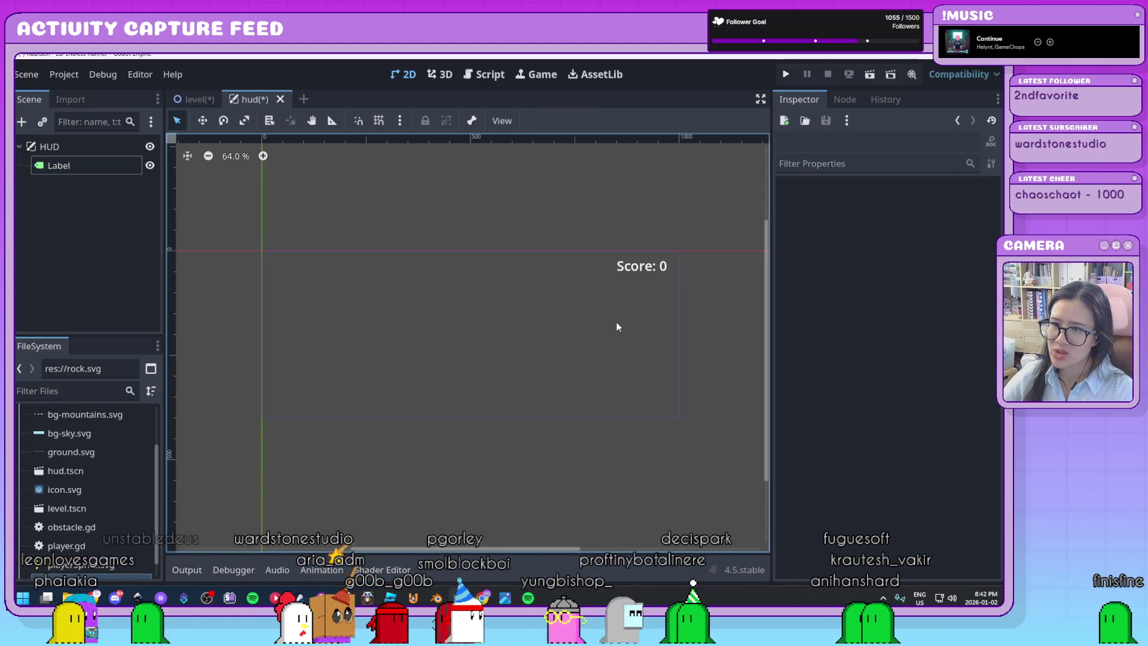
Step: Rename the Label node to 'score', then begin adding another Label under HUD
left_click(630, 271)
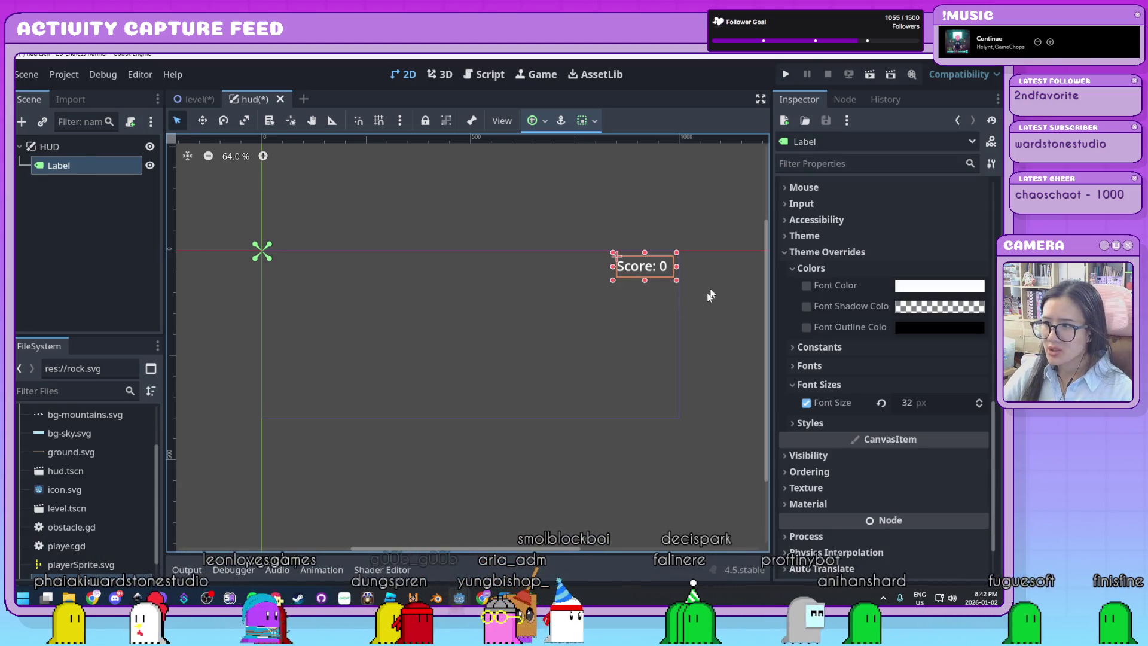
scroll(852, 331, "up", 10)
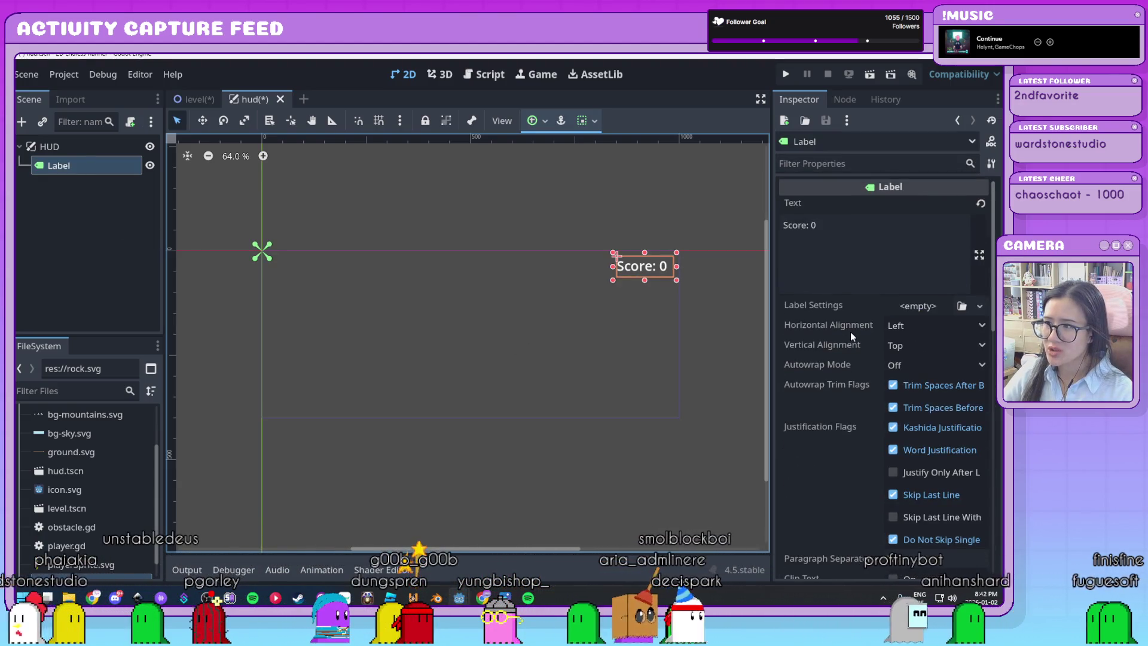
scroll(851, 332, "down", 10)
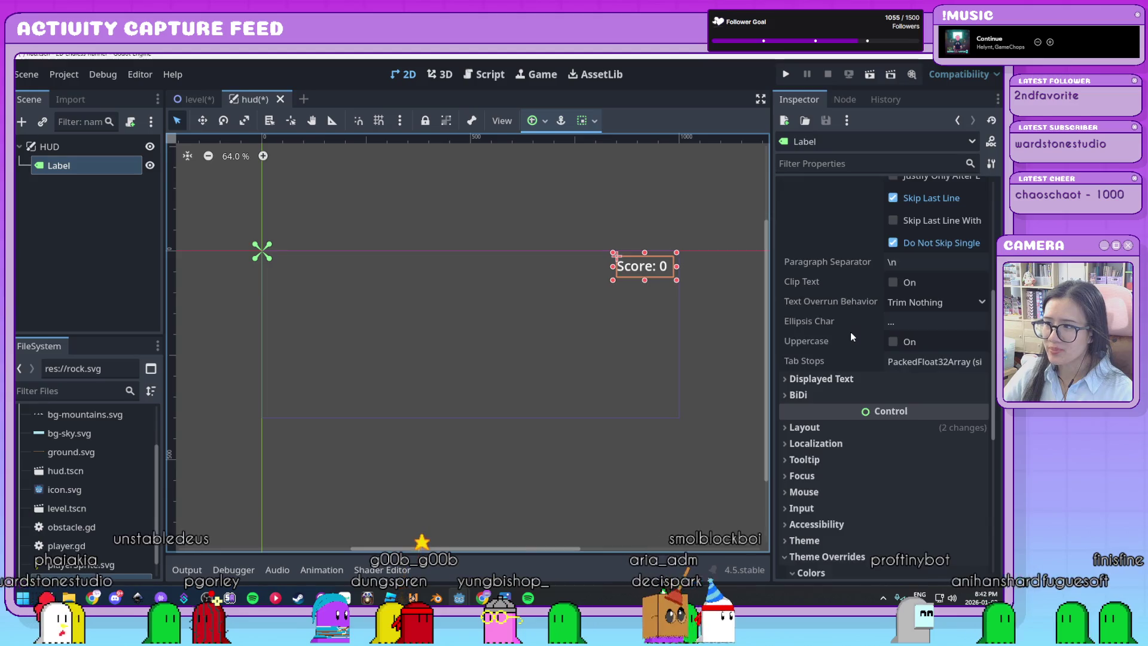
double_click(66, 166)
type("score")
key("Return")
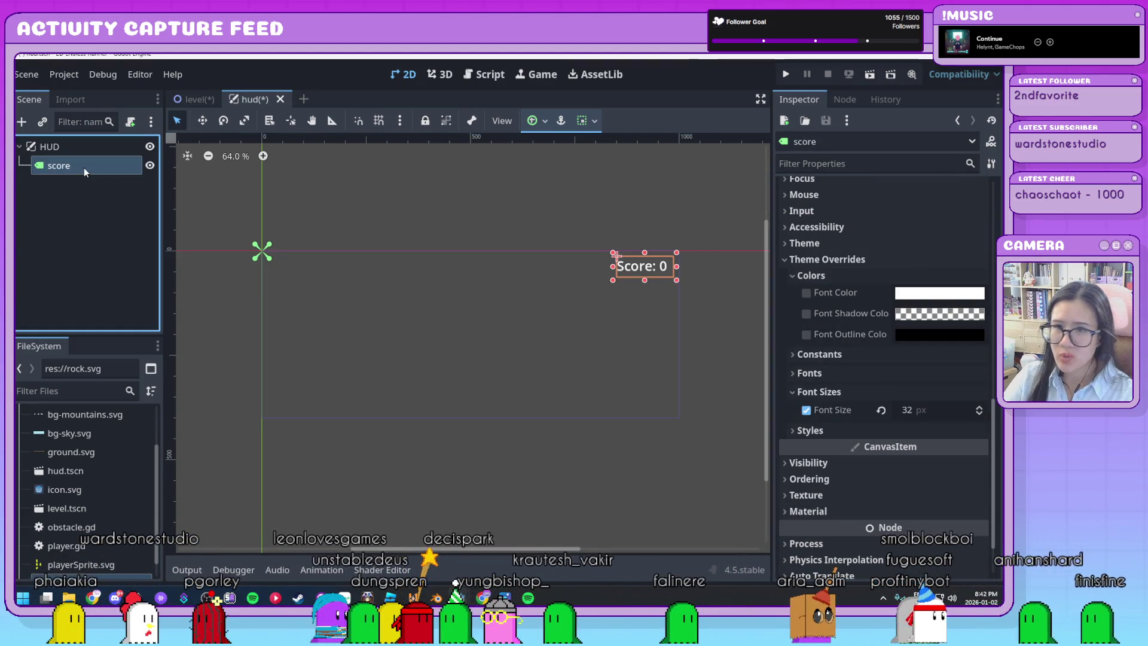
left_click(85, 146)
key("ctrl+a")
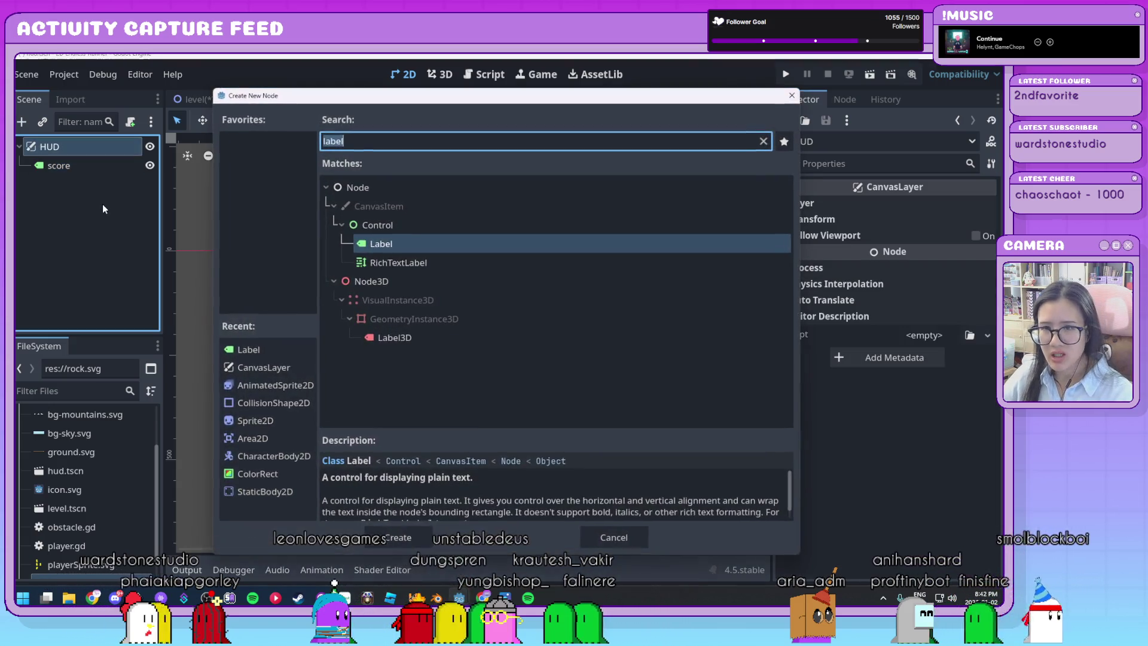
Step: Add a new Label under HUD and give it the text 'Lives: 2'
left_click(399, 537)
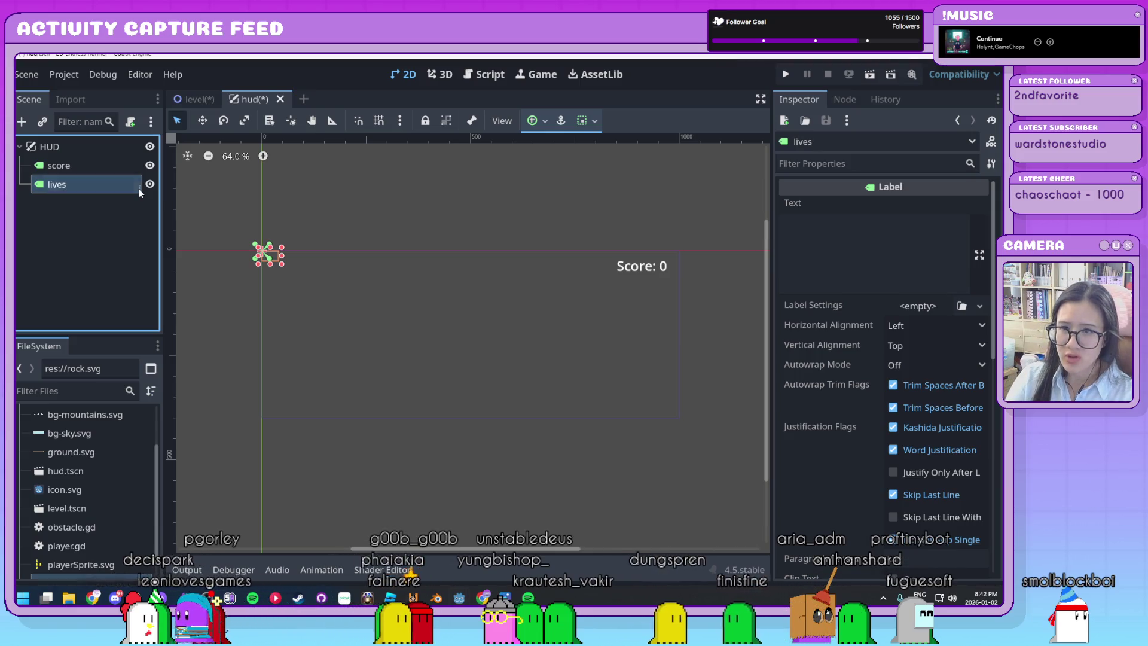
left_click(835, 241)
type("Lives: 2")
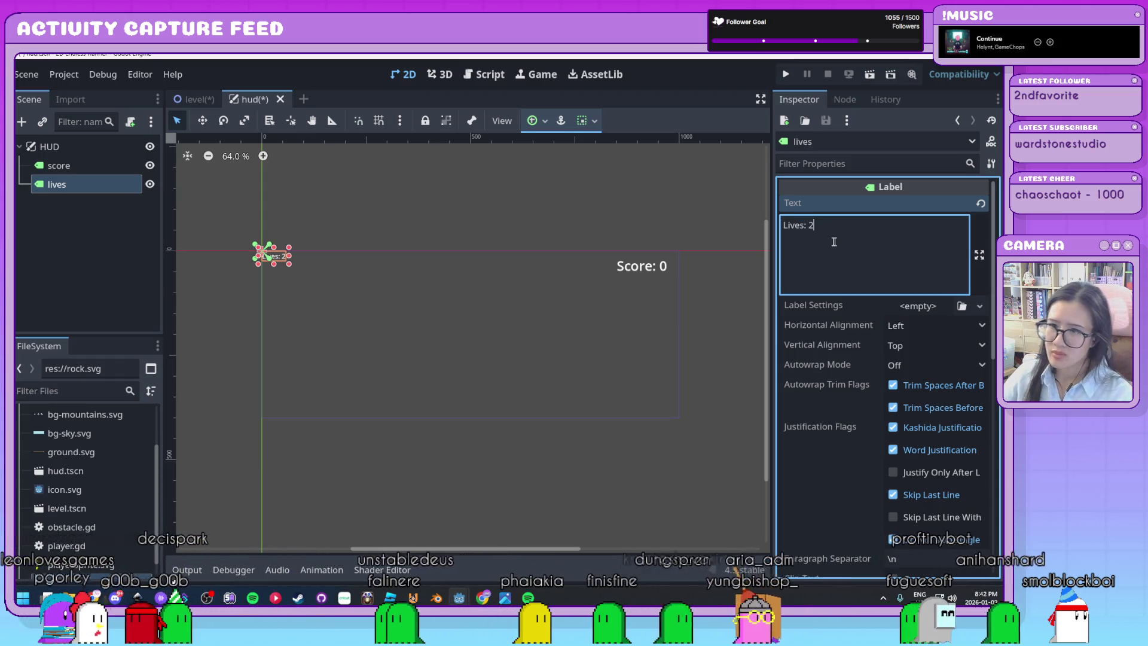
type("3")
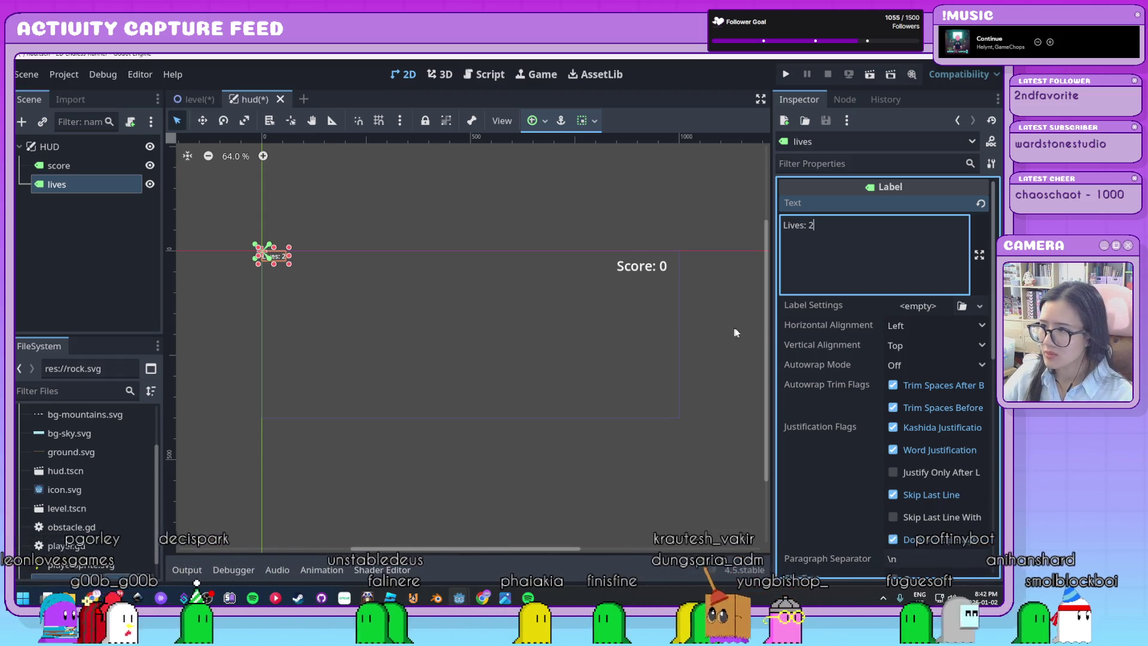
scroll(806, 364, "down", 4)
scroll(806, 363, "down", 6)
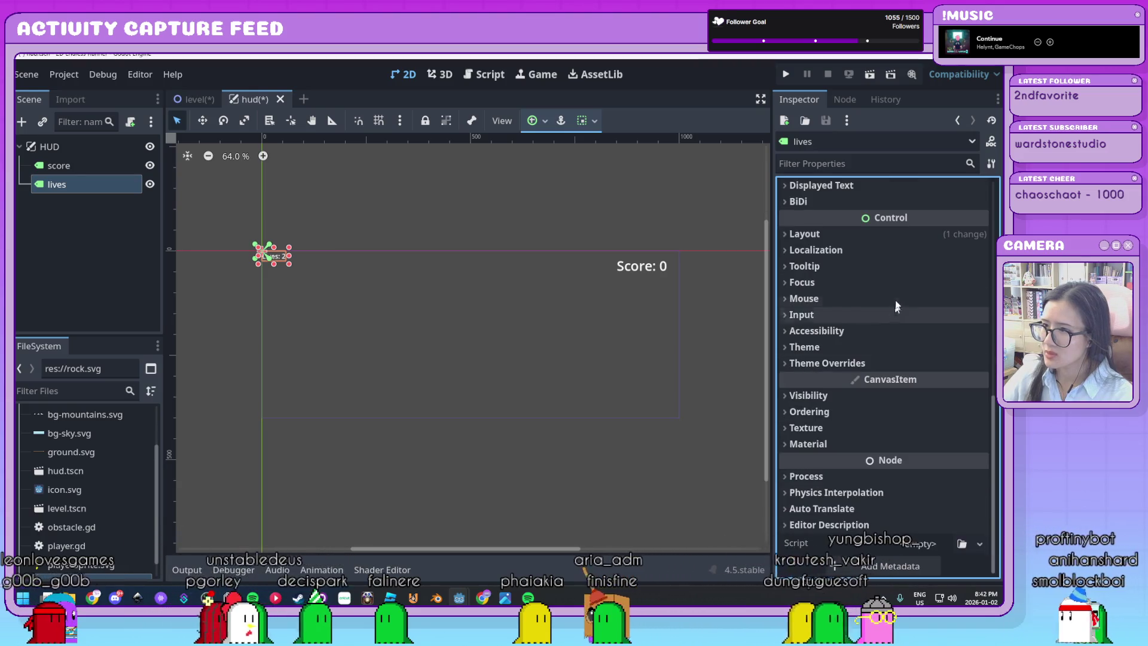
Step: Override the lives label's font size to 32 and place it just left of Score
left_click(813, 365)
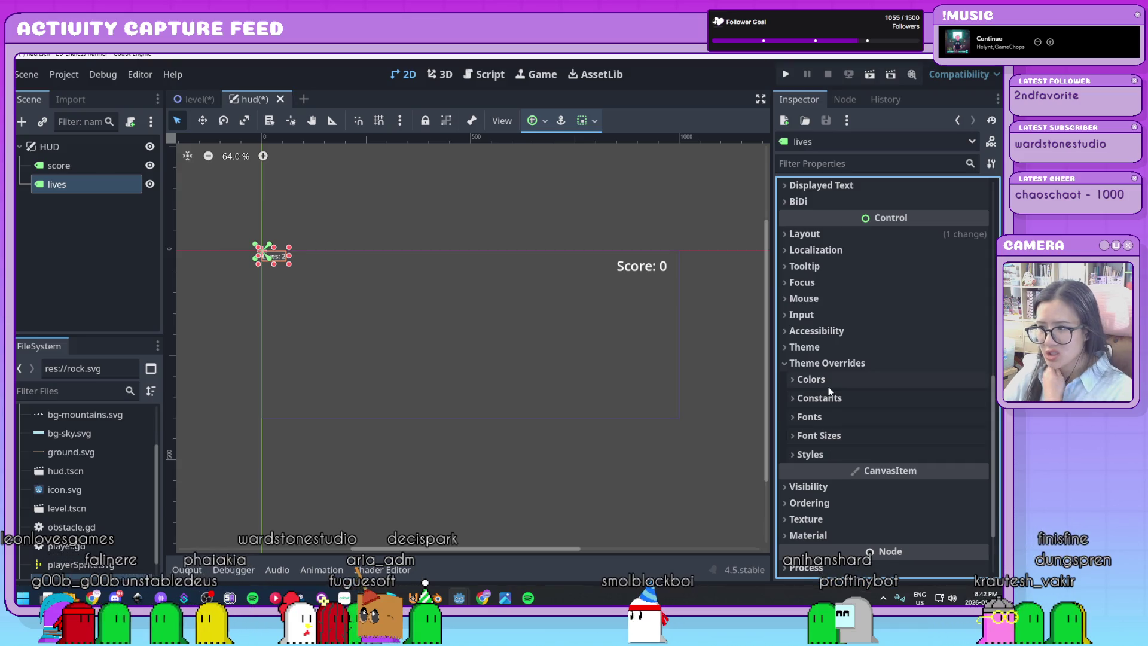
left_click(818, 436)
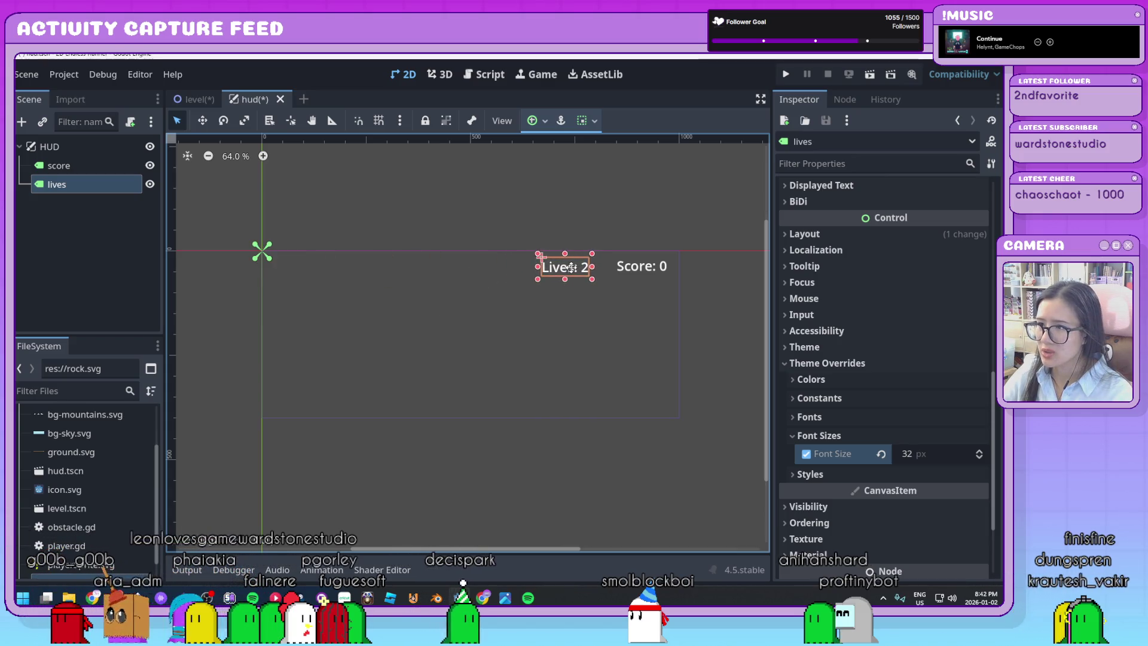
left_click_drag(562, 265, 563, 266)
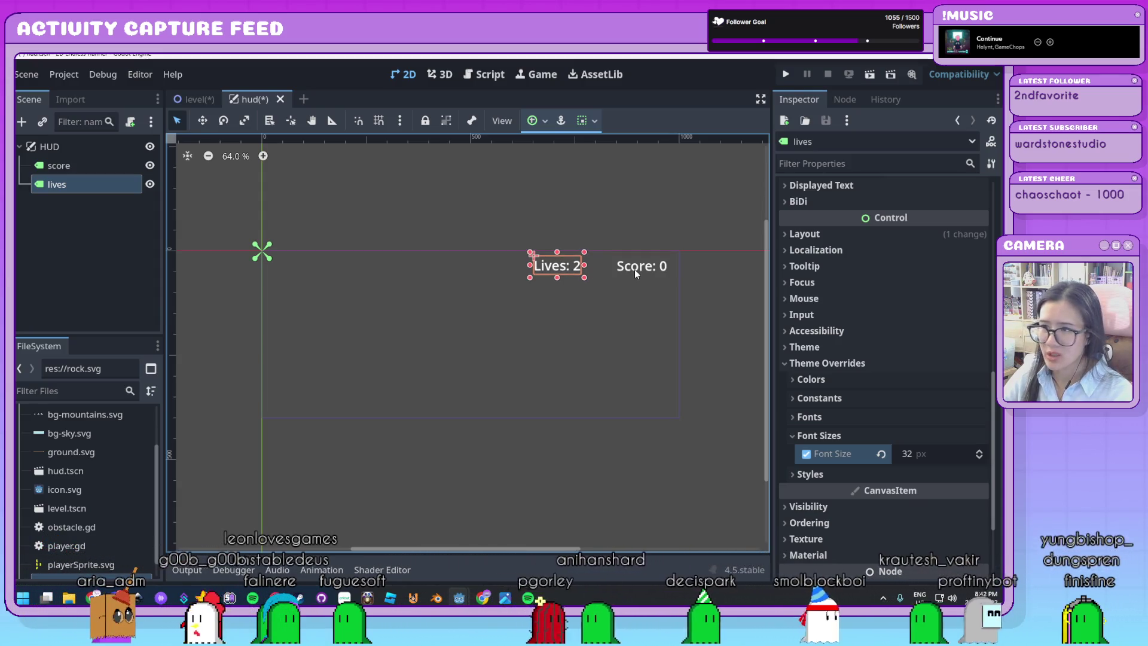
left_click(623, 310)
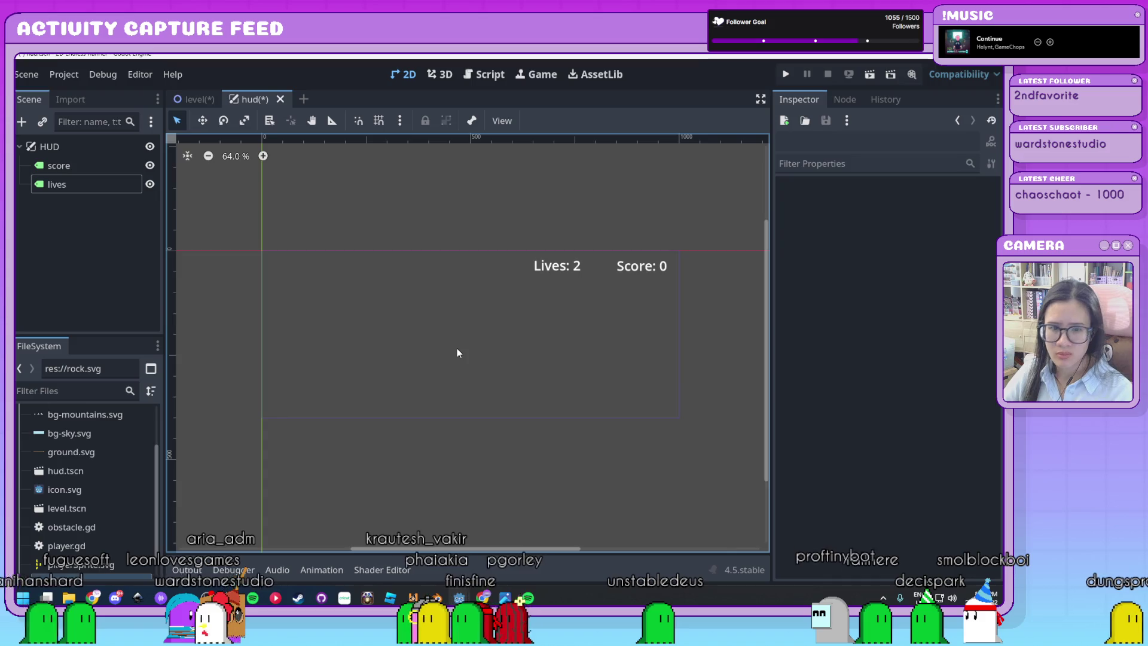
Step: Save the hud scene, then return to player.gd in the Script editor
key("ctrl+s")
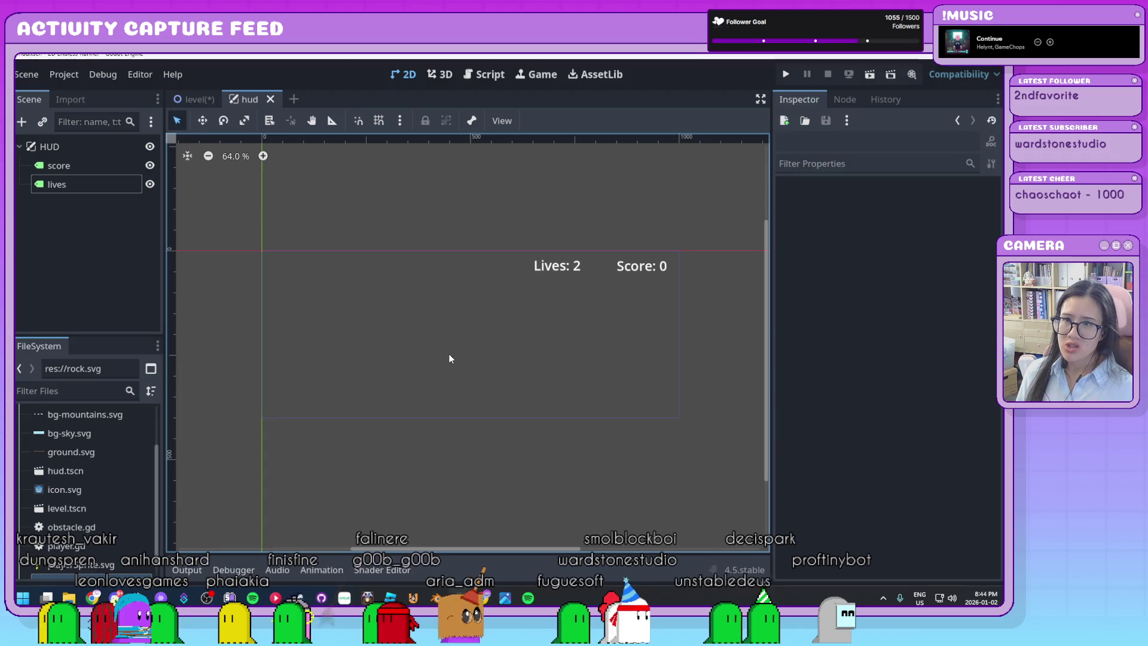
left_click(104, 172)
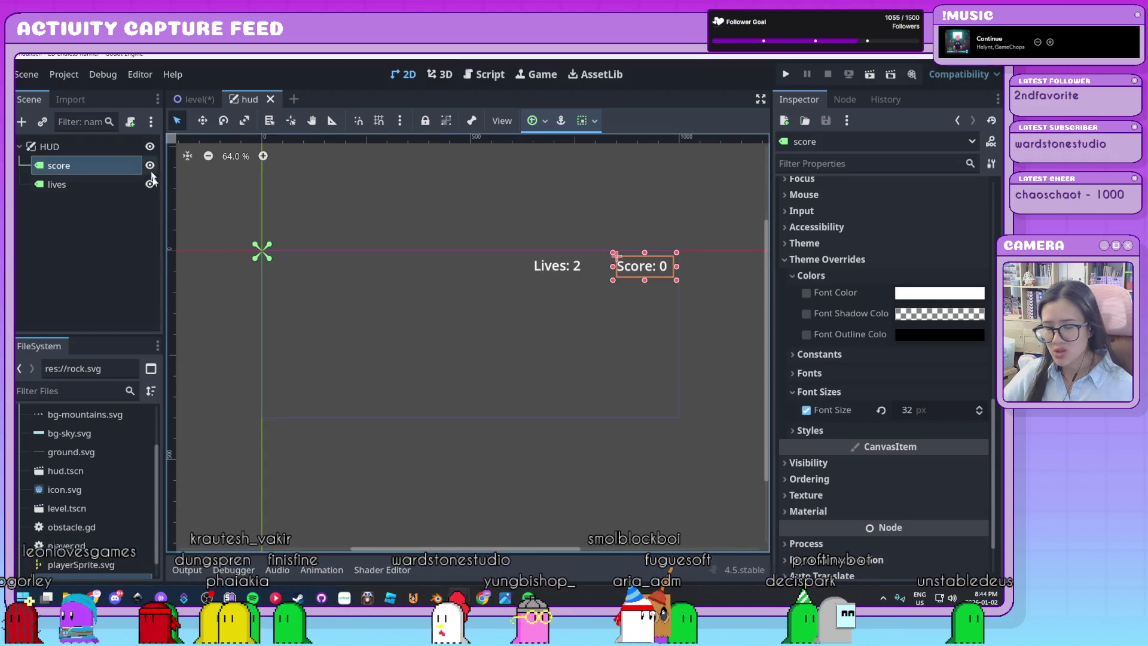
left_click(393, 323)
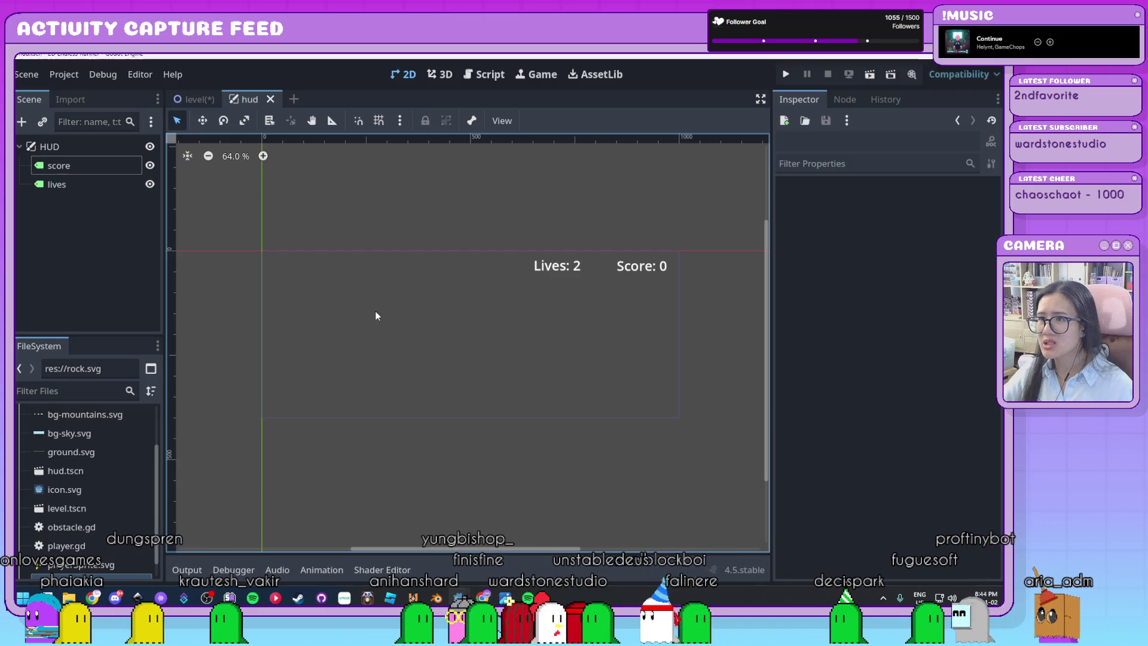
left_click(486, 75)
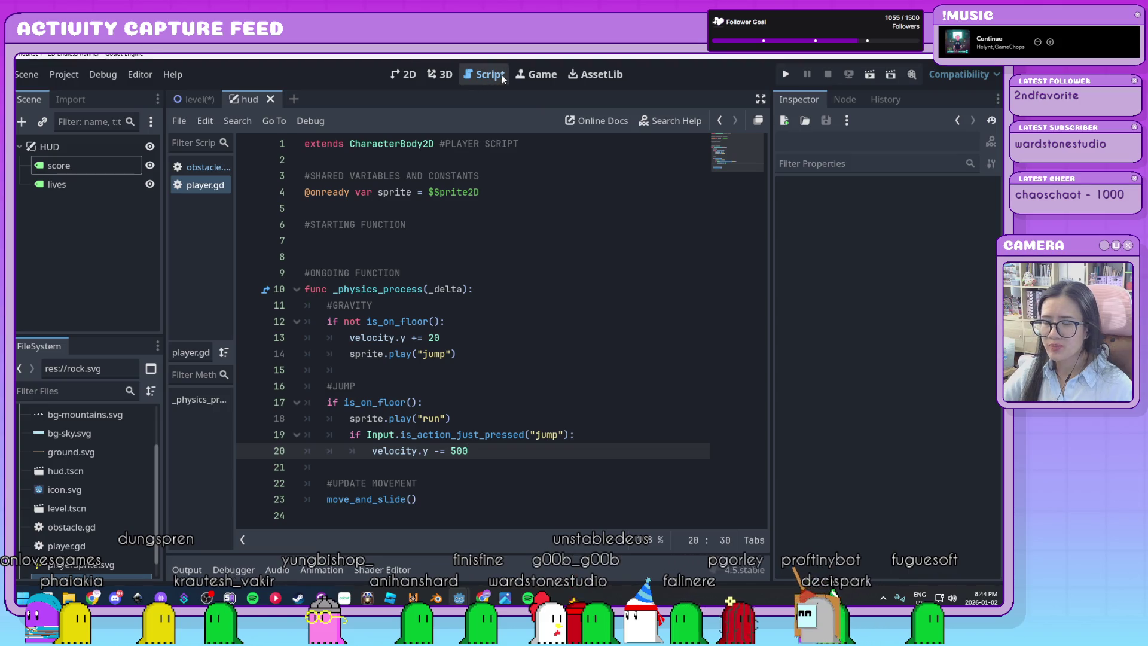
Step: Create a new script global.gd extending Node, after one cancelled attempt
left_click(180, 122)
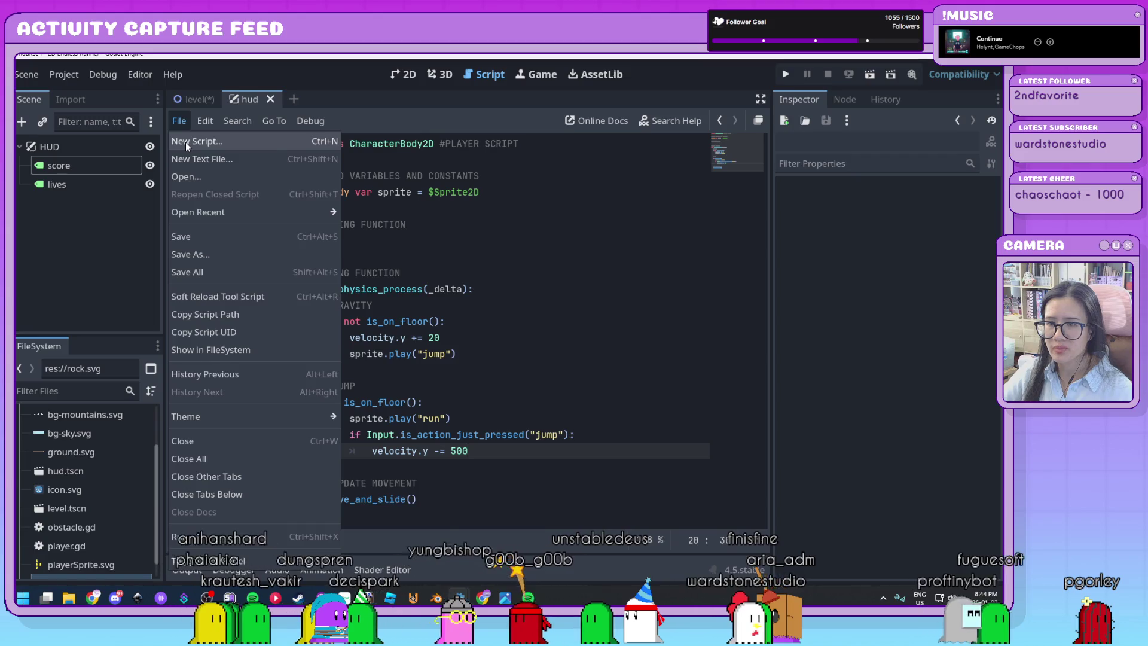
left_click(185, 141)
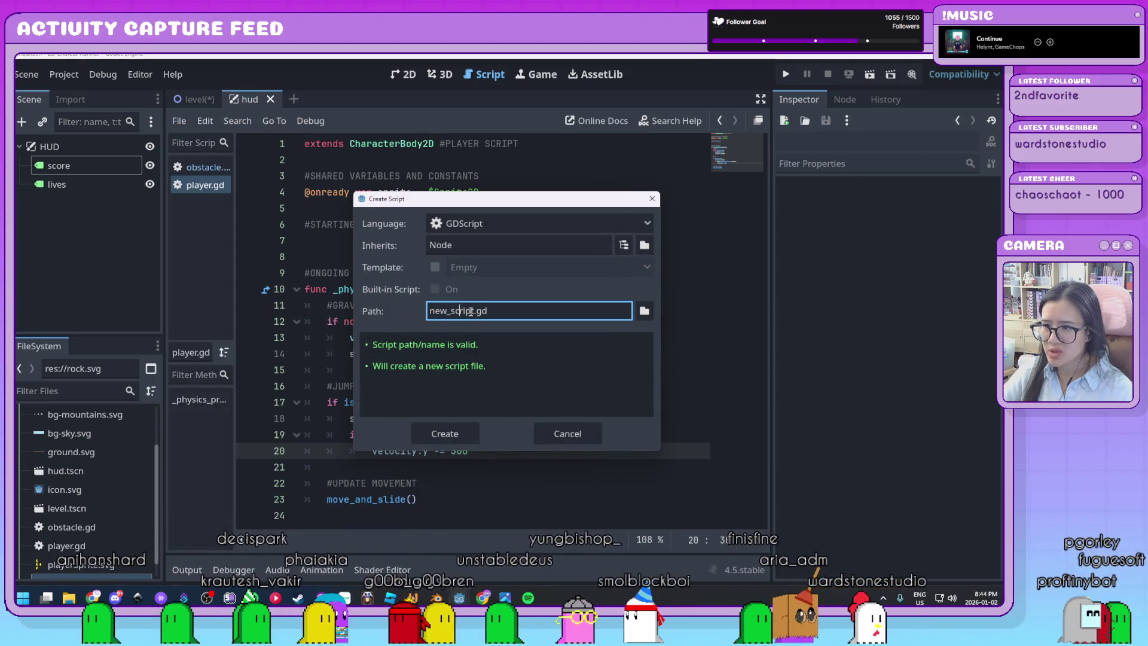
type("global")
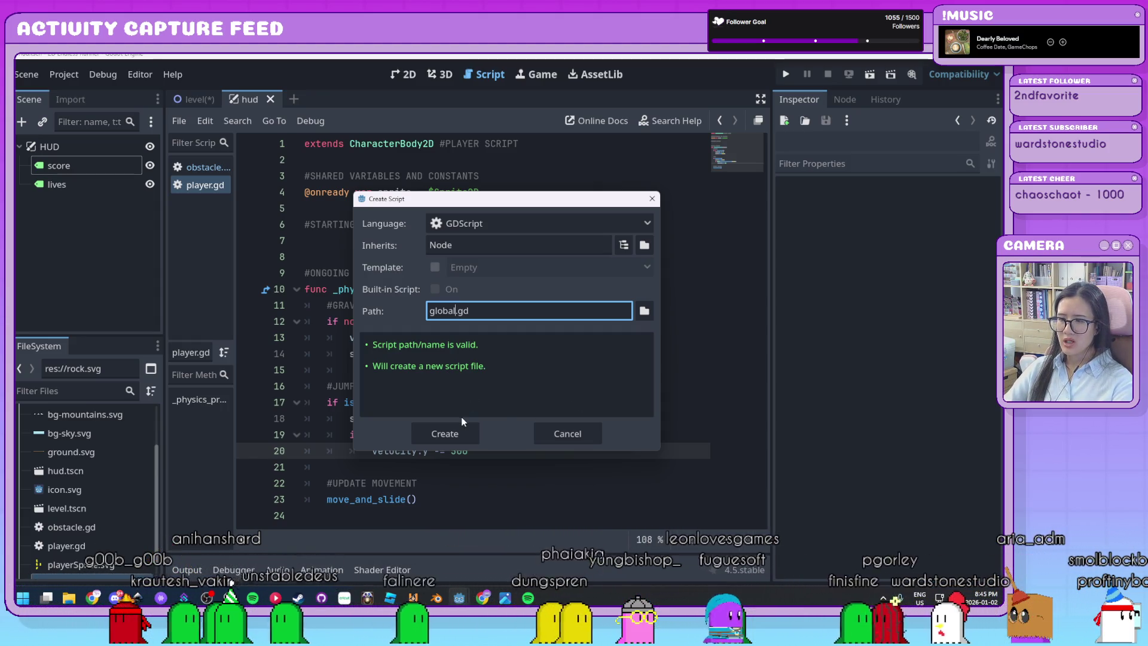
left_click(593, 444)
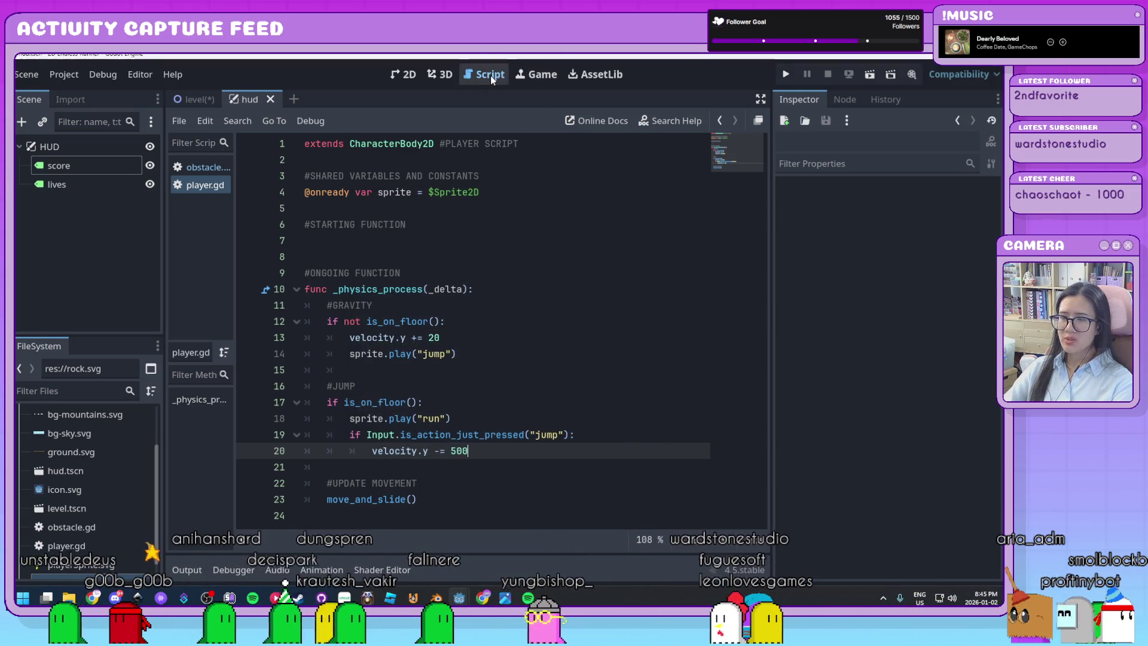
left_click(177, 120)
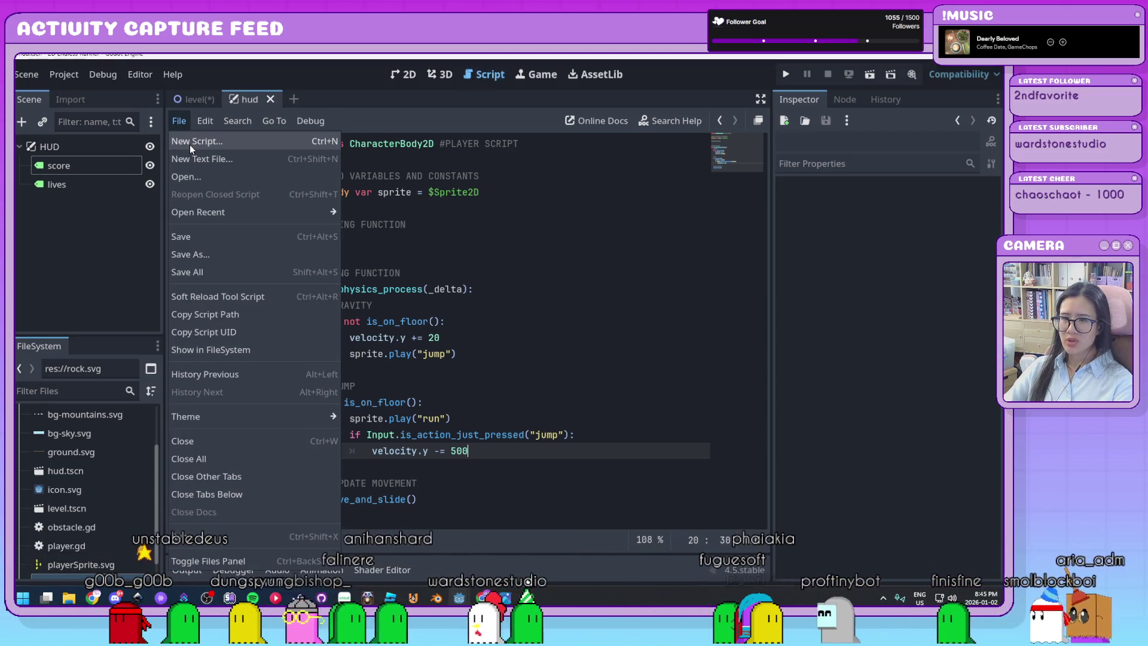
left_click(189, 144)
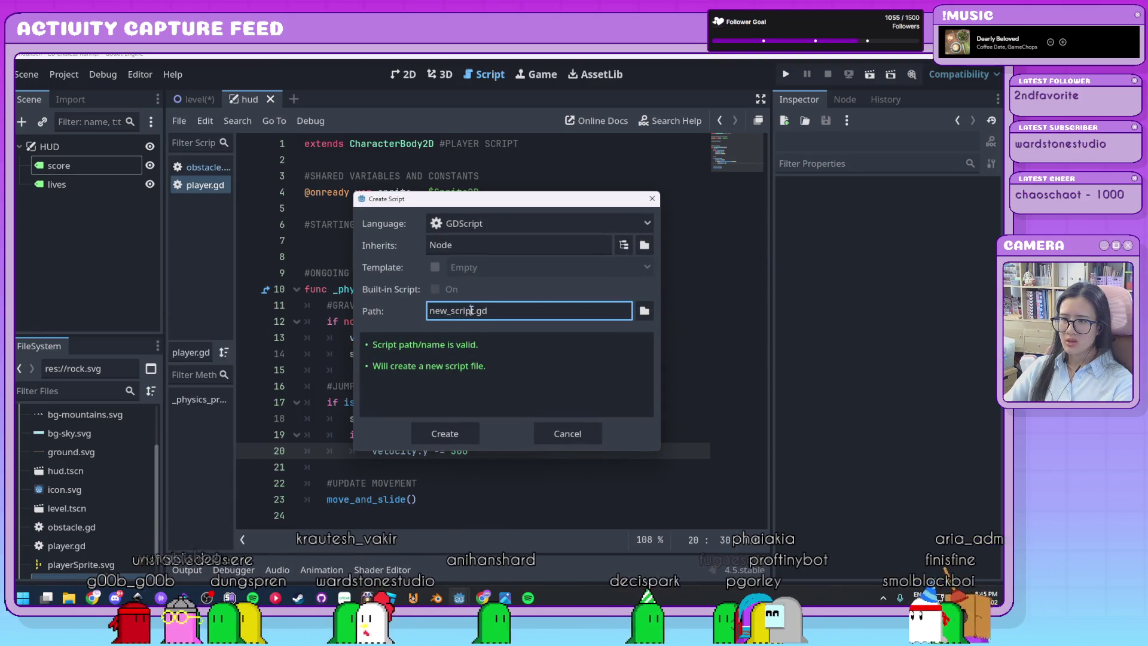
type("global")
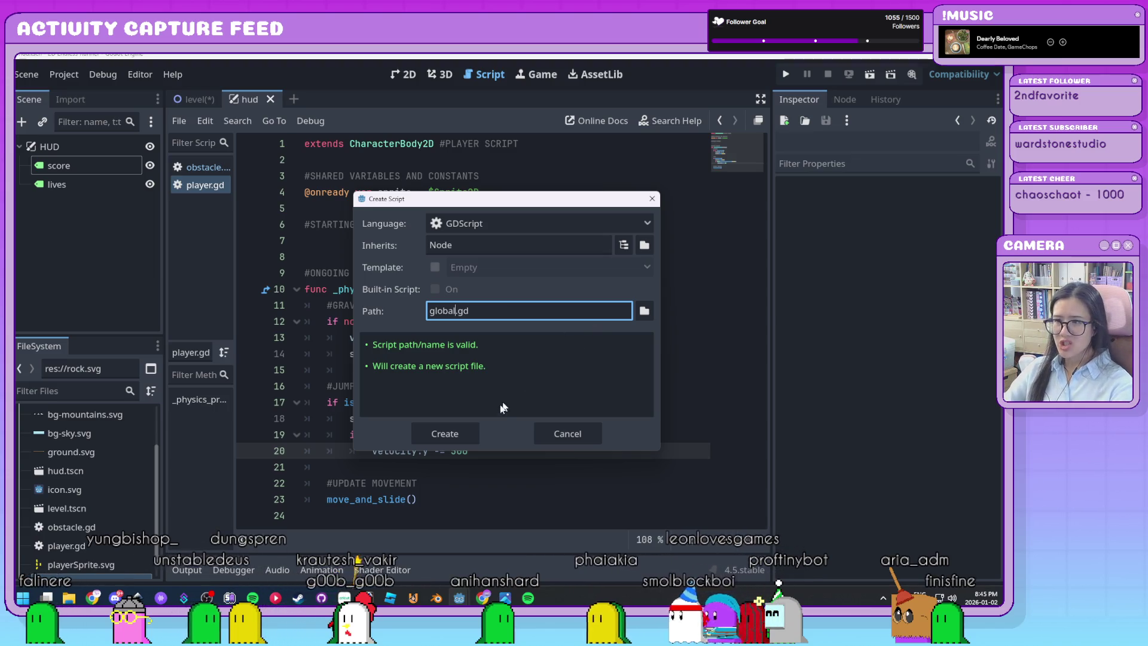
left_click(469, 441)
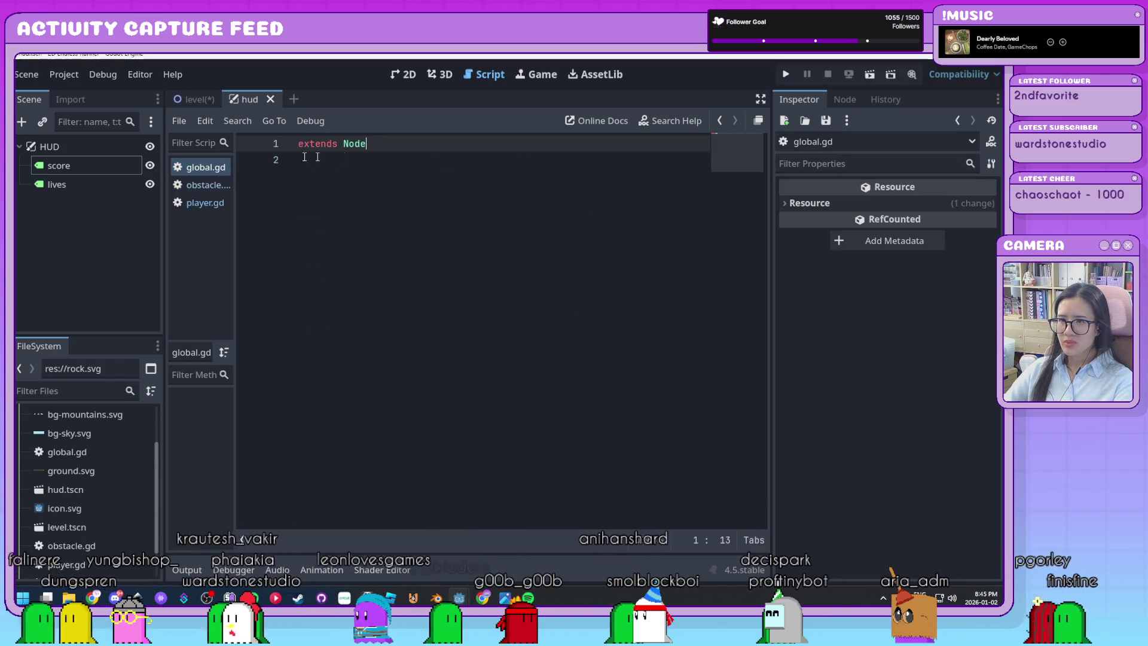
Step: Add a '#GLOBAL SCRIPT' comment and 'var score = 0' below extends Node in global.gd
left_click(392, 145)
scroll(396, 160, "up", 2, "ctrl")
scroll(419, 156, "up", 1, "ctrl")
type("#")
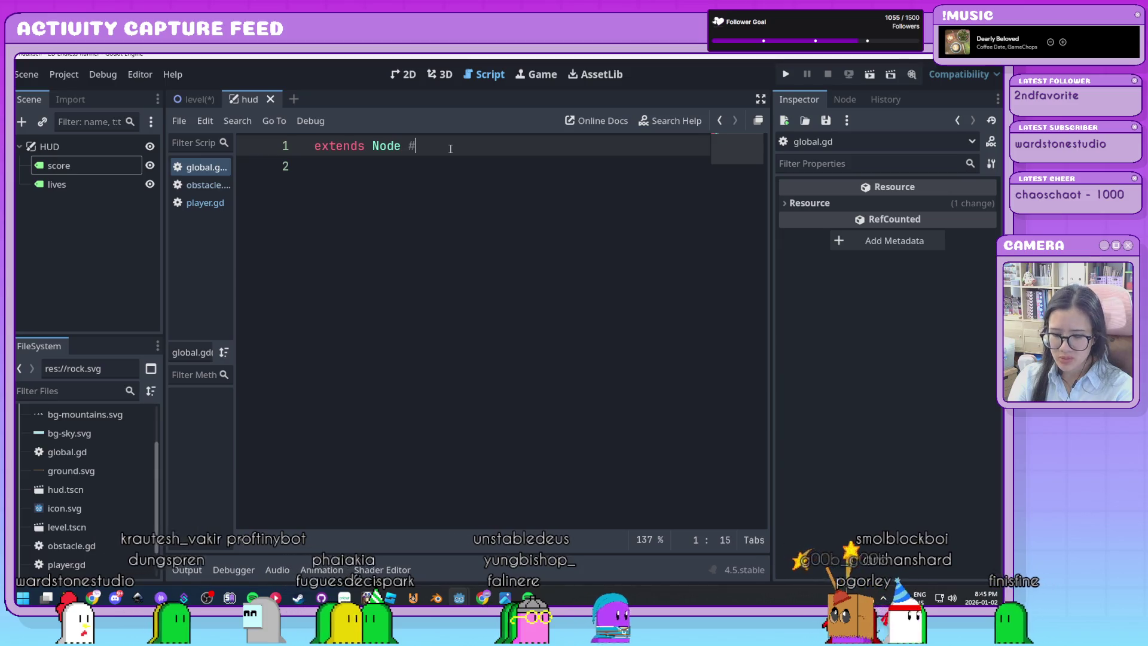
type("GLOBAL SCRIPT")
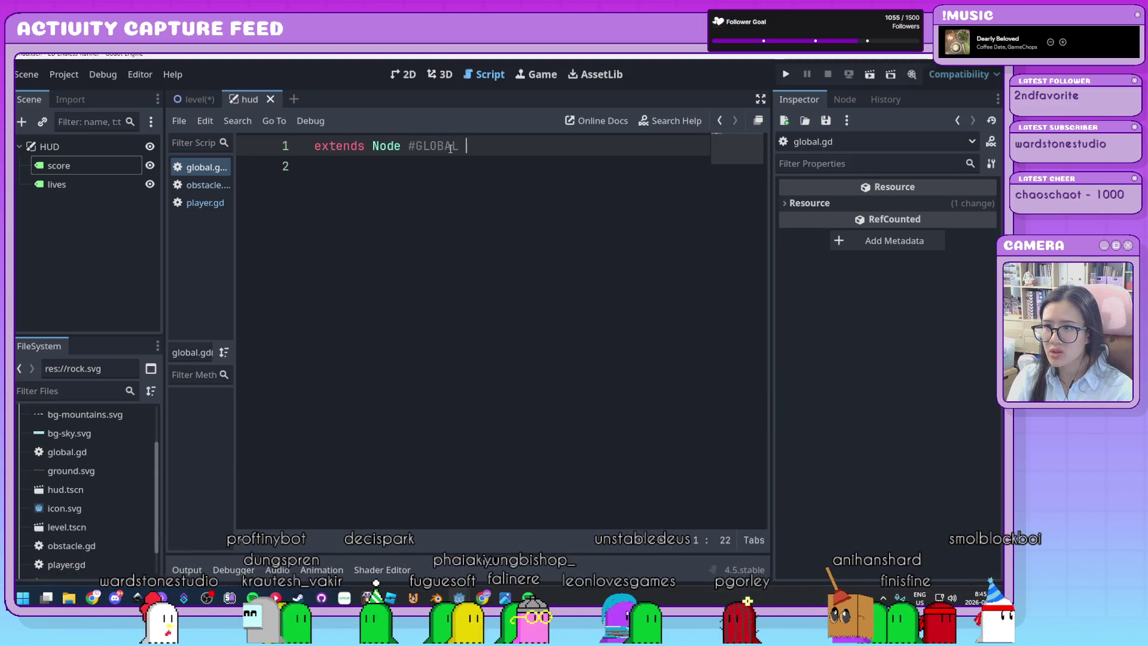
key("Return")
key("Return")
type("#VARS AND CONSTS")
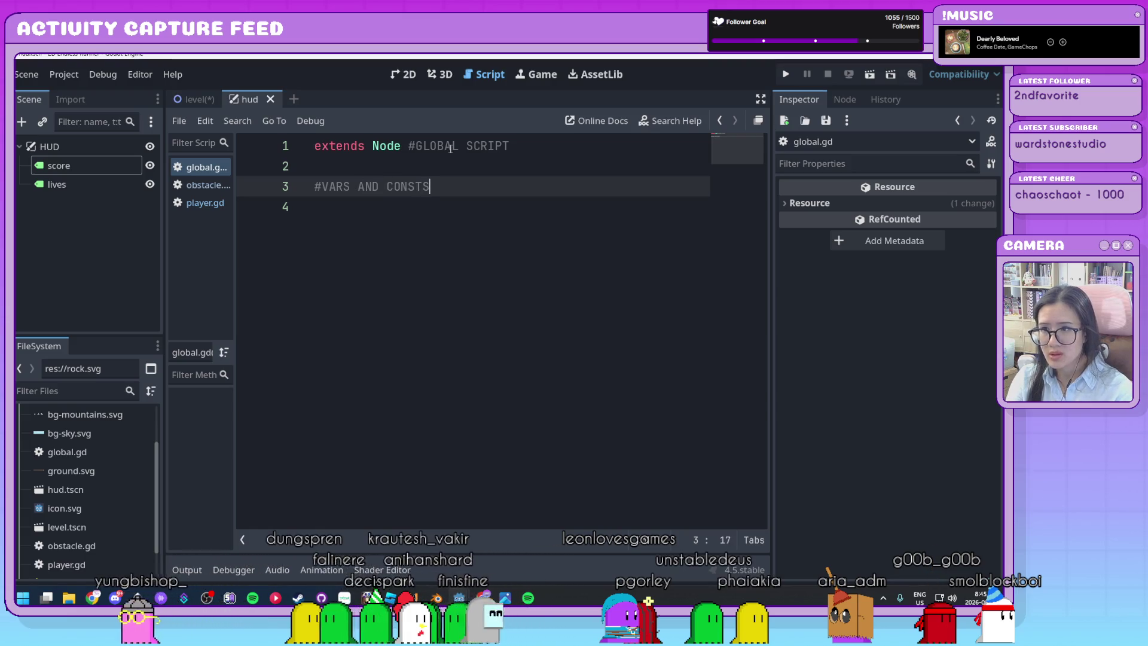
key("Return")
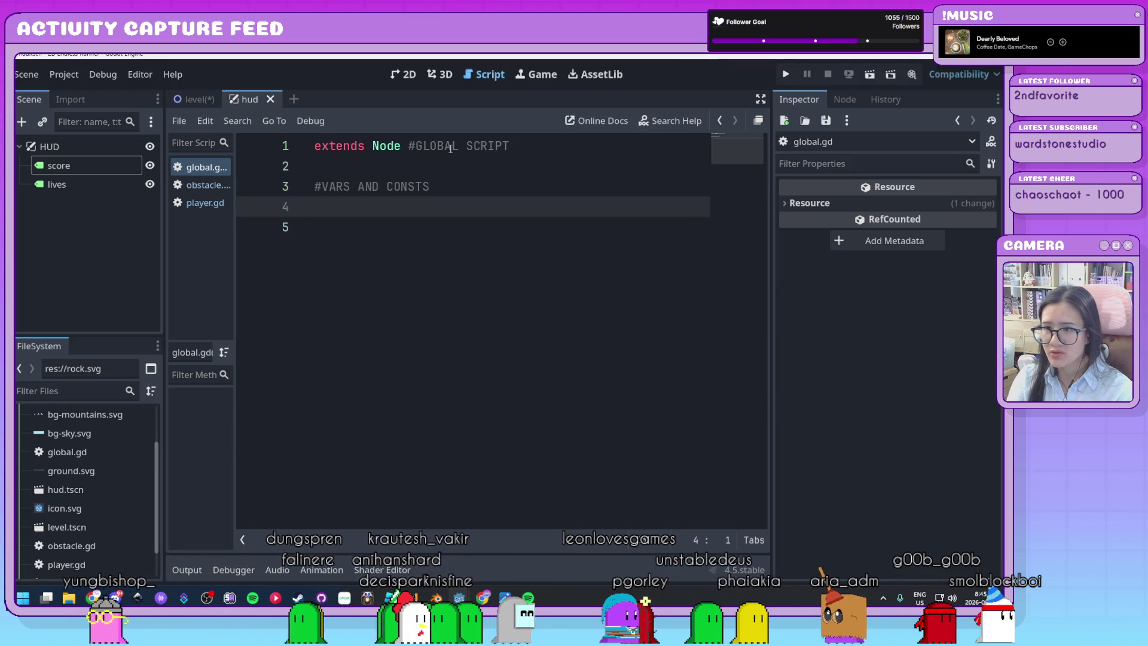
type("var s")
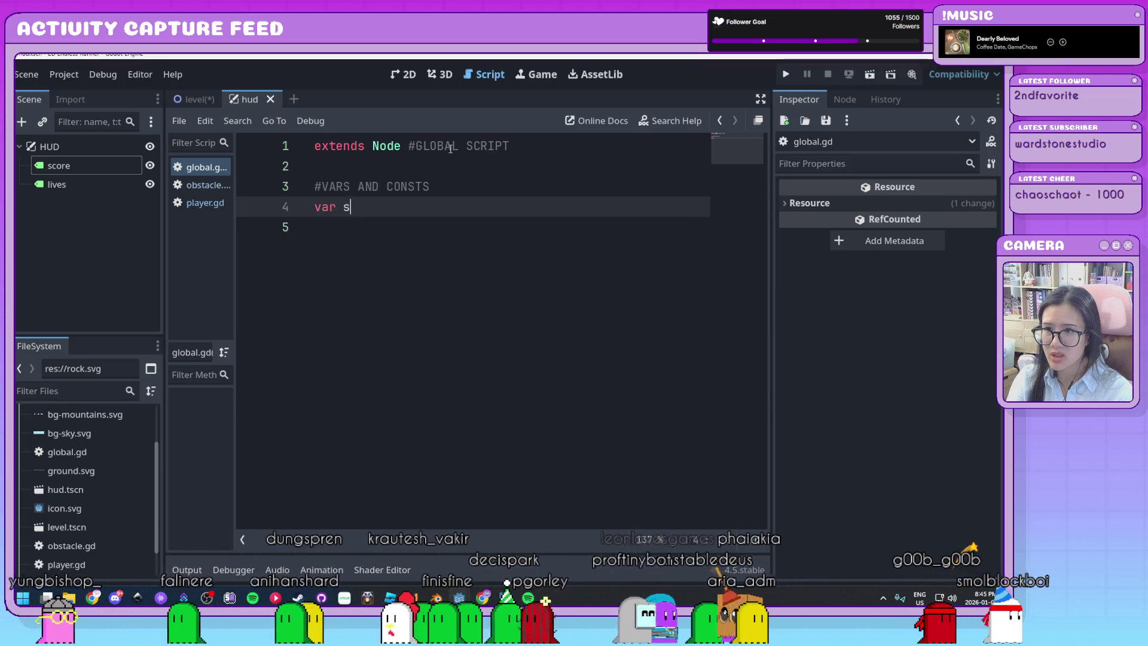
type("core = 0")
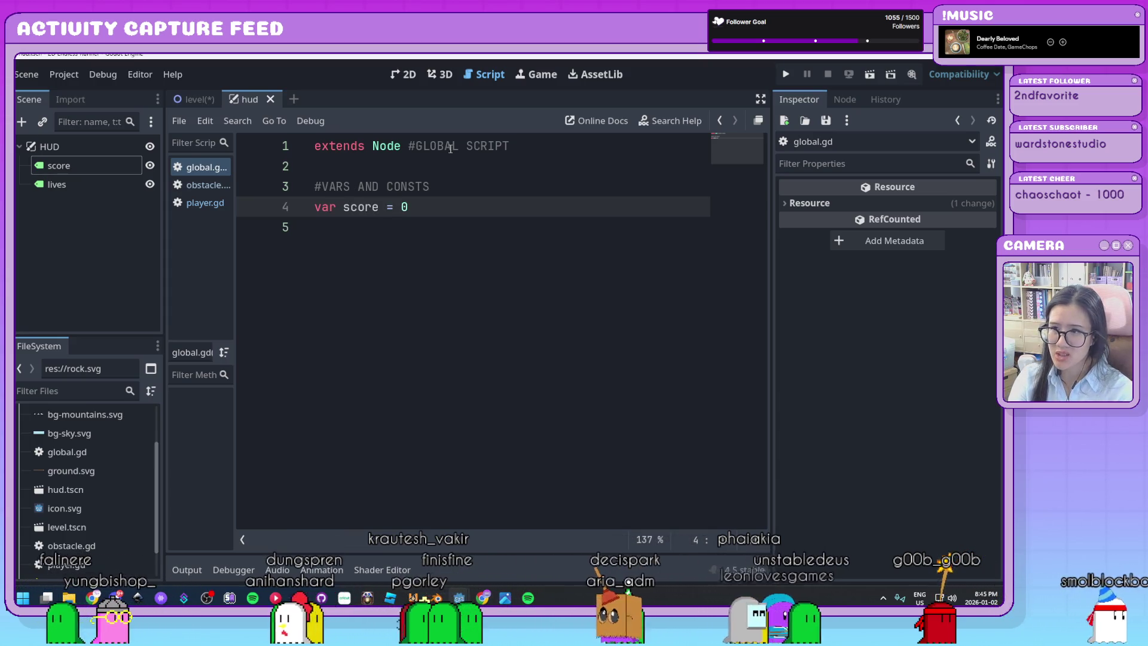
Step: Add 'var lives = 2' below the score variable and save global.gd
key("Return")
type("var ")
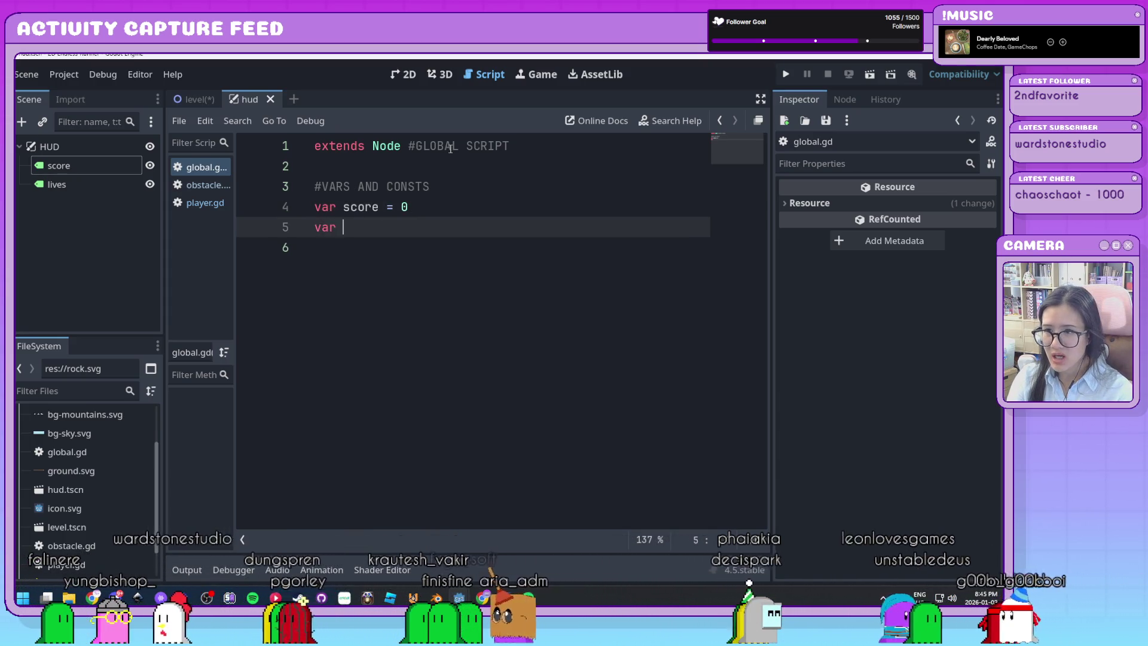
type("lives = 2")
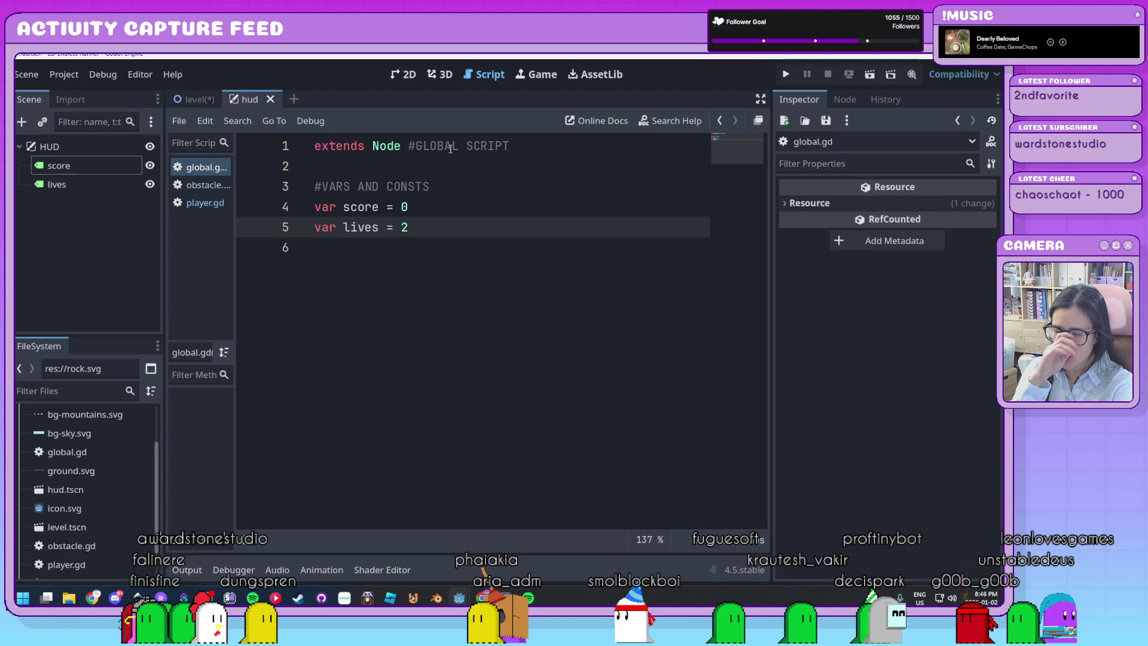
left_click(525, 244)
left_click(526, 233)
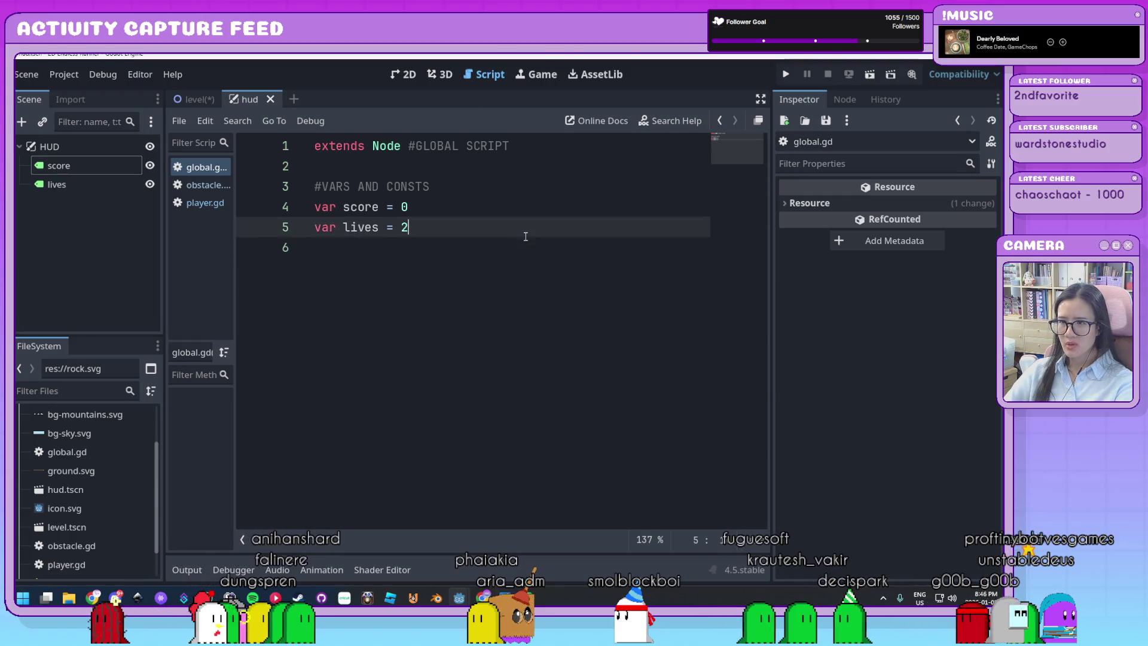
left_click(513, 275)
key("ctrl+s")
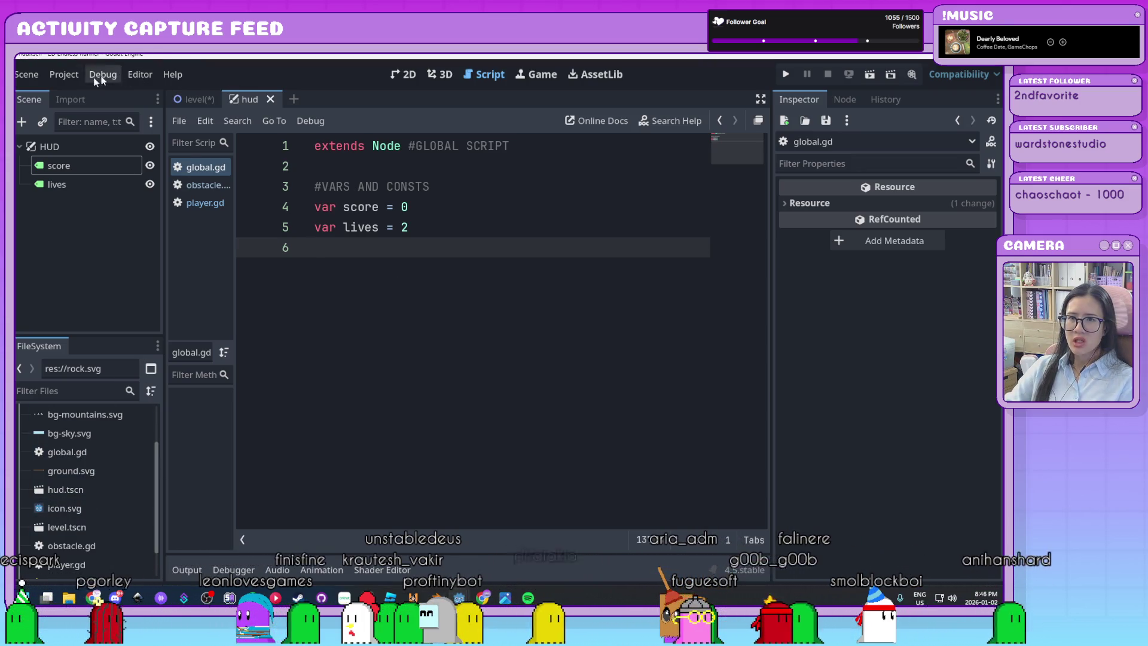
left_click(63, 78)
Step: Briefly open Project Settings, review the score and lives lines, then reopen Project Settings
left_click(63, 95)
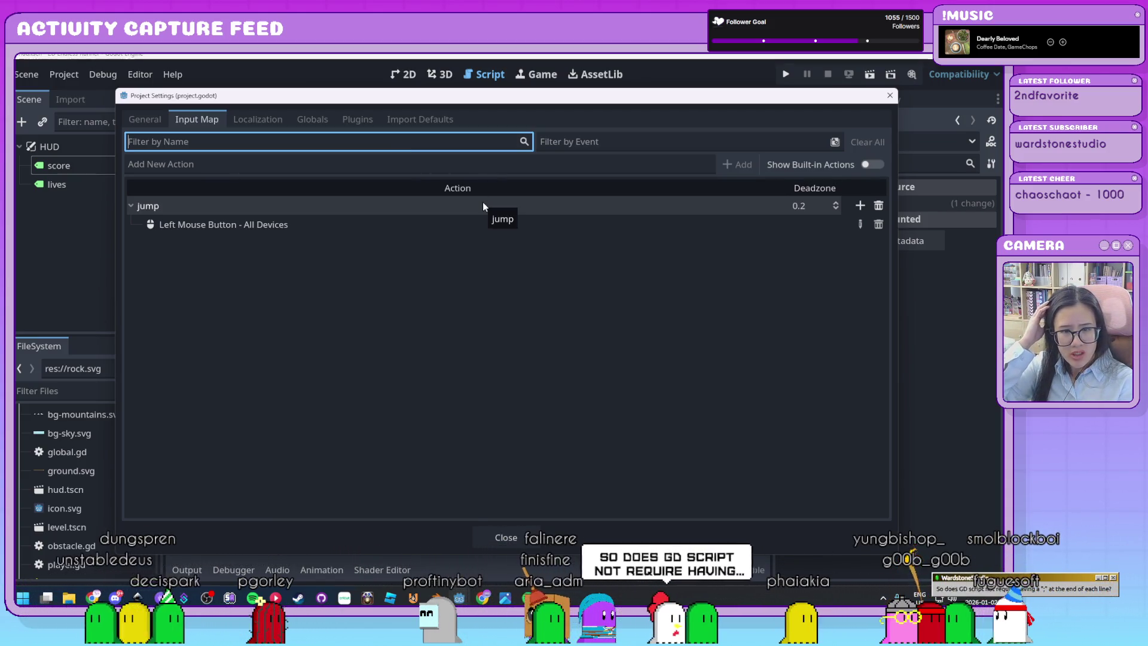
left_click(889, 96)
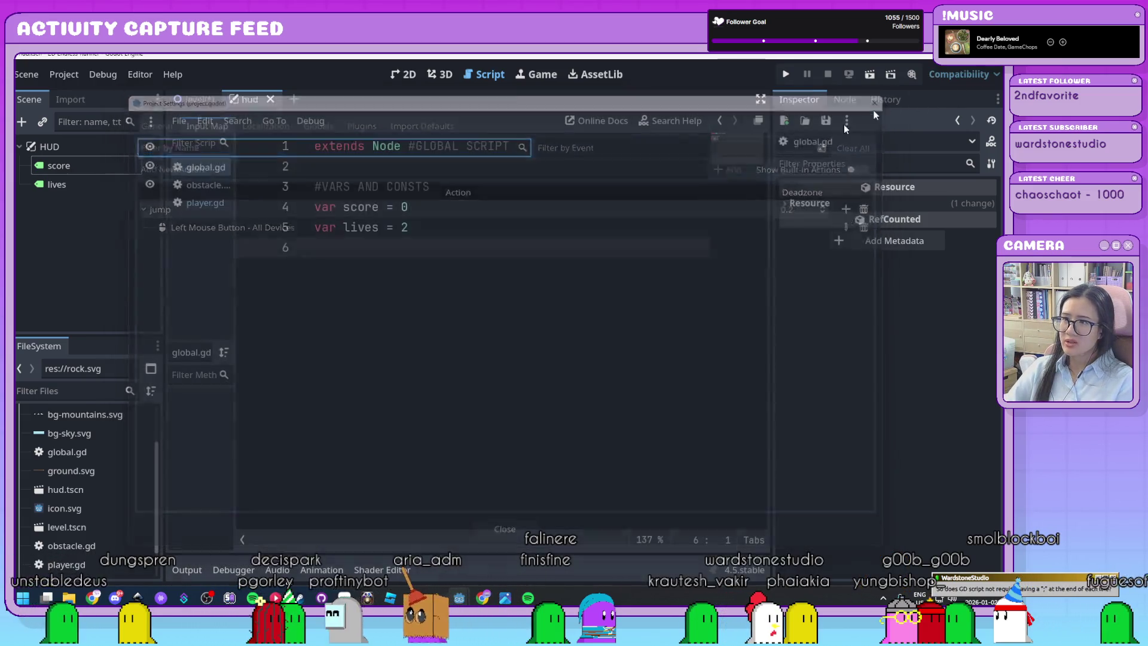
left_click(426, 212)
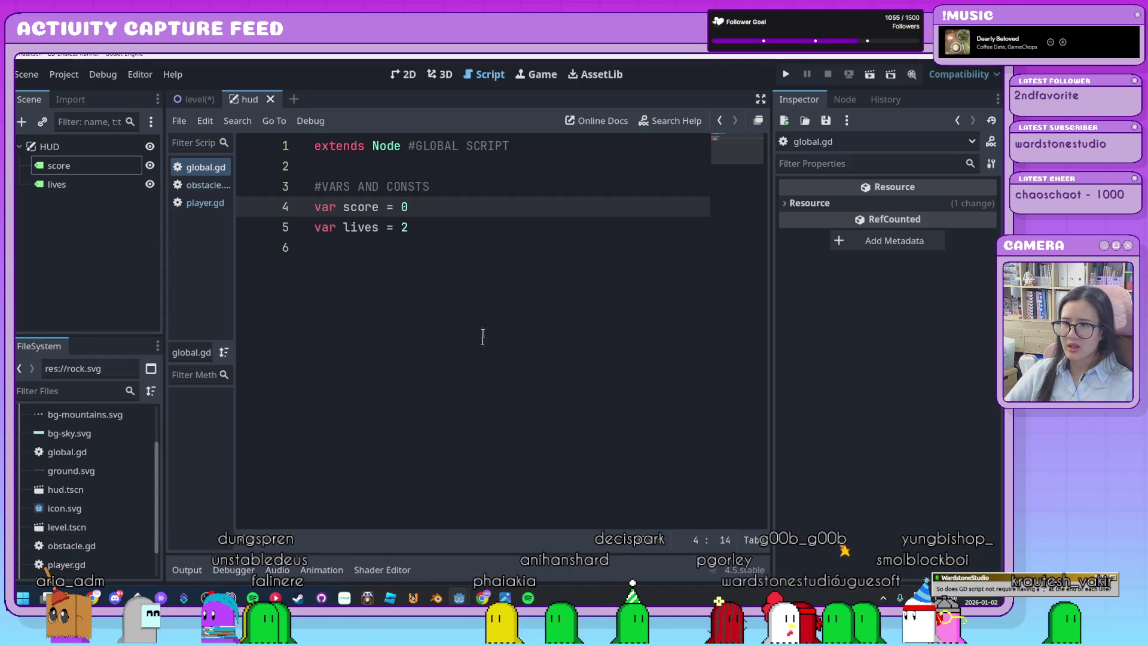
left_click(500, 306)
left_click(427, 213)
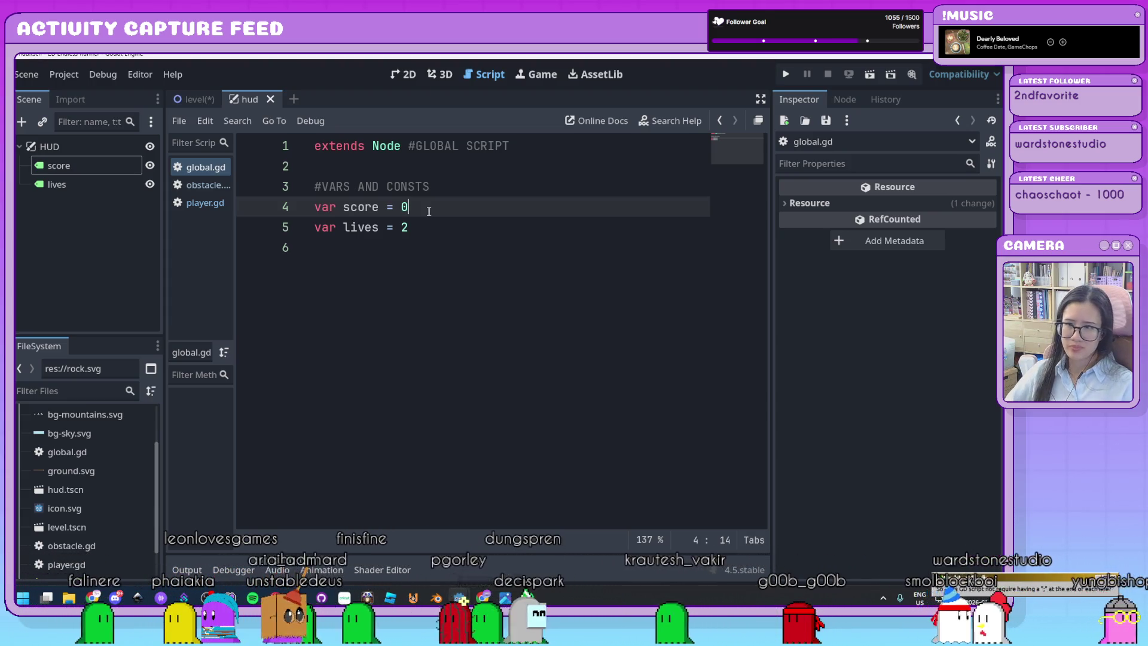
left_click(460, 236)
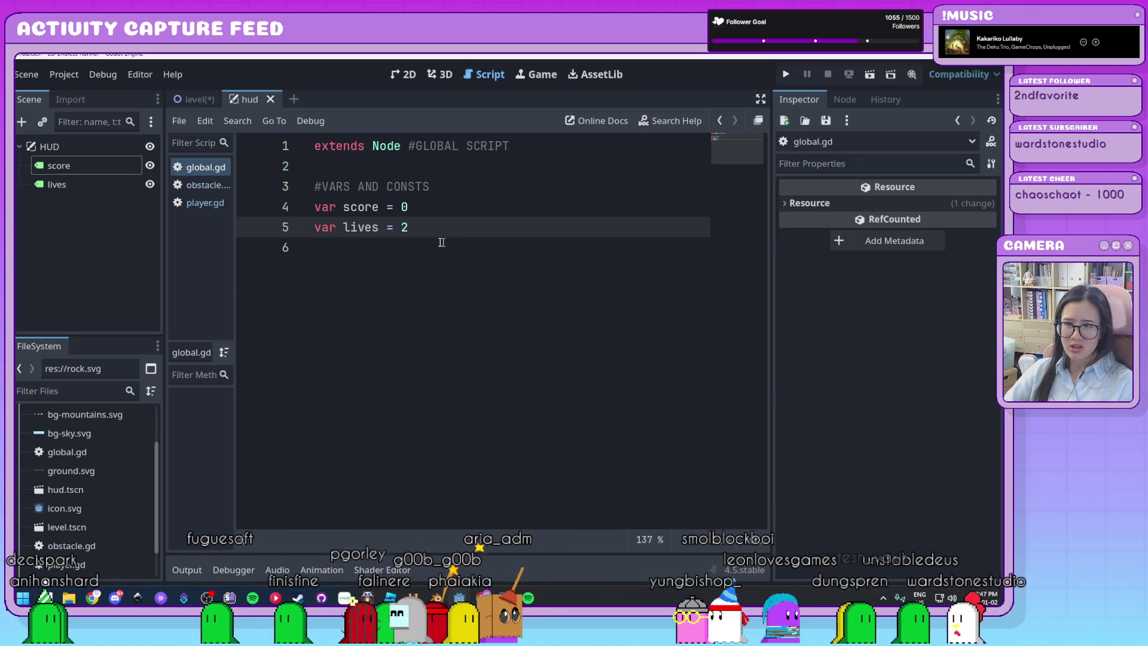
key("Up")
left_click(440, 232)
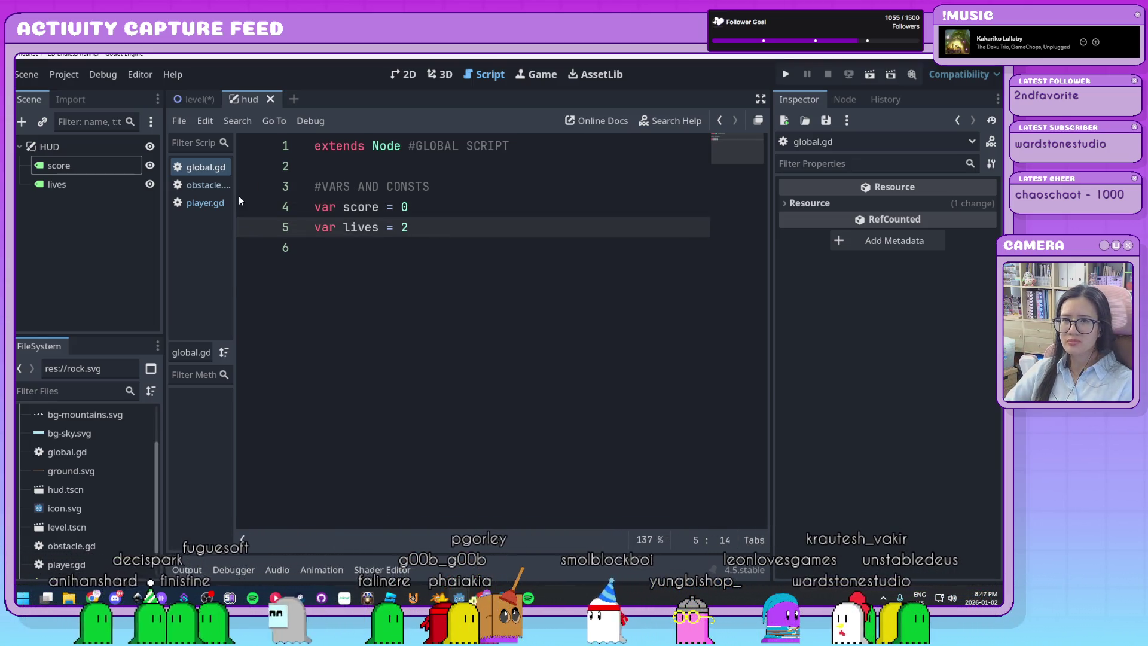
left_click(69, 80)
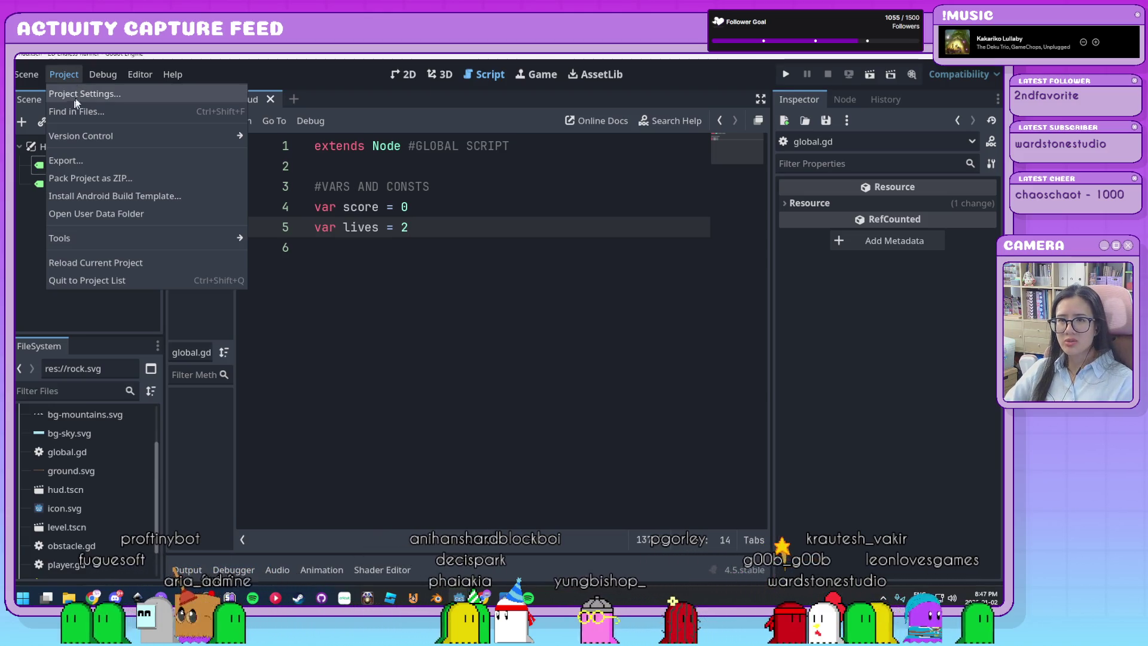
left_click(74, 95)
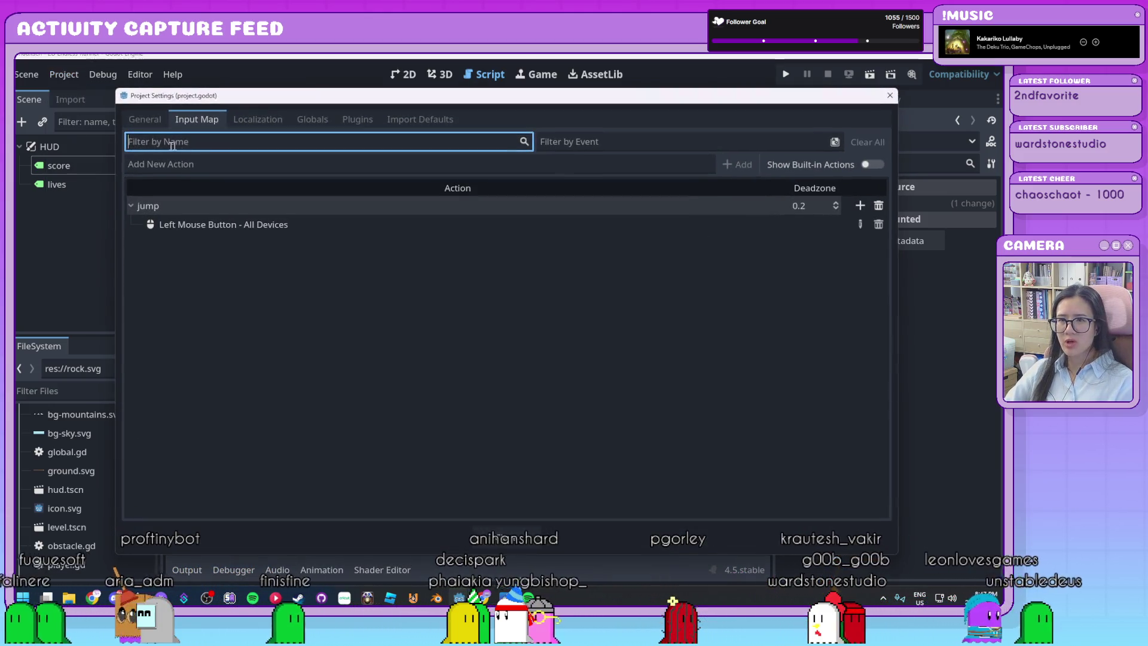
Step: Add global.gd as a Global autoload under Globals > Autoload, then delete that entry
left_click(315, 128)
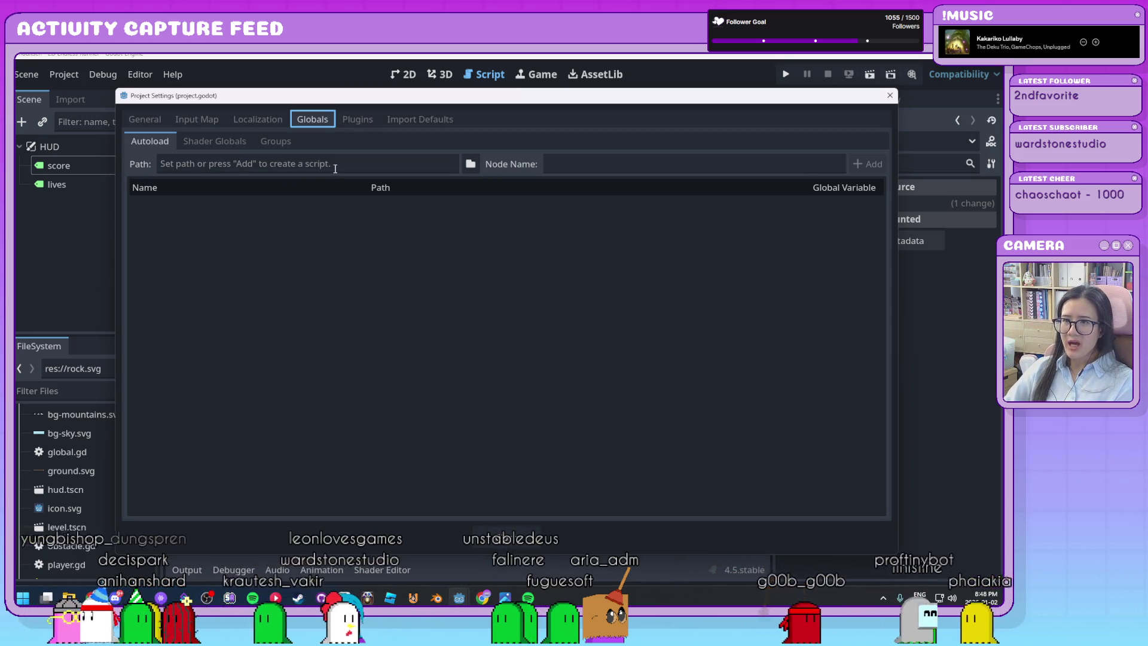
left_click(471, 165)
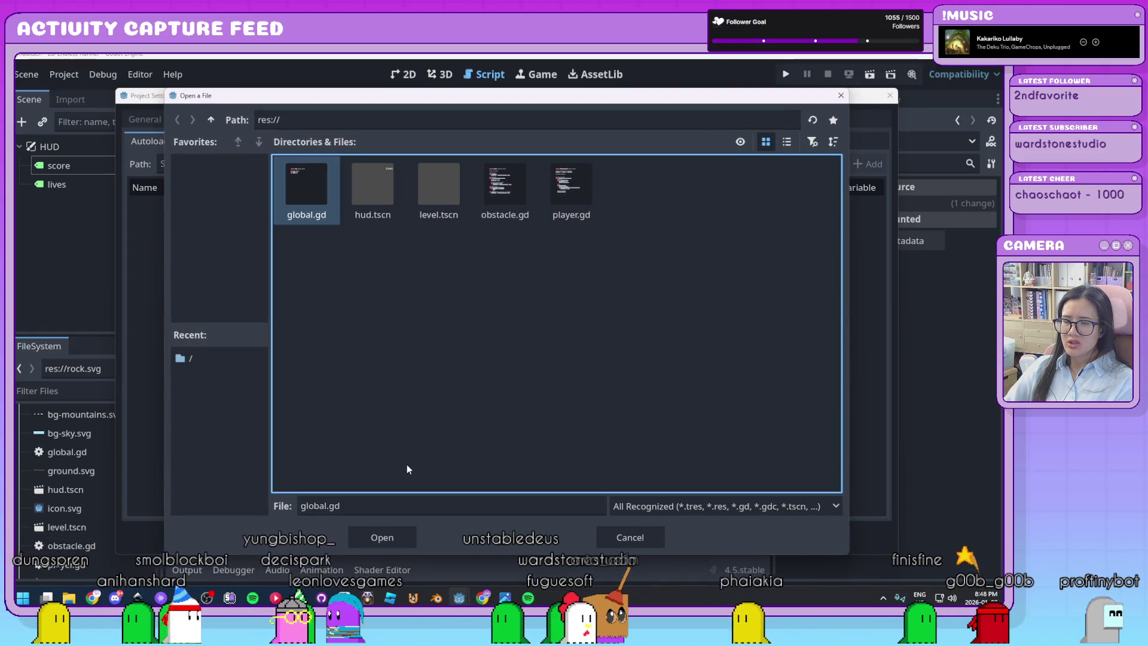
left_click(394, 545)
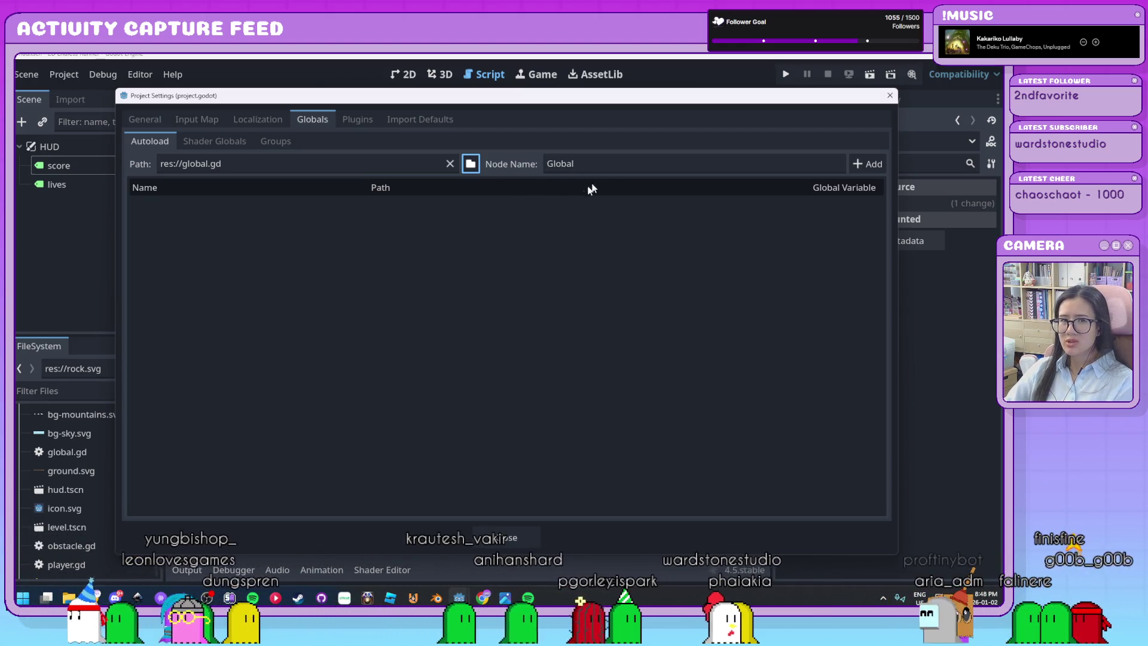
left_click(874, 165)
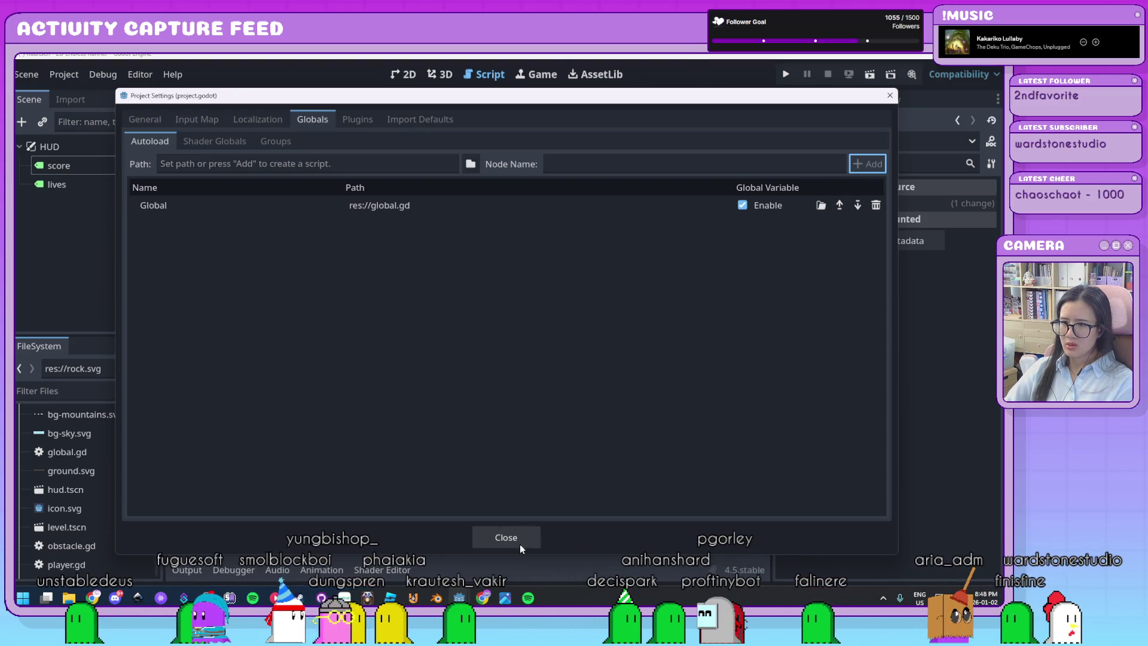
left_click(875, 205)
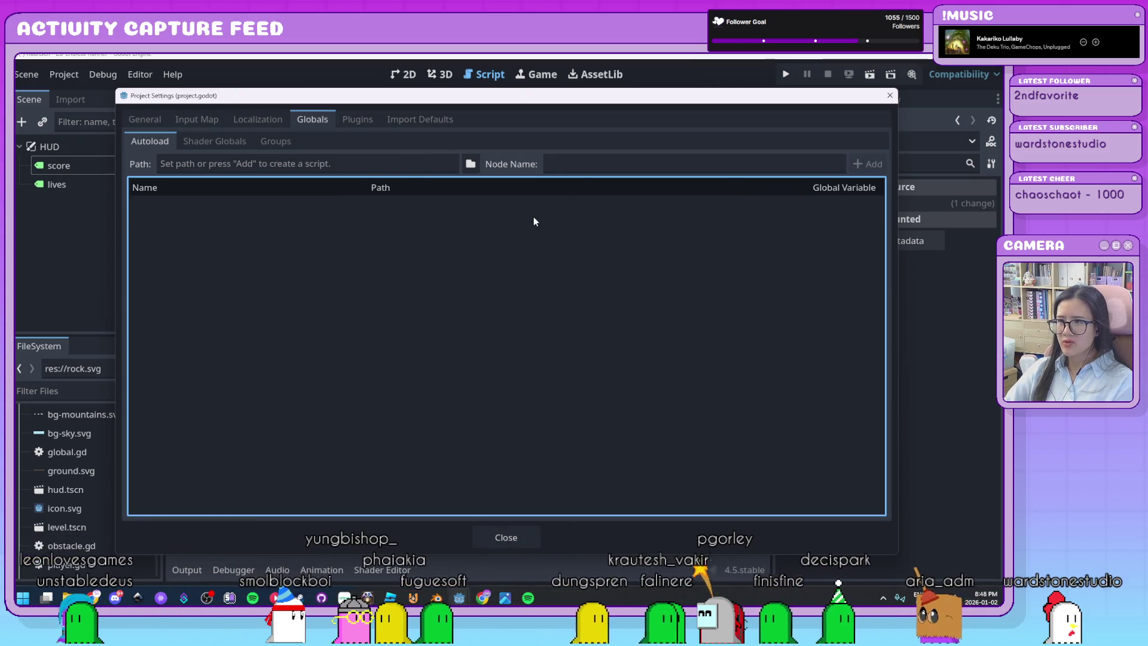
left_click(886, 96)
left_click(64, 74)
Step: Register global.gd as the enabled autoload named Global and close Project Settings
left_click(68, 91)
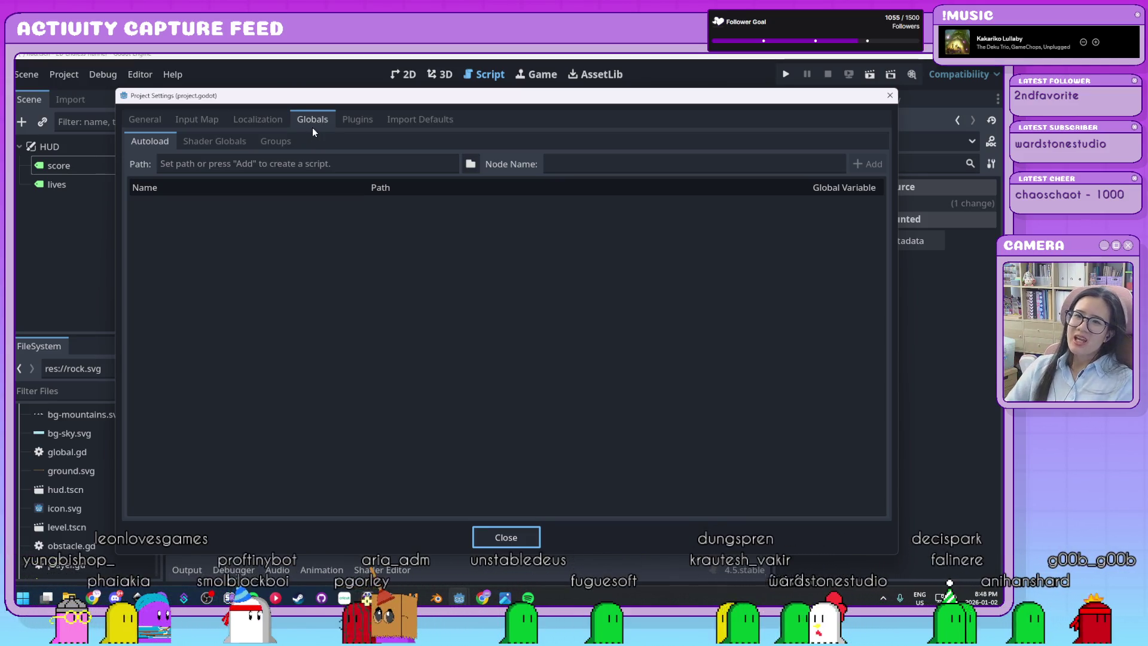
left_click(470, 163)
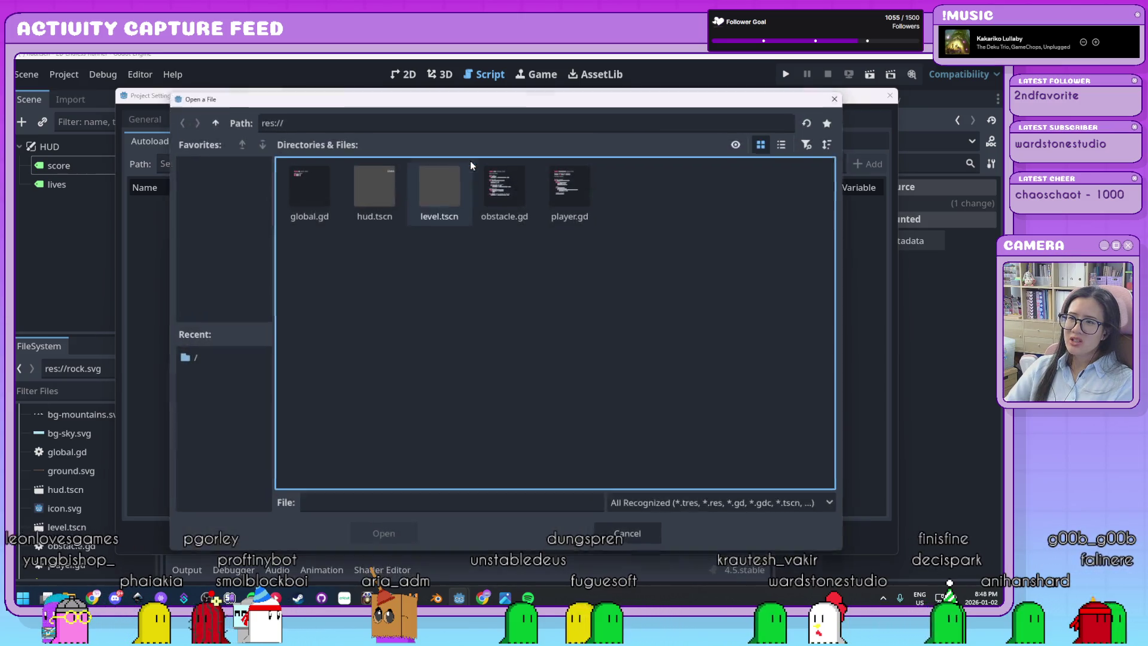
left_click(307, 187)
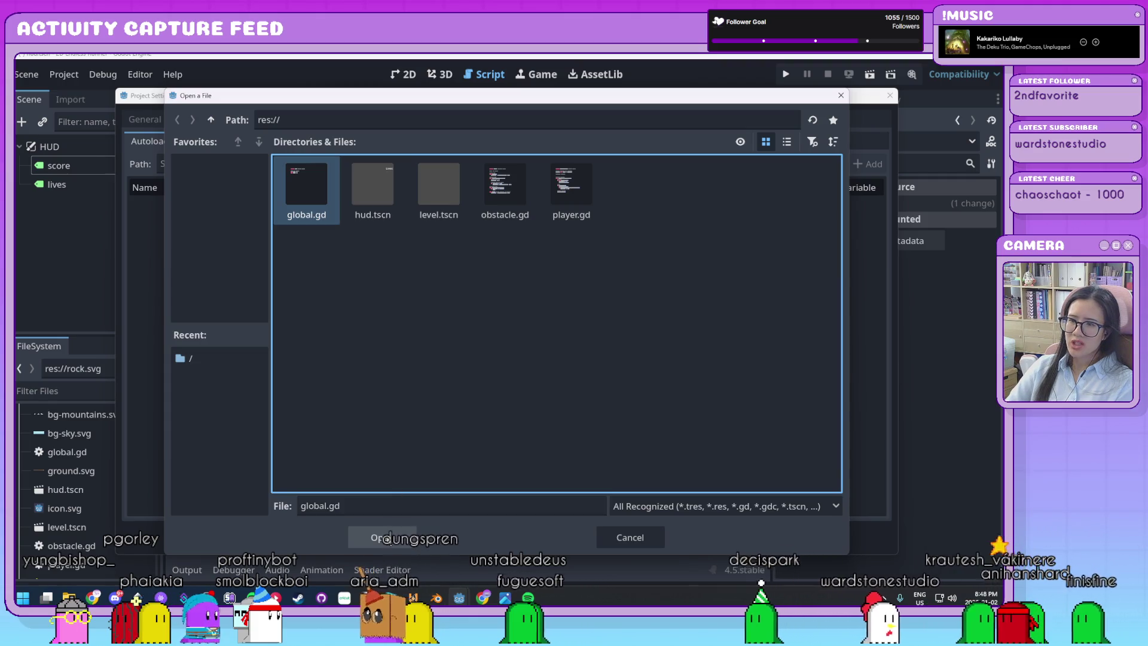
left_click(380, 537)
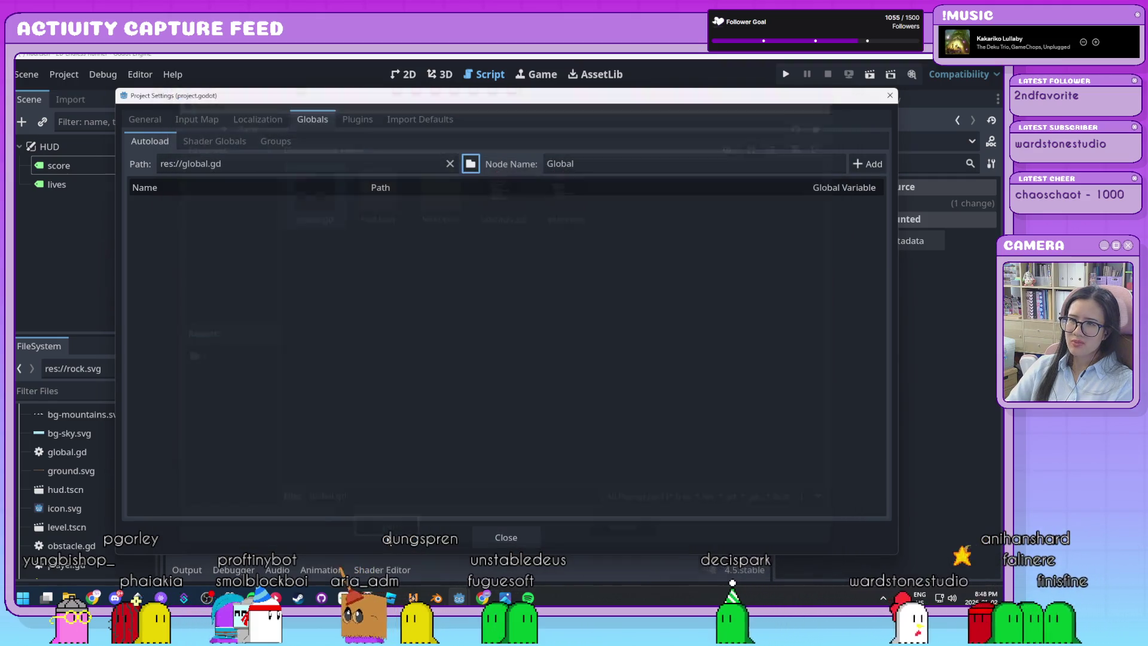
left_click(872, 168)
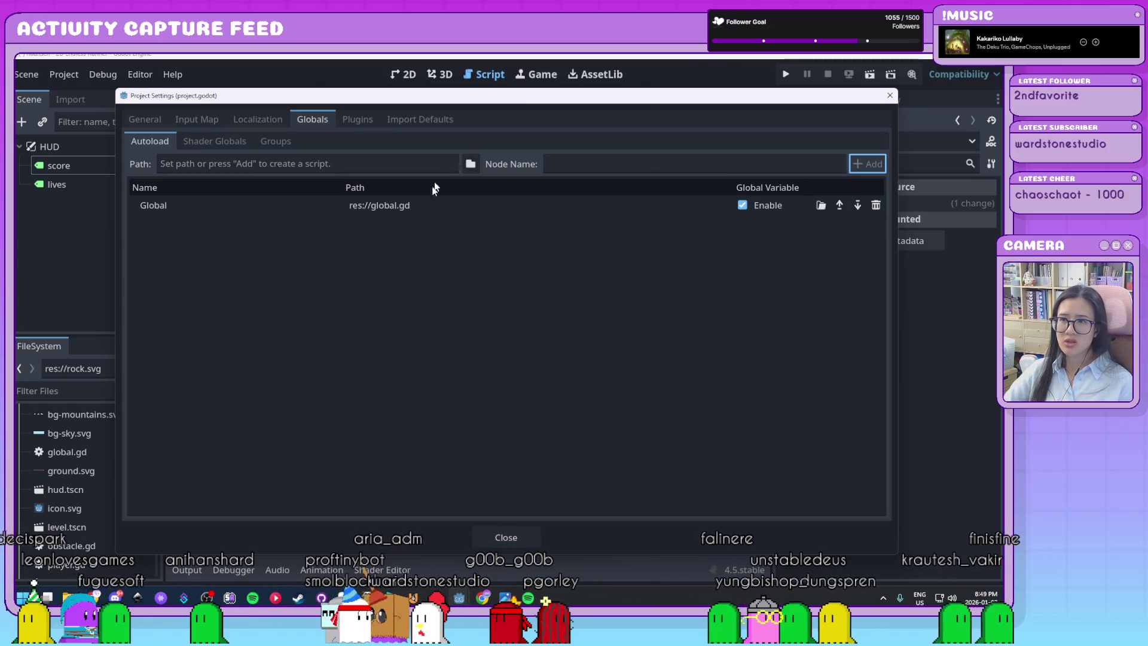
left_click(525, 536)
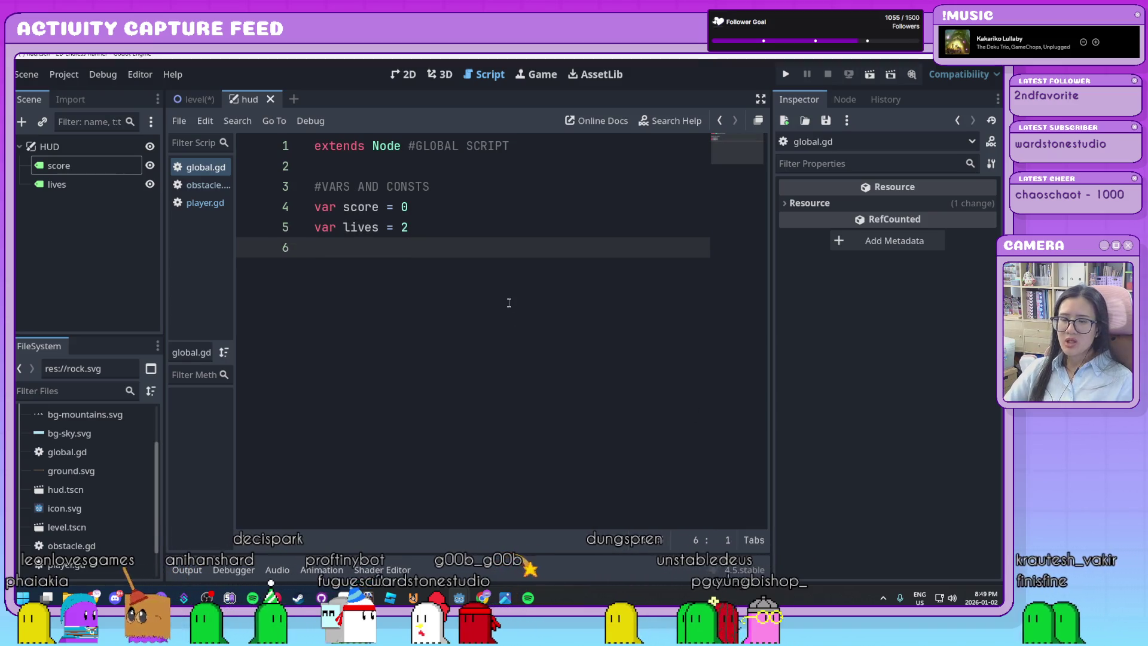
Step: Attach a new res://score.gd script extending Label to the HUD's score node
mouse_move(235, 281)
left_mouse_down()
mouse_move(294, 289)
mouse_move(276, 295)
left_mouse_up()
left_click(73, 169)
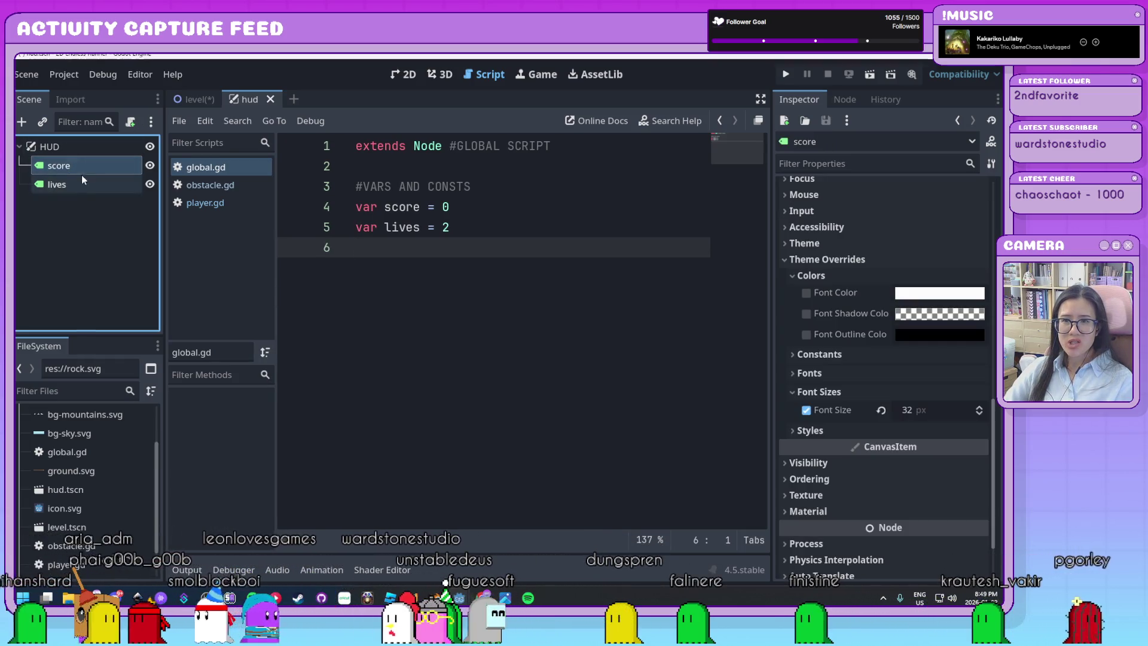
left_click(83, 171)
left_click(405, 80)
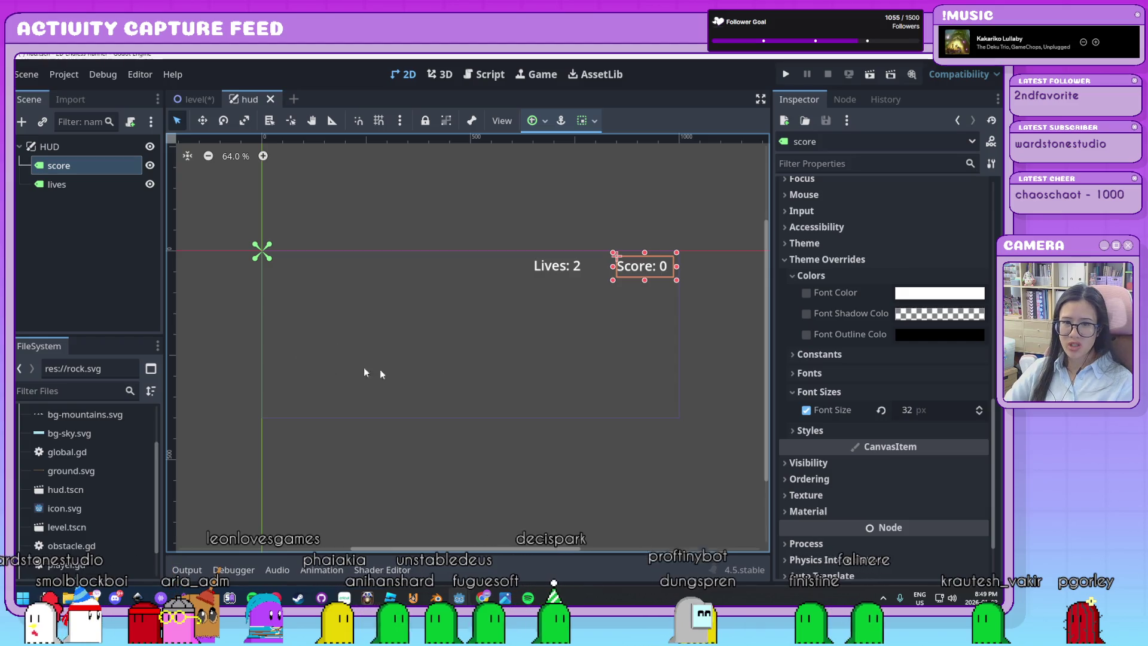
left_click(130, 121)
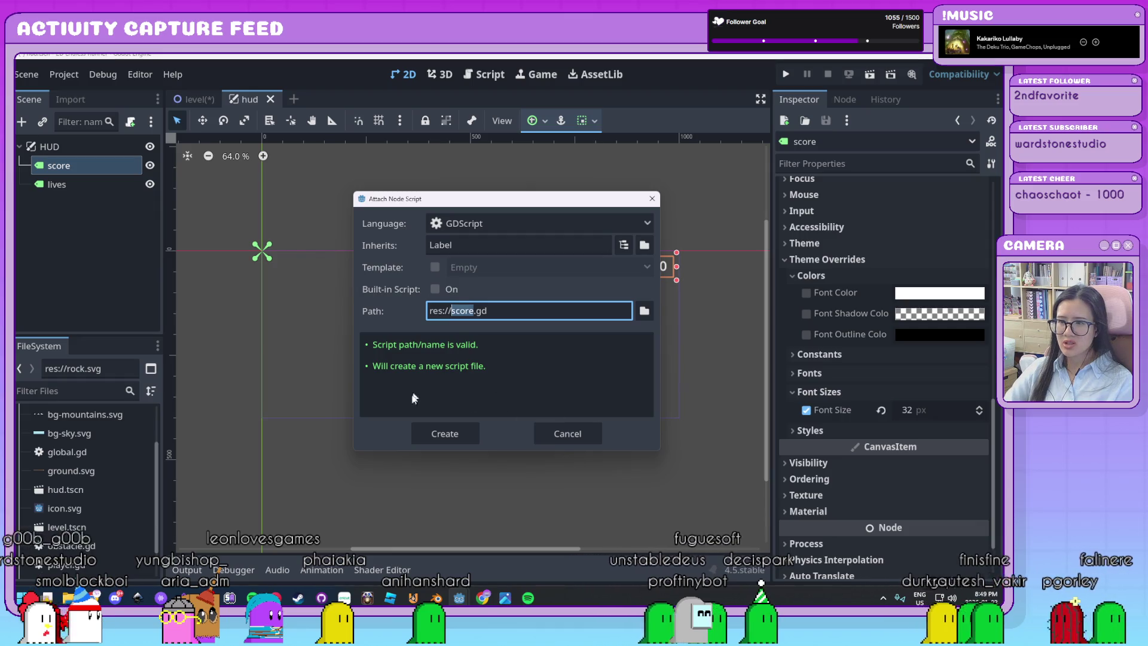
left_click(447, 433)
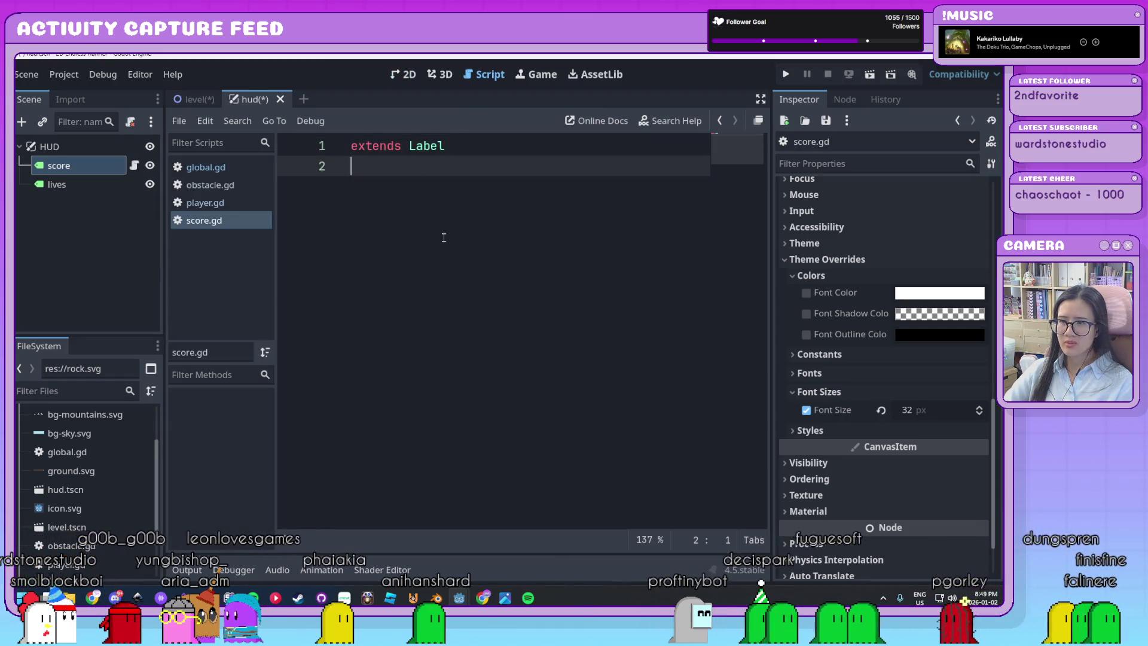
Step: Add a '#SCORE TEXT' comment to score.gd and start 'func _process(delta)' below it
left_click(495, 145)
type("#S")
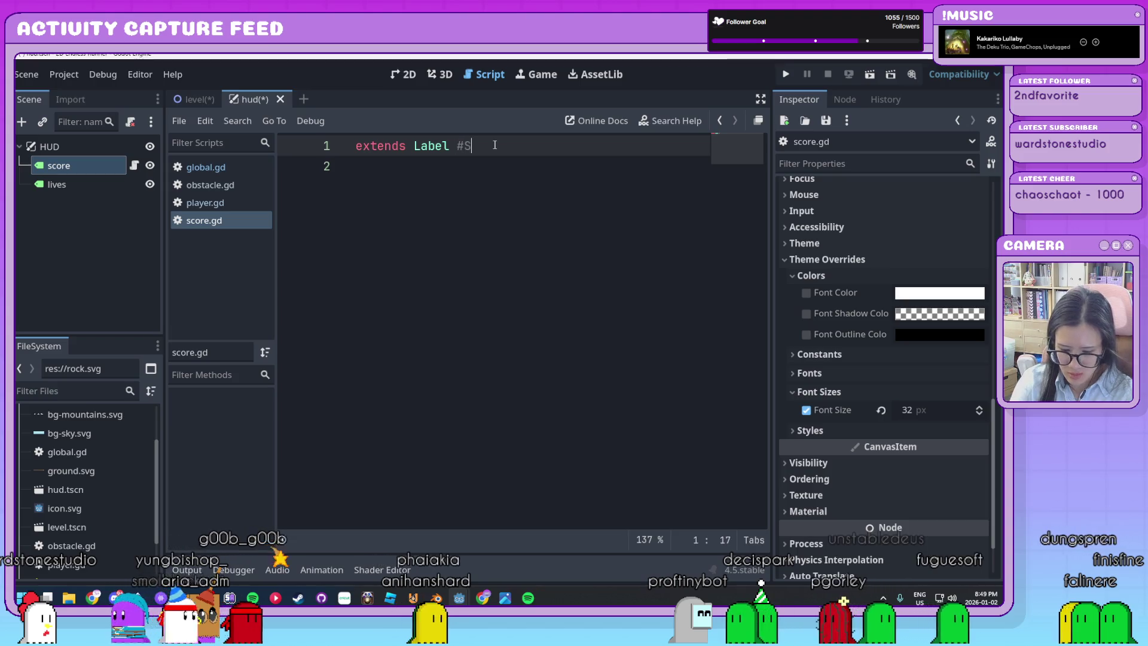
type("CORE TEXT")
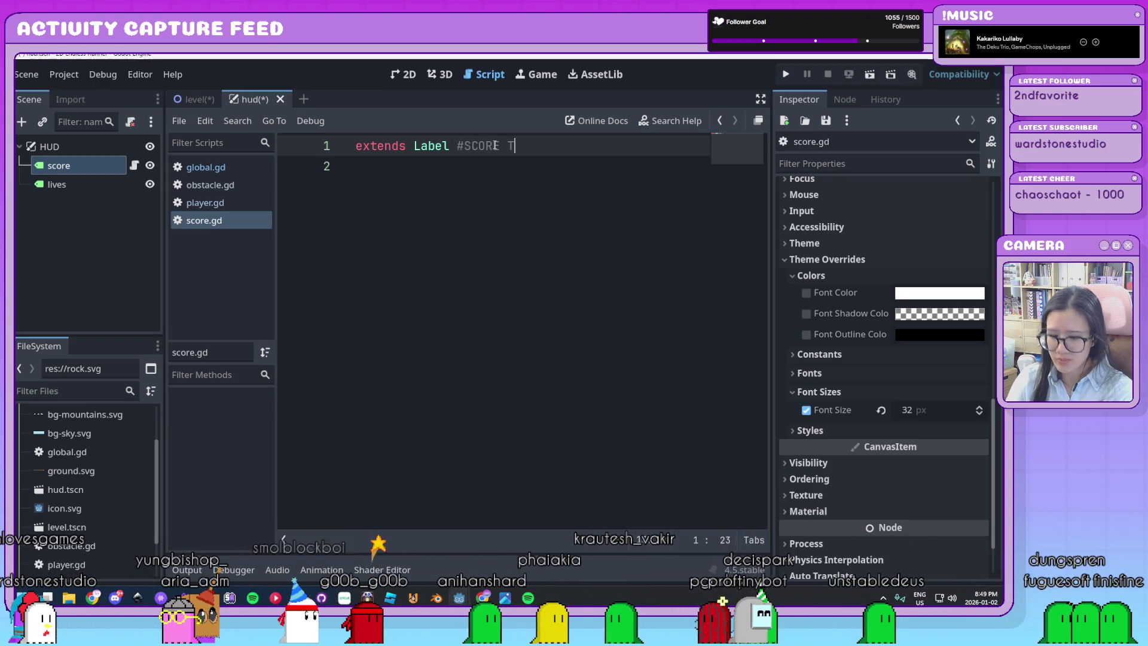
key("Return")
key("Return")
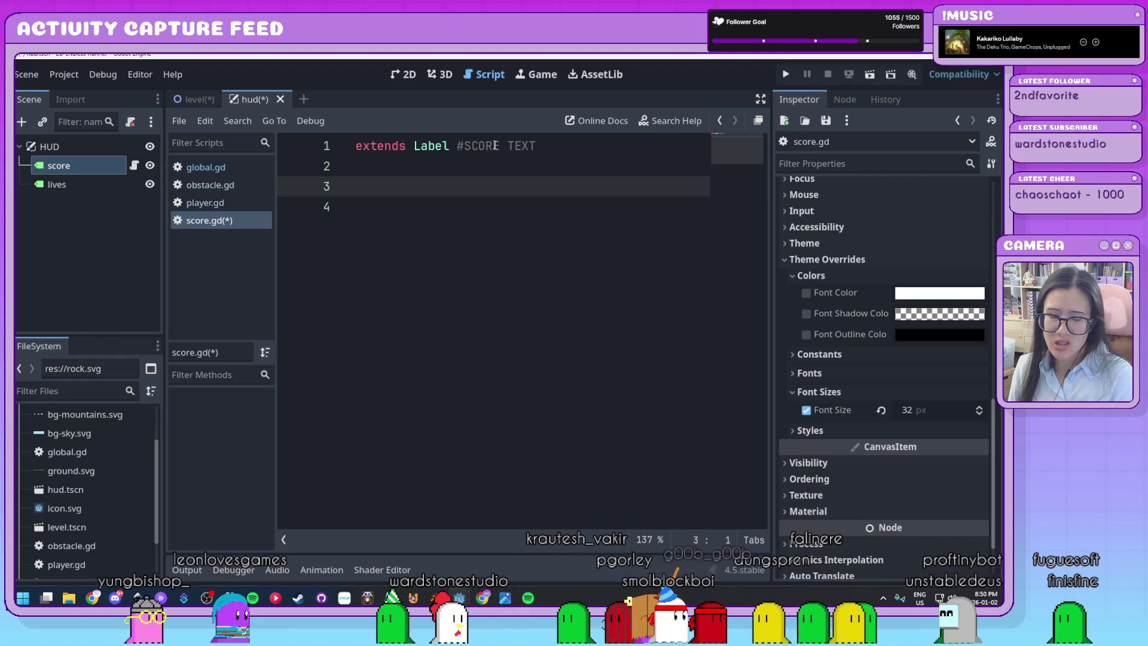
type("fun")
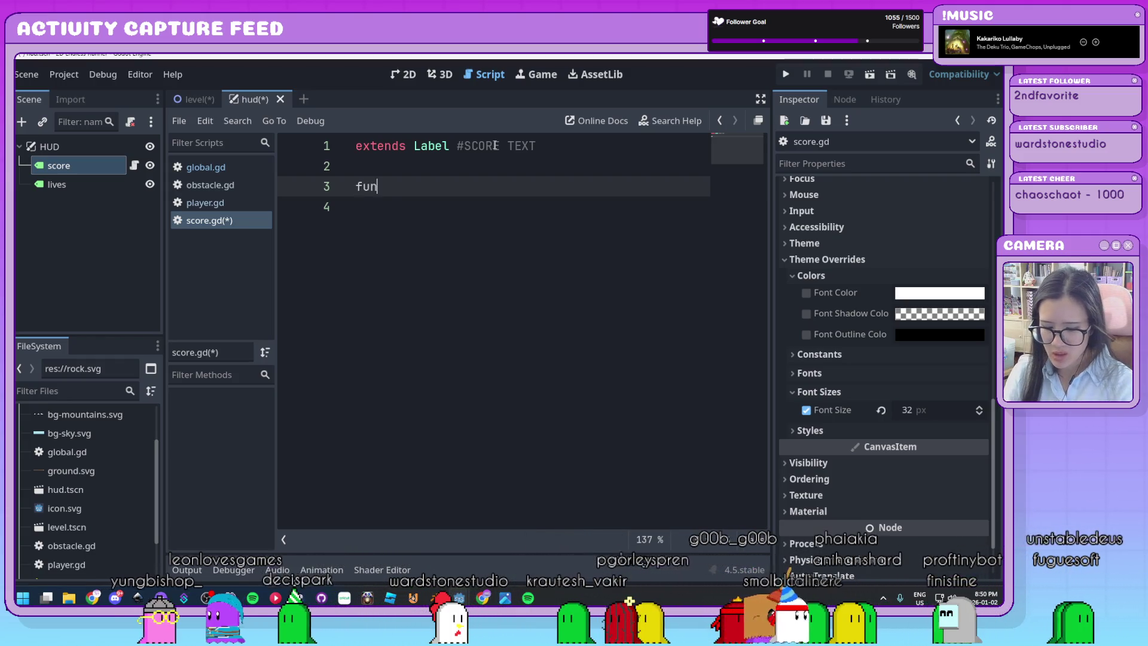
type("c _process")
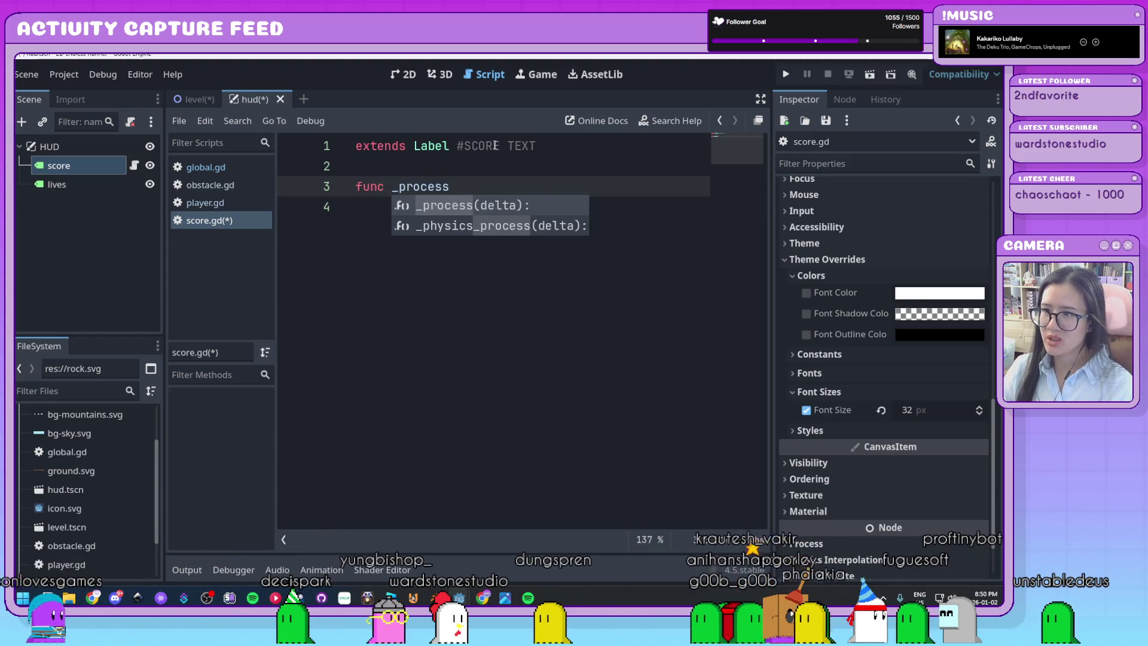
key("Return")
key("Return")
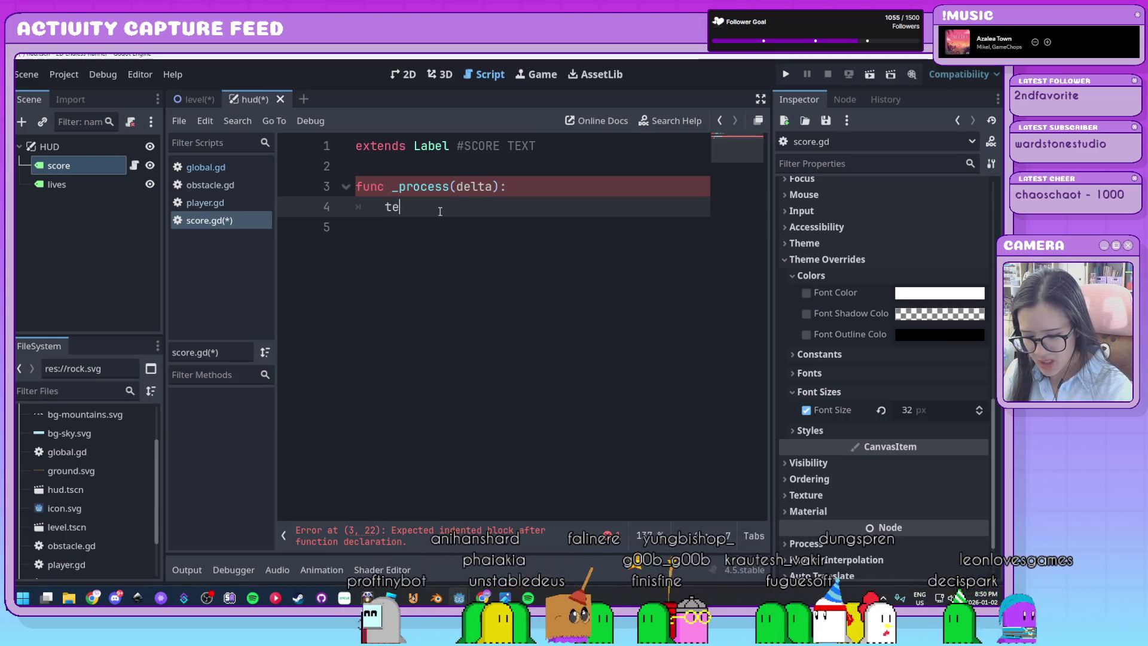
Step: Set text = str("Score: ", Global.score) in _process and rename its parameter to _delta
type("xt =")
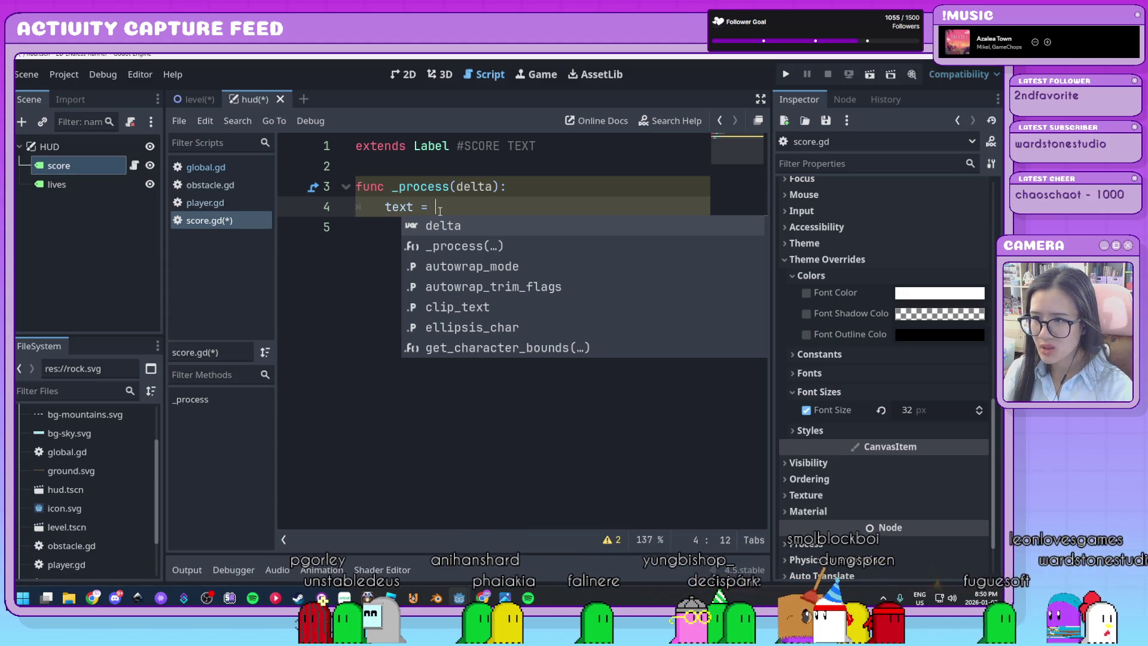
type(" ()")
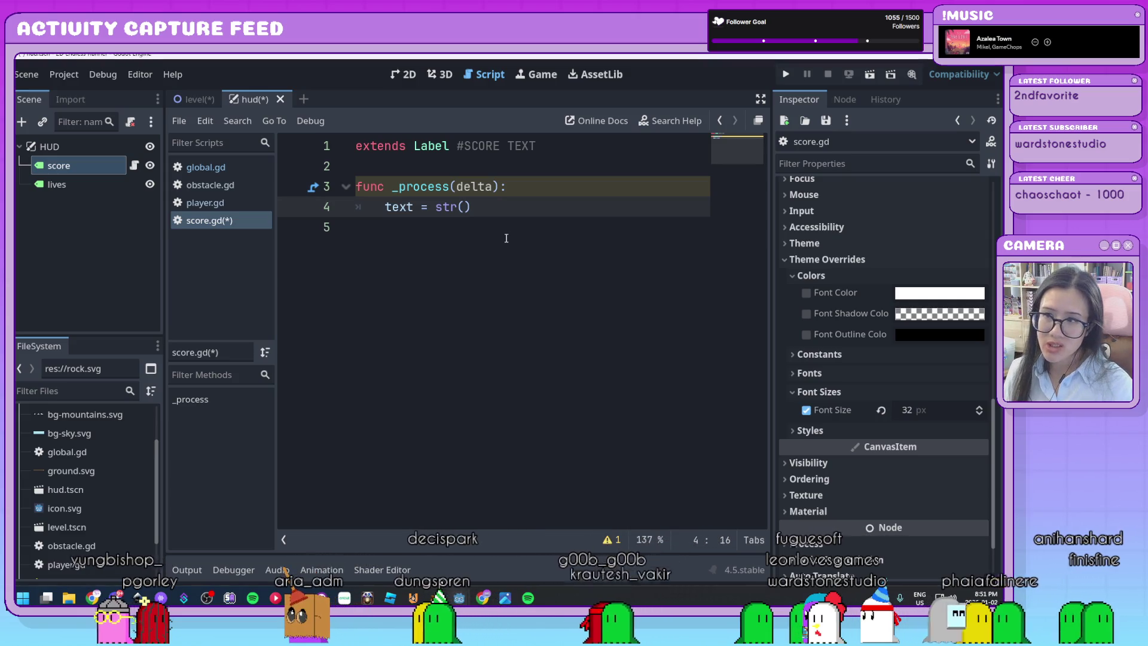
type("\"")
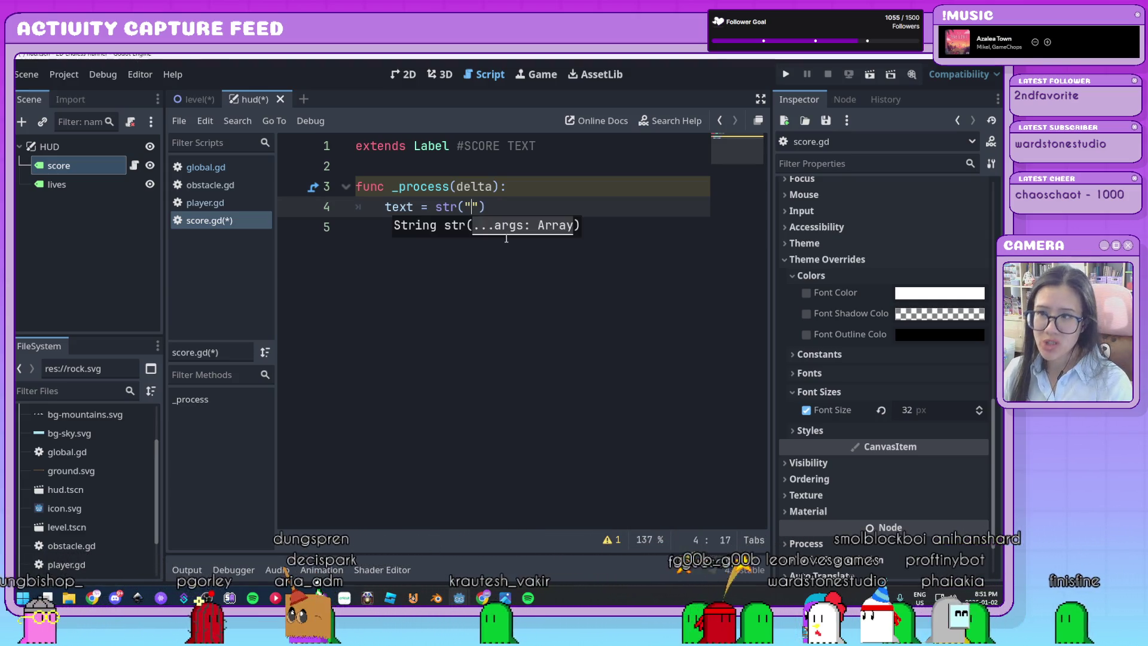
type("Score")
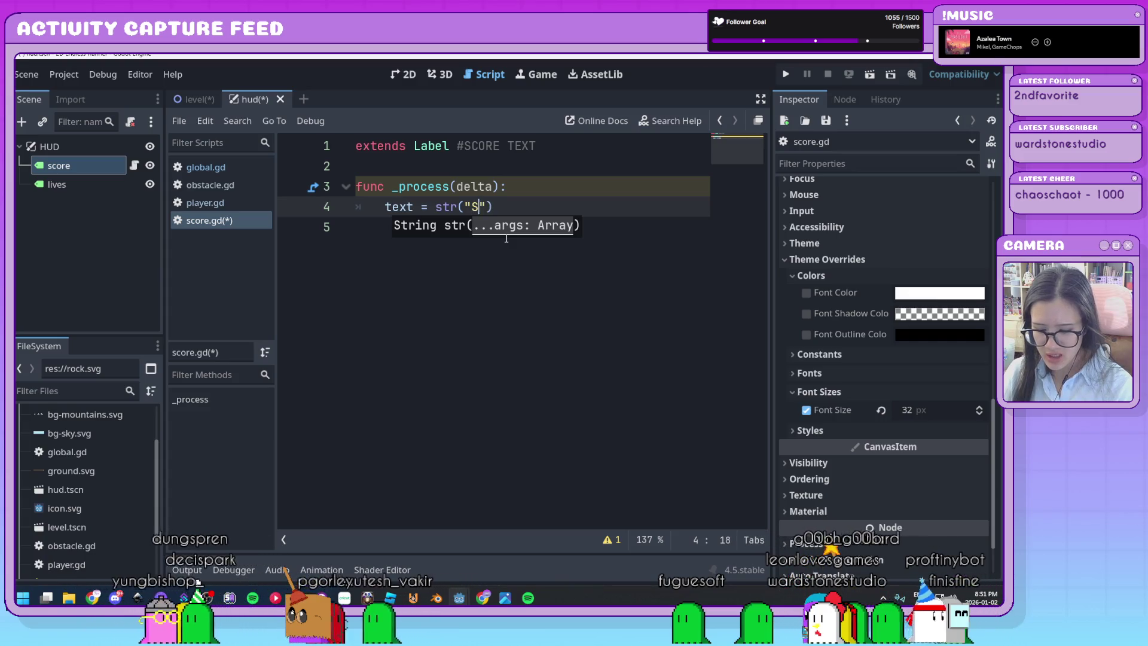
type(":")
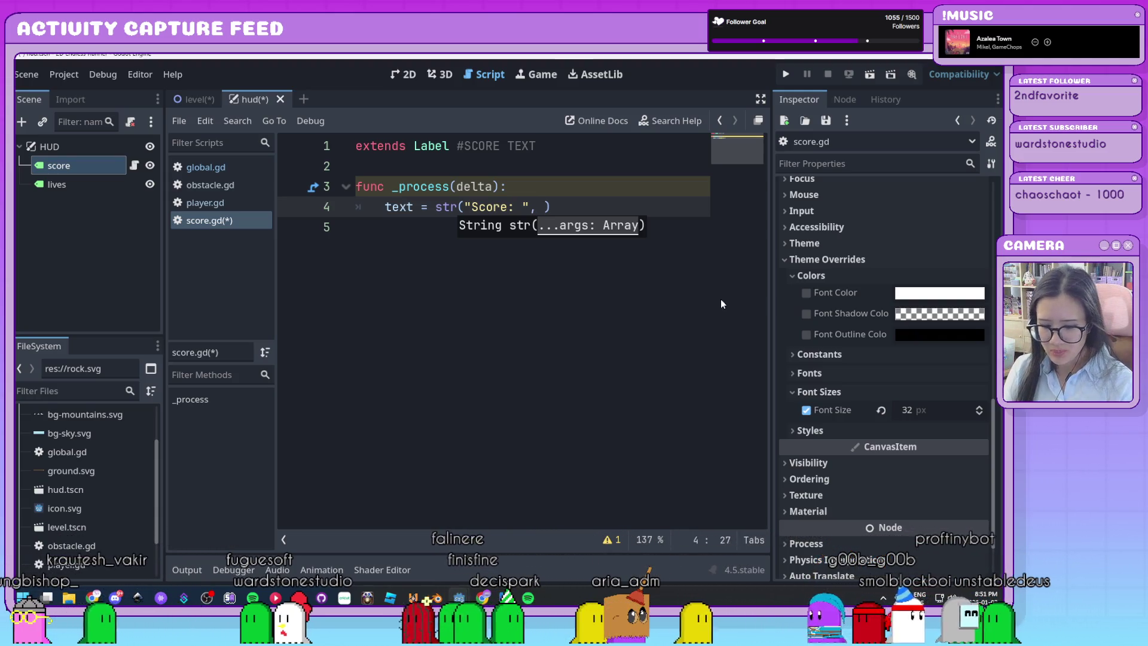
type("Global")
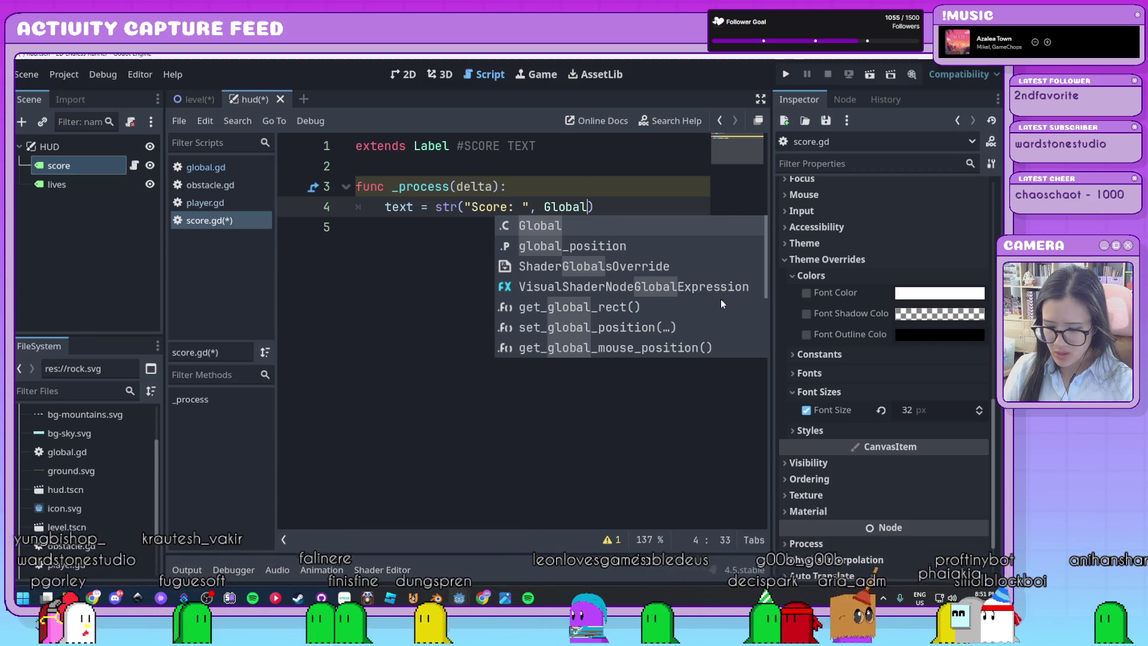
type(".scor")
key("Return")
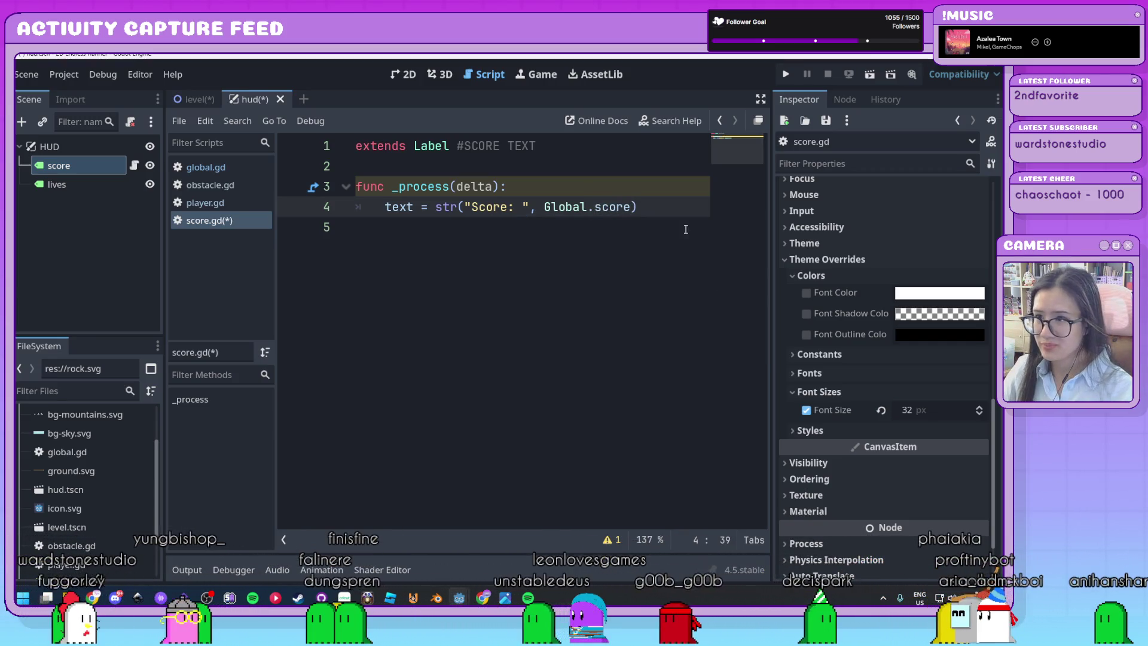
key("Down")
left_click(456, 186)
type("_")
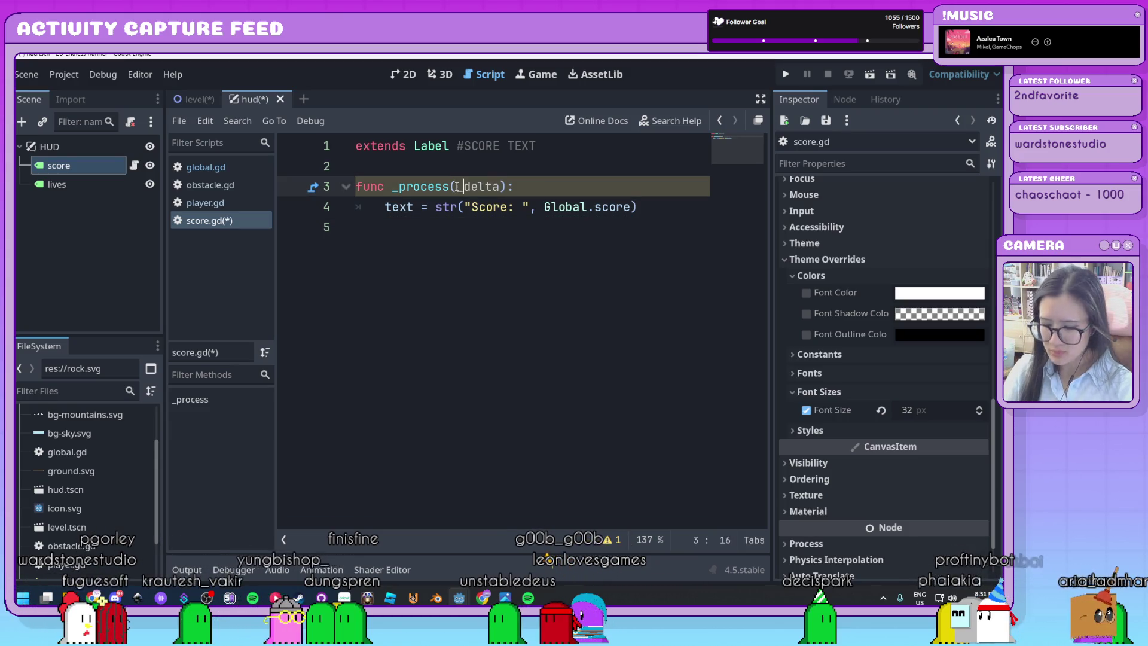
left_click(601, 342)
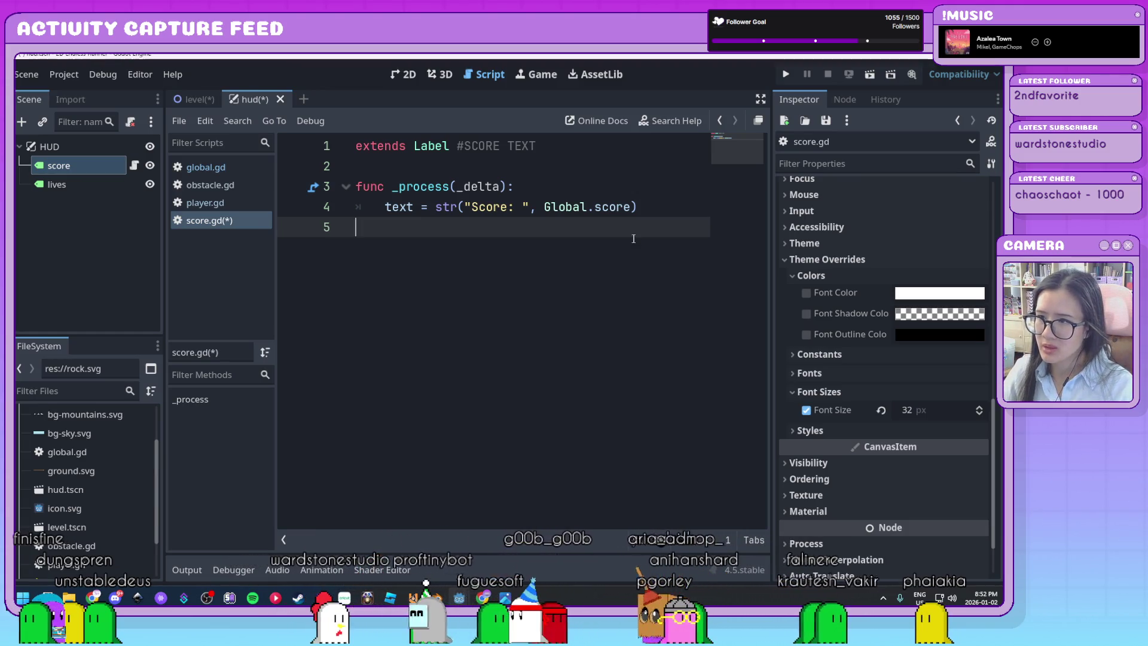
left_click(91, 185)
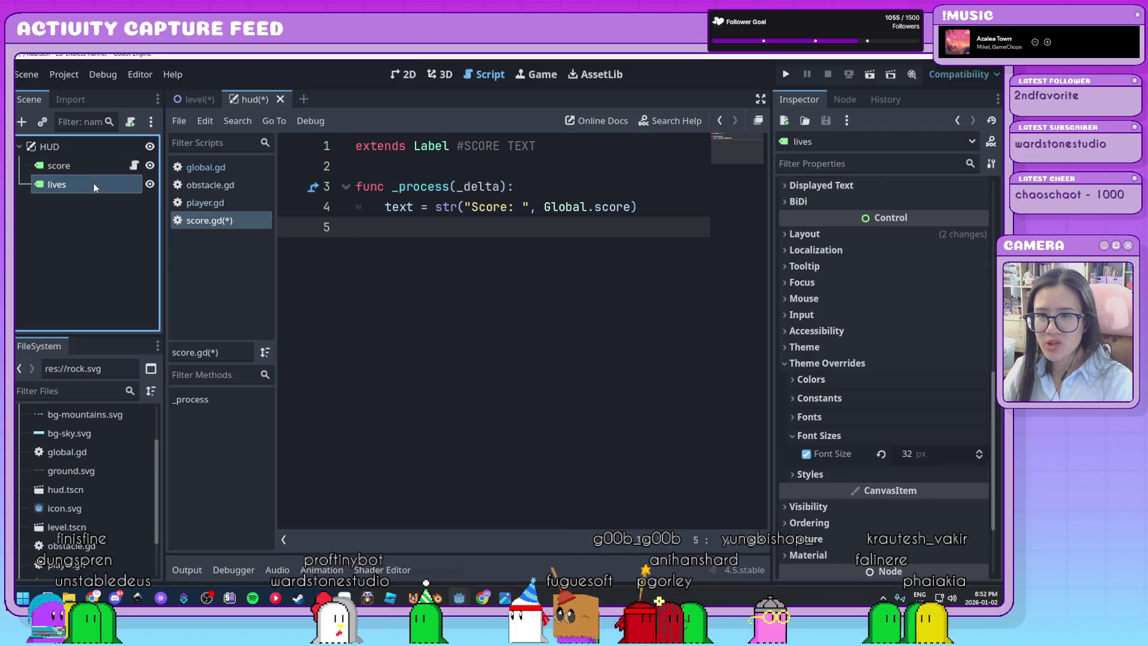
Step: Attach a new lives.gd script to the lives label and add a #LIVES TEXT comment
left_click(131, 123)
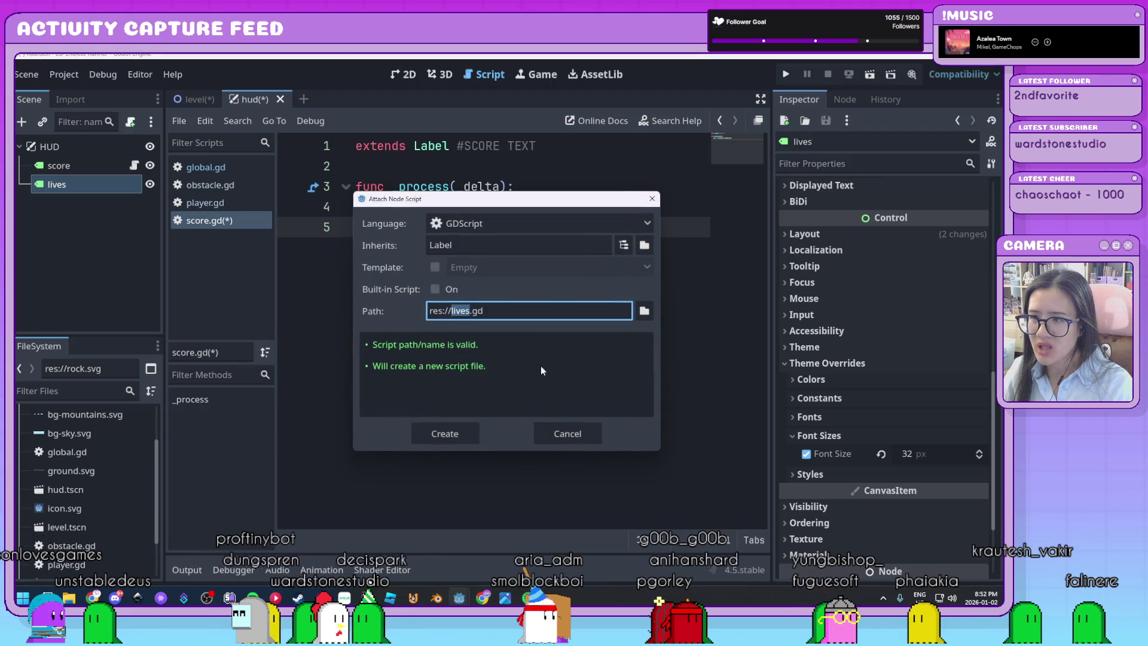
left_click(465, 432)
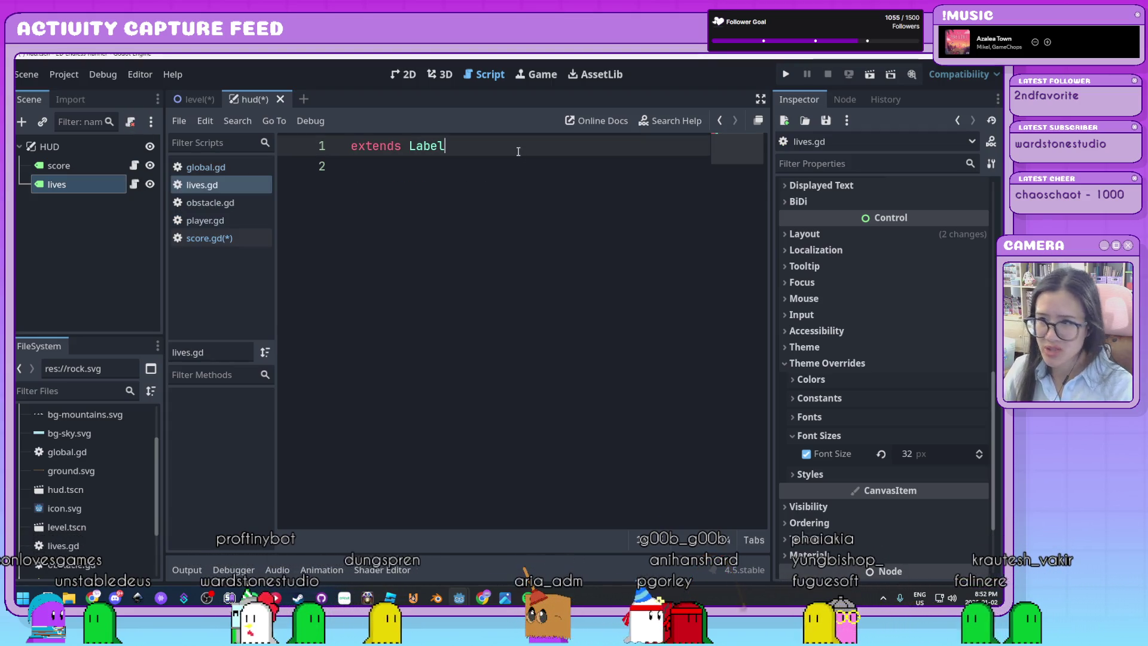
type(" #LIVED")
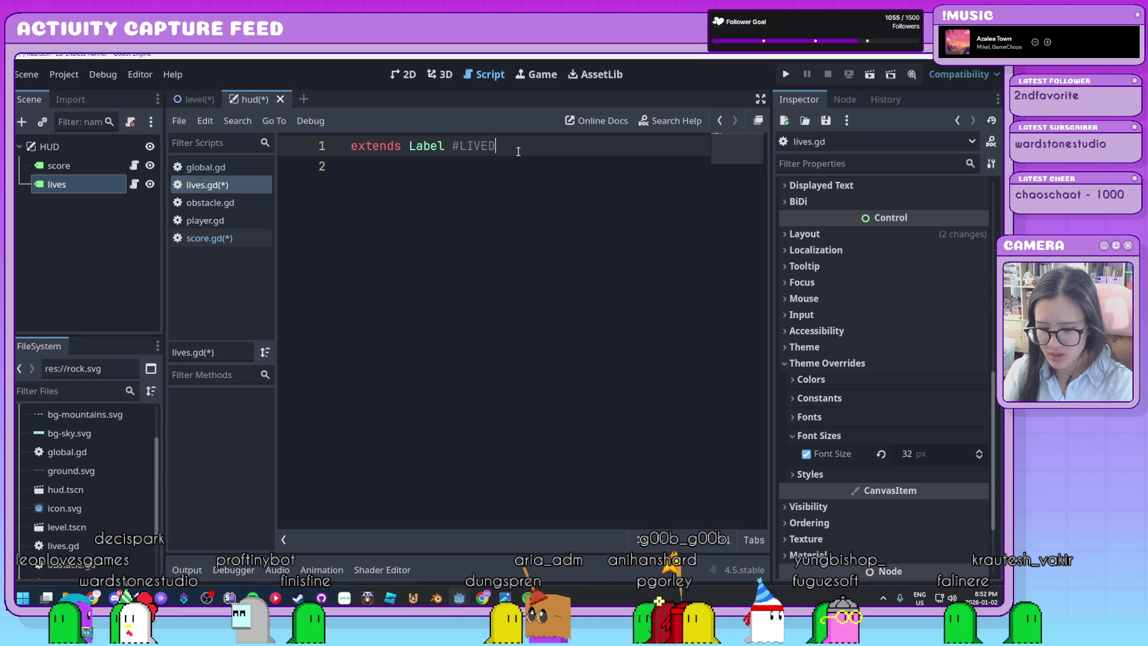
key("BackSpace")
type("S TEXT")
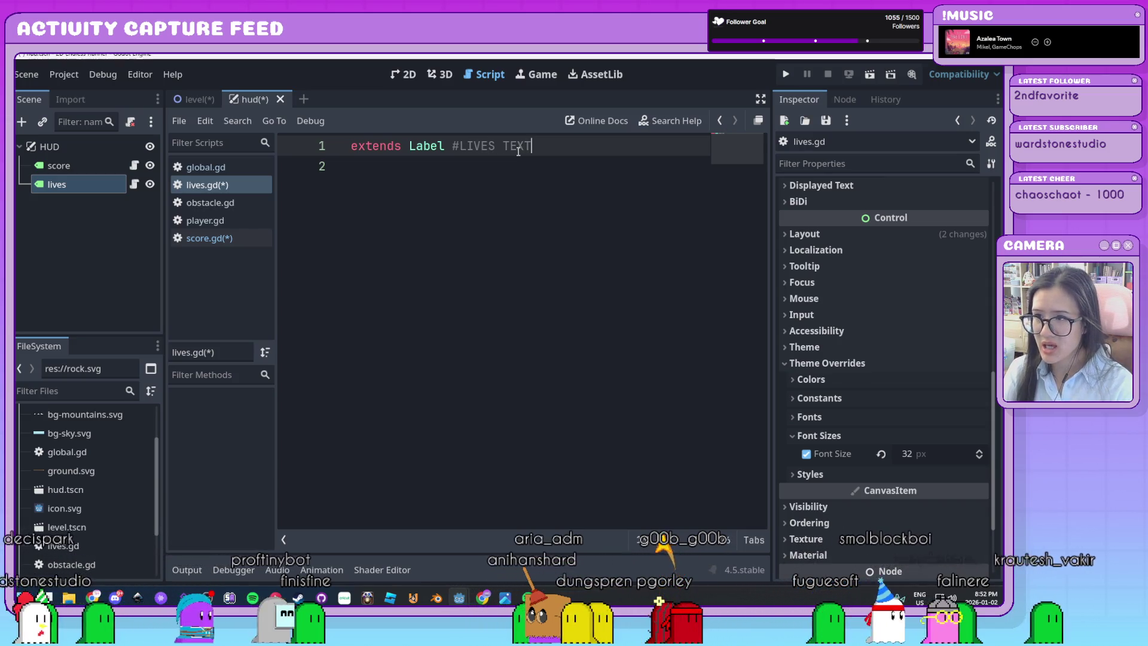
key("Return")
key("Return")
Step: Add func _process(_delta) setting text to str("Lives: ", Global.lives)
type("func _ pr")
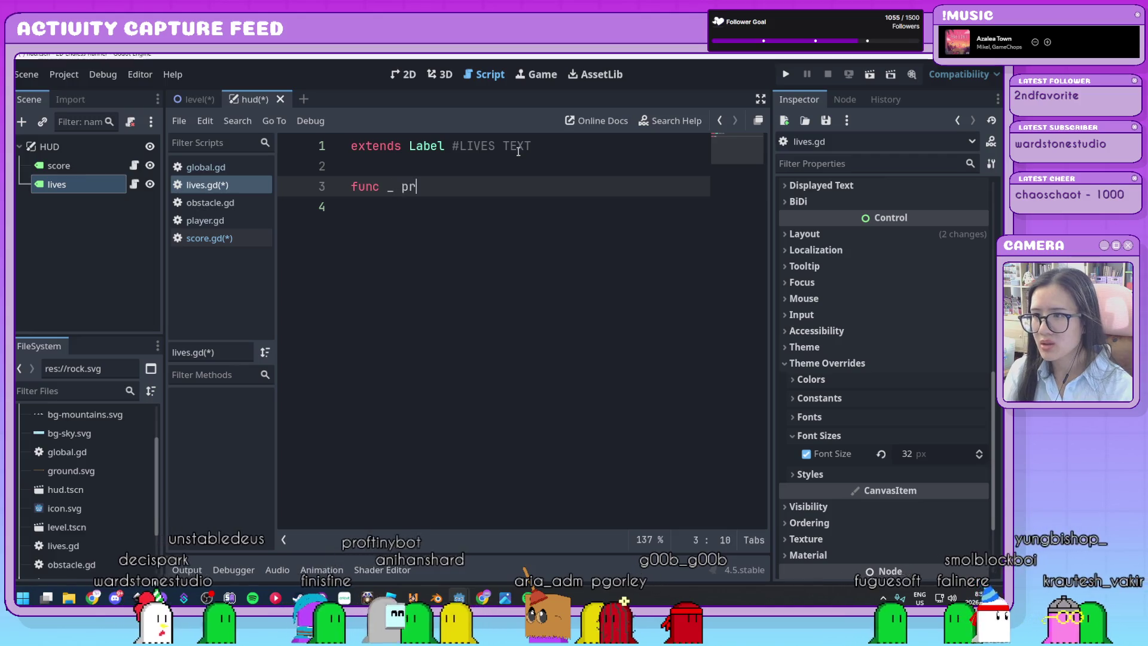
key("BackSpace")
key("BackSpace")
type("proce")
key("Return")
key("Return")
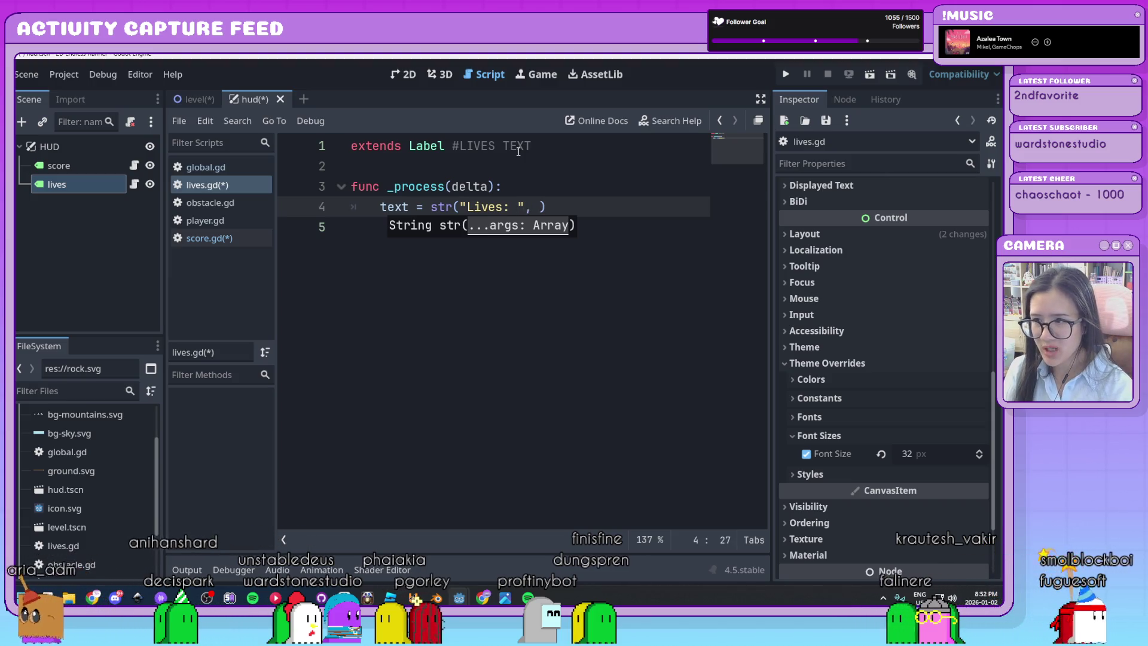
type("Global.lives")
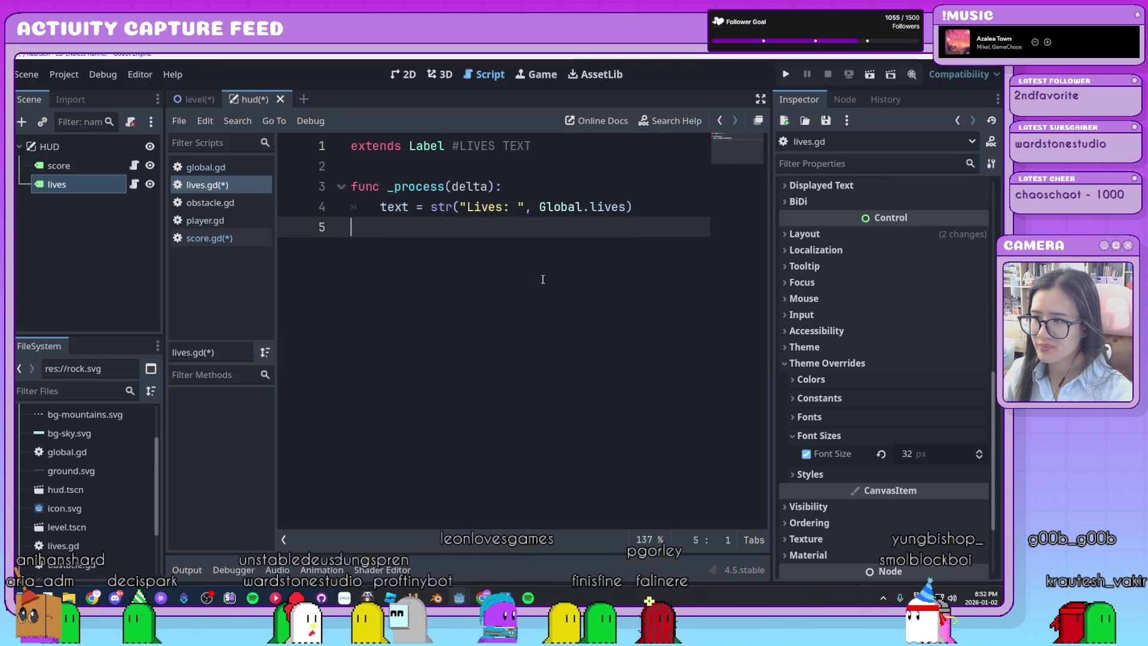
left_click(455, 186)
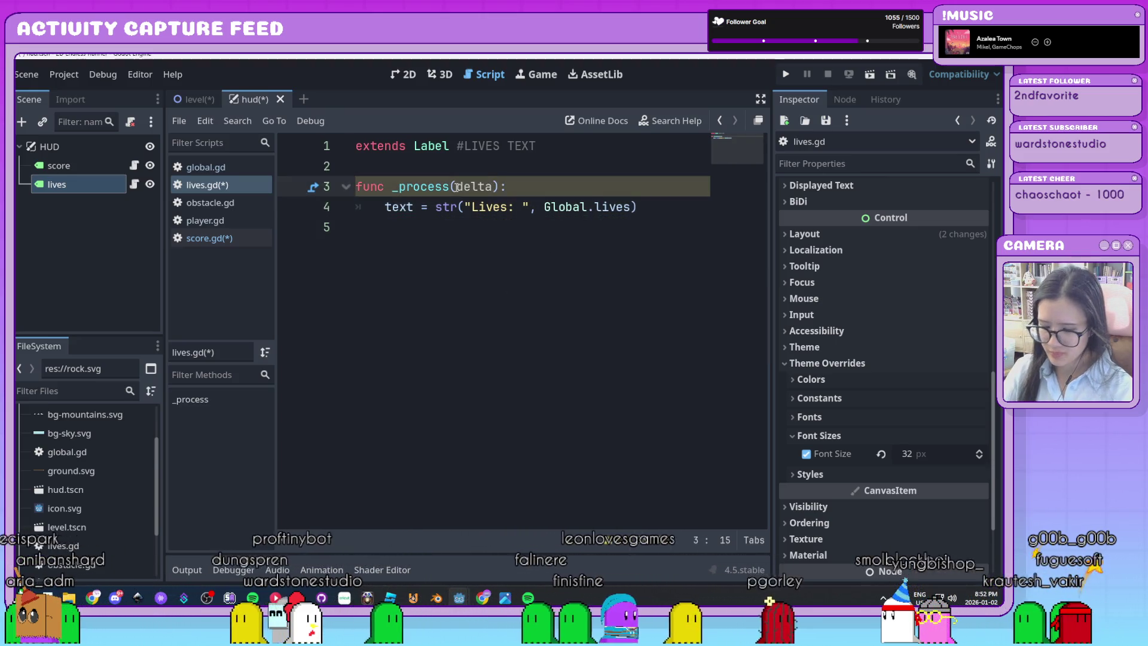
type("_")
left_click(691, 205)
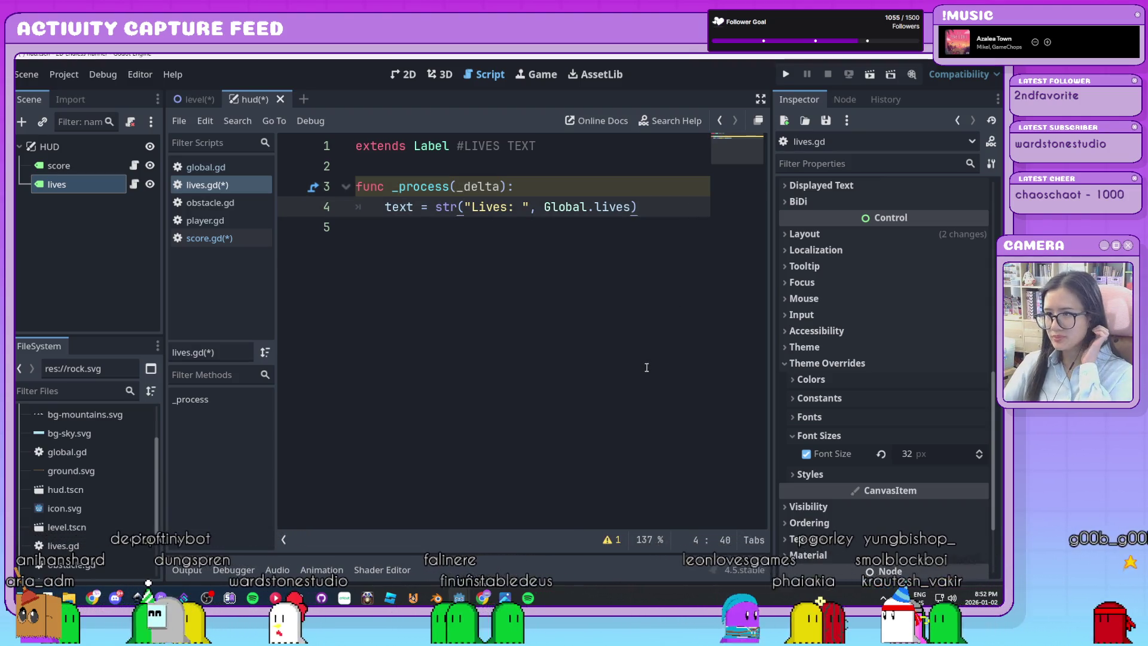
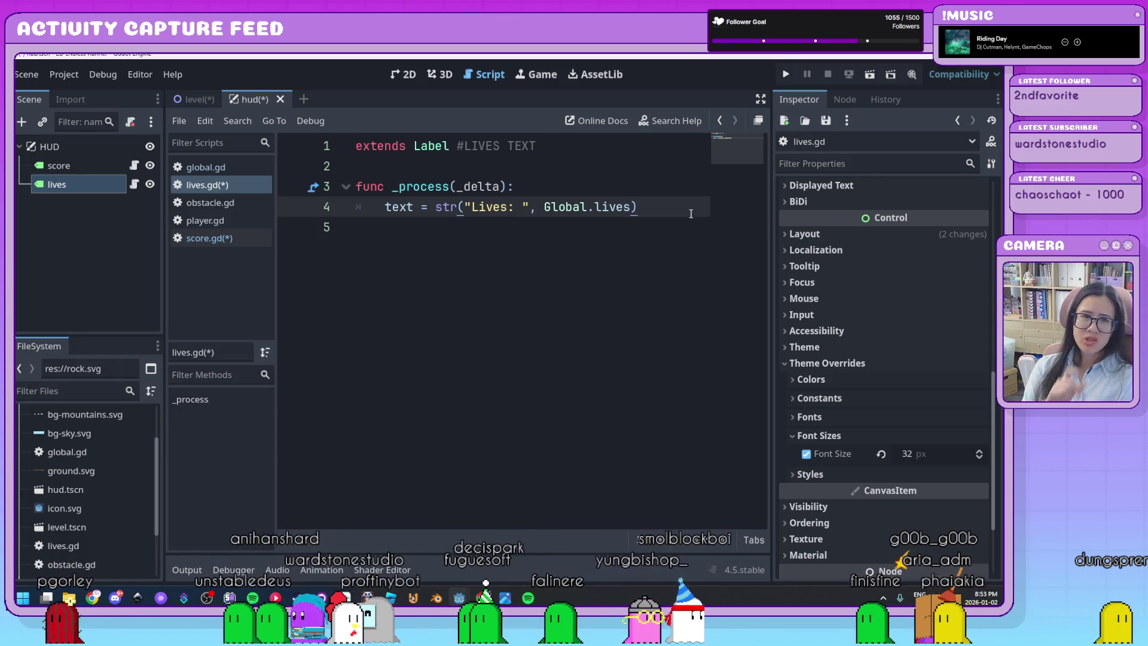
Step: Open obstacle.gd and read through its respawn and collision code
left_click(224, 203)
scroll(613, 389, "down", 1)
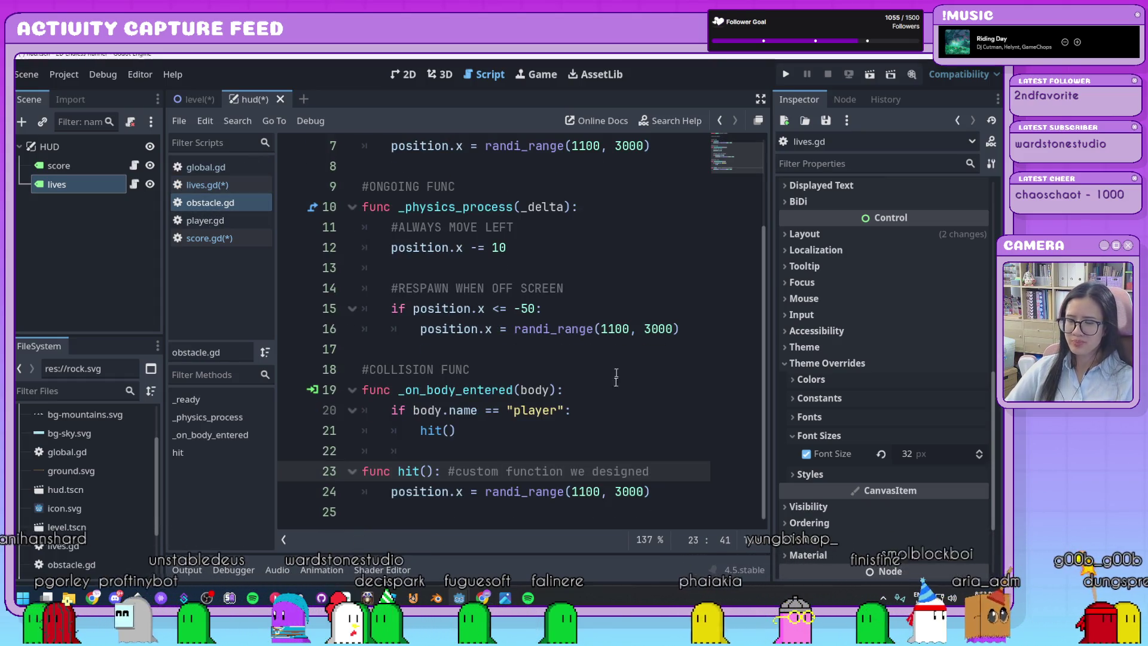
left_click(613, 389)
scroll(613, 388, "down", 4, "ctrl")
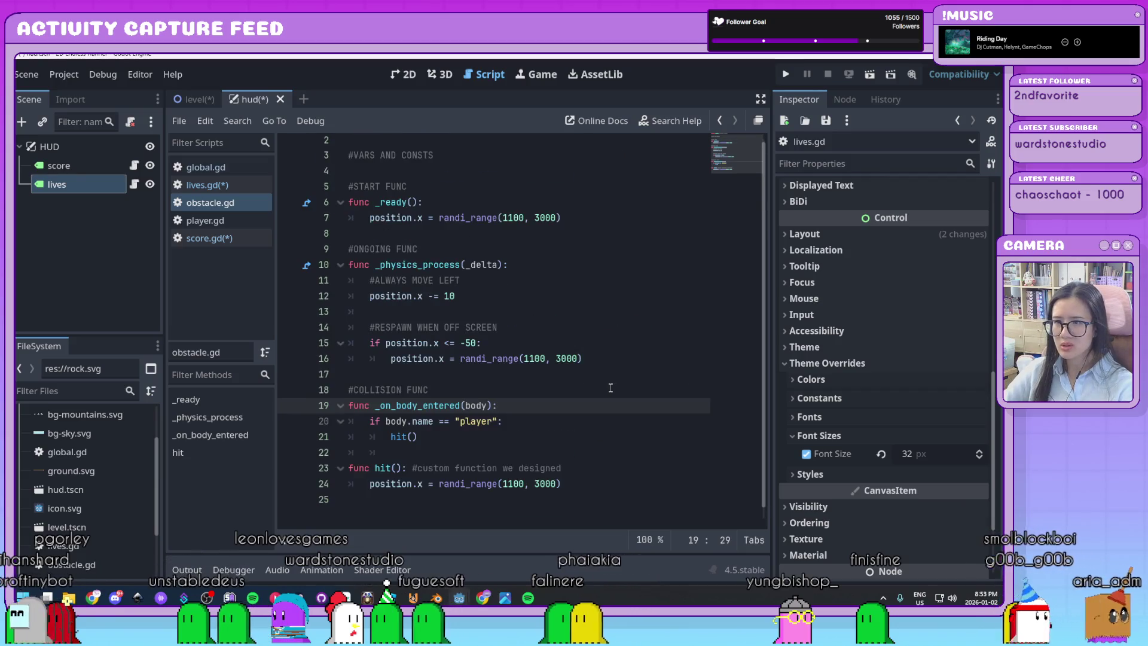
left_click(617, 423)
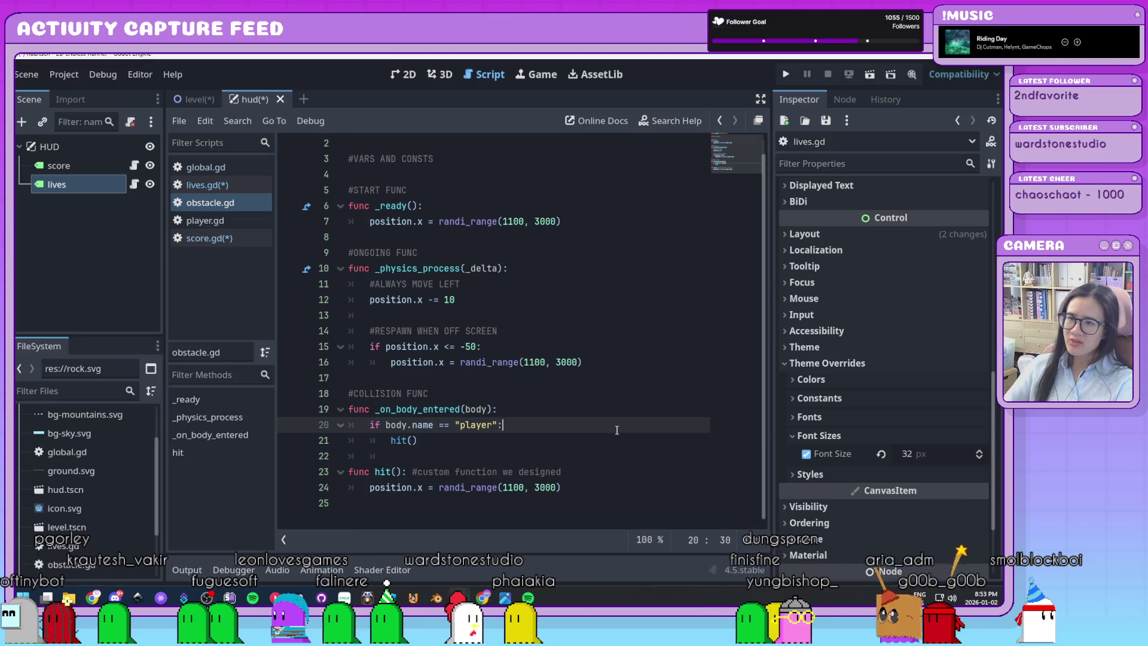
Step: Start a new line below the respawn position on line 16
left_click(540, 346)
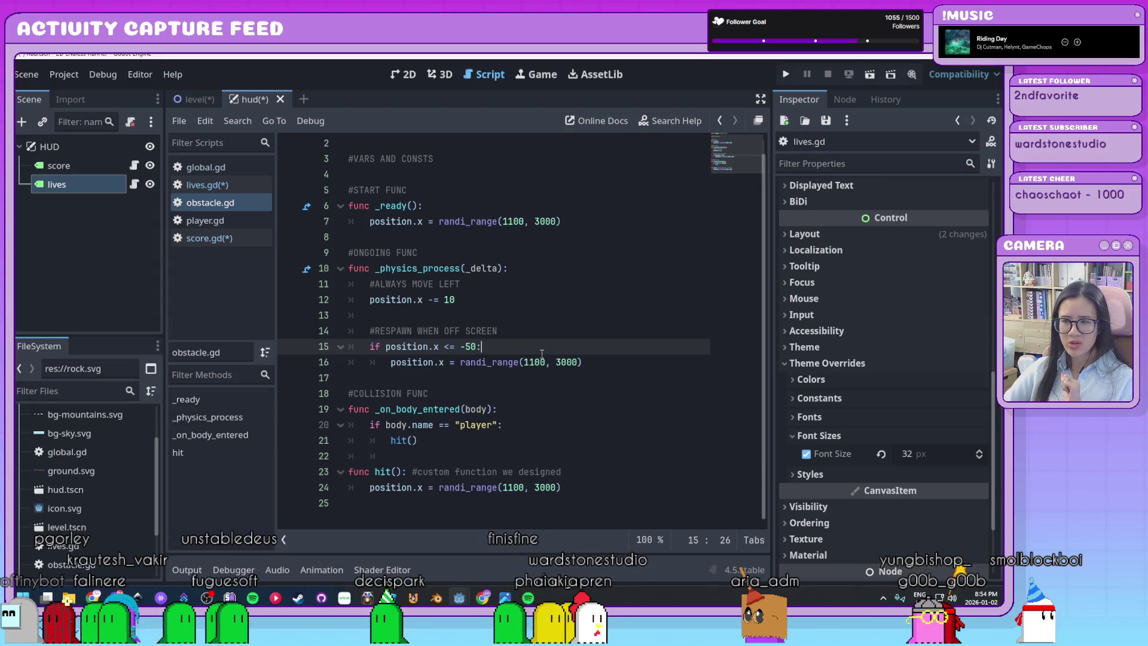
left_click(613, 362)
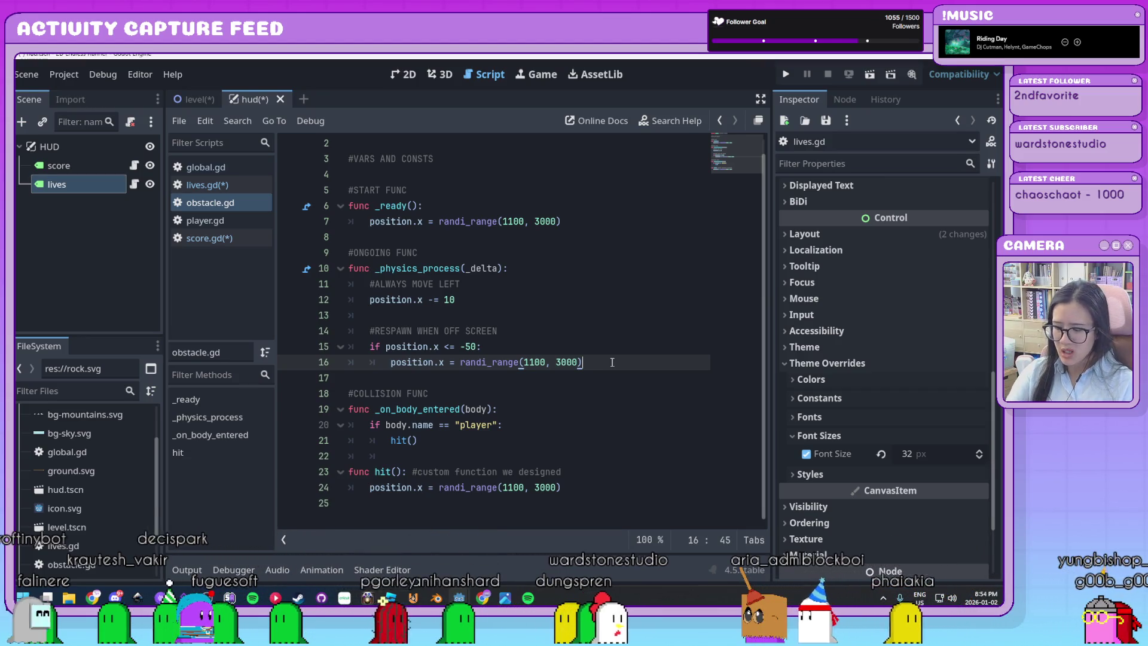
key("Return")
type("Global.score +=")
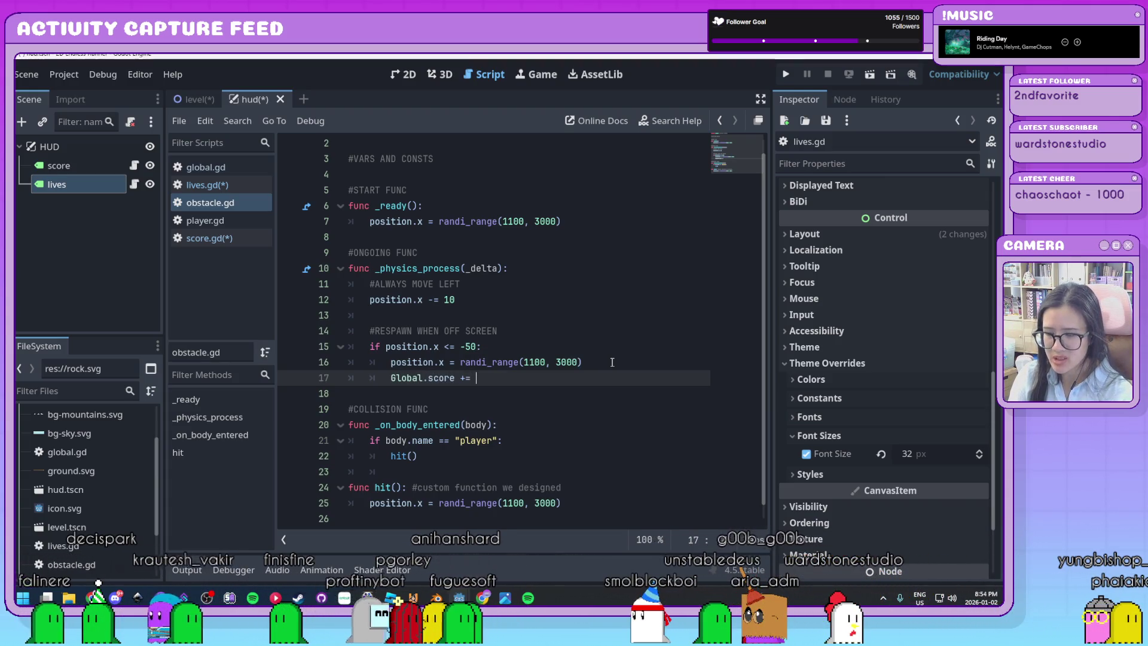
Step: Add 'Global.score += 10' under the respawn line in obstacle.gd
type("10")
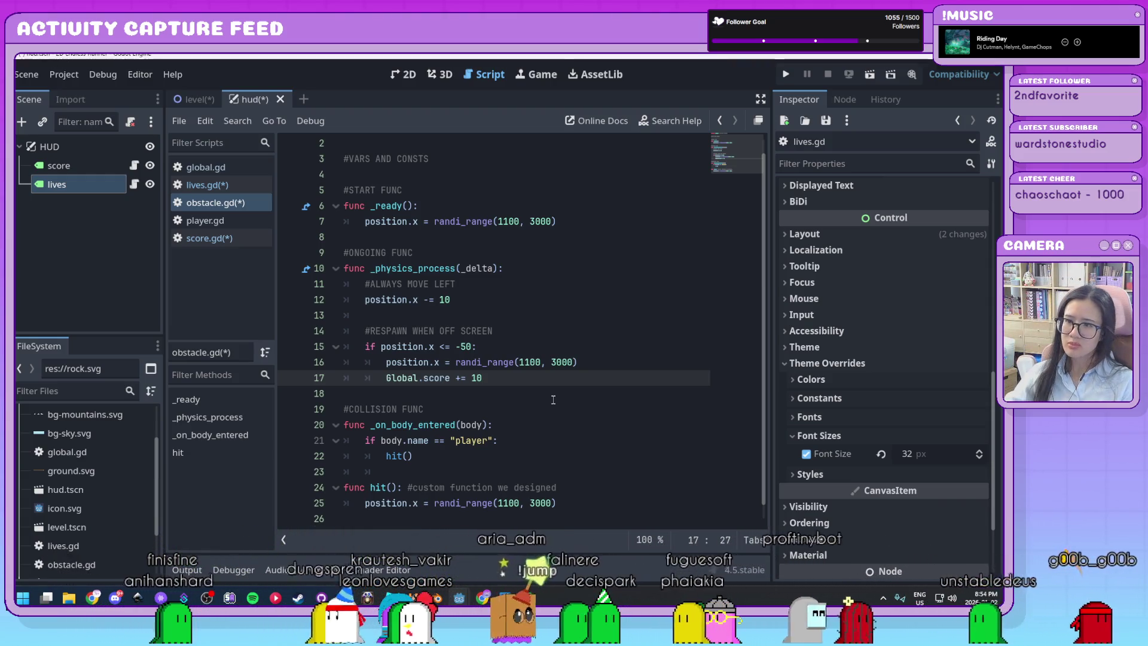
left_click(551, 390)
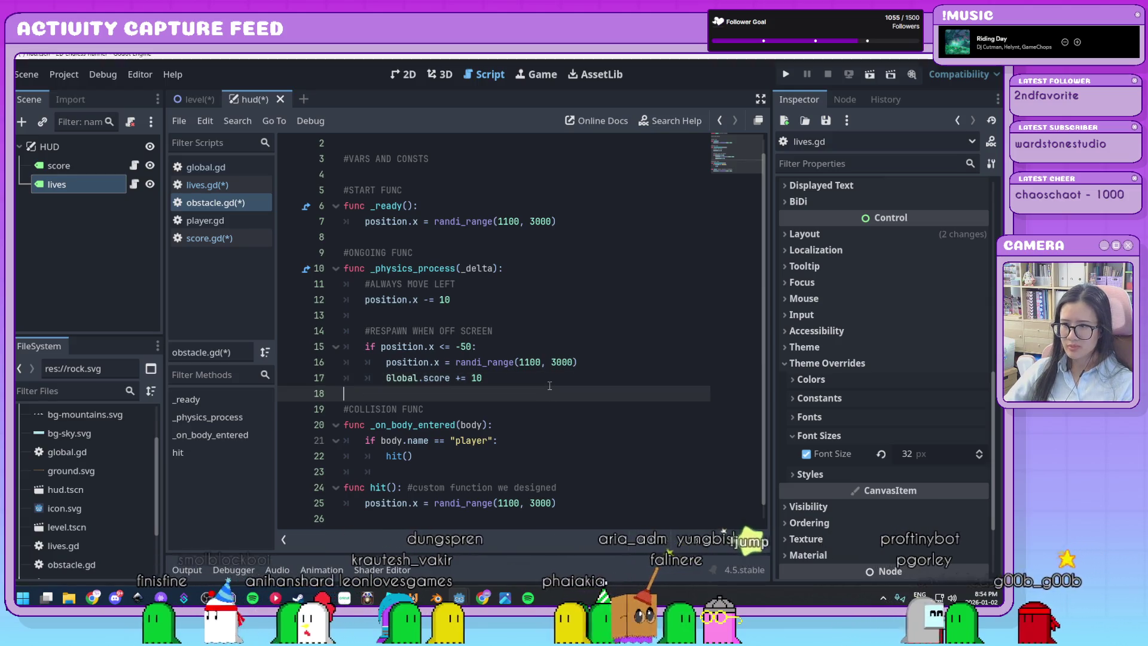
scroll(549, 386, "down", 1)
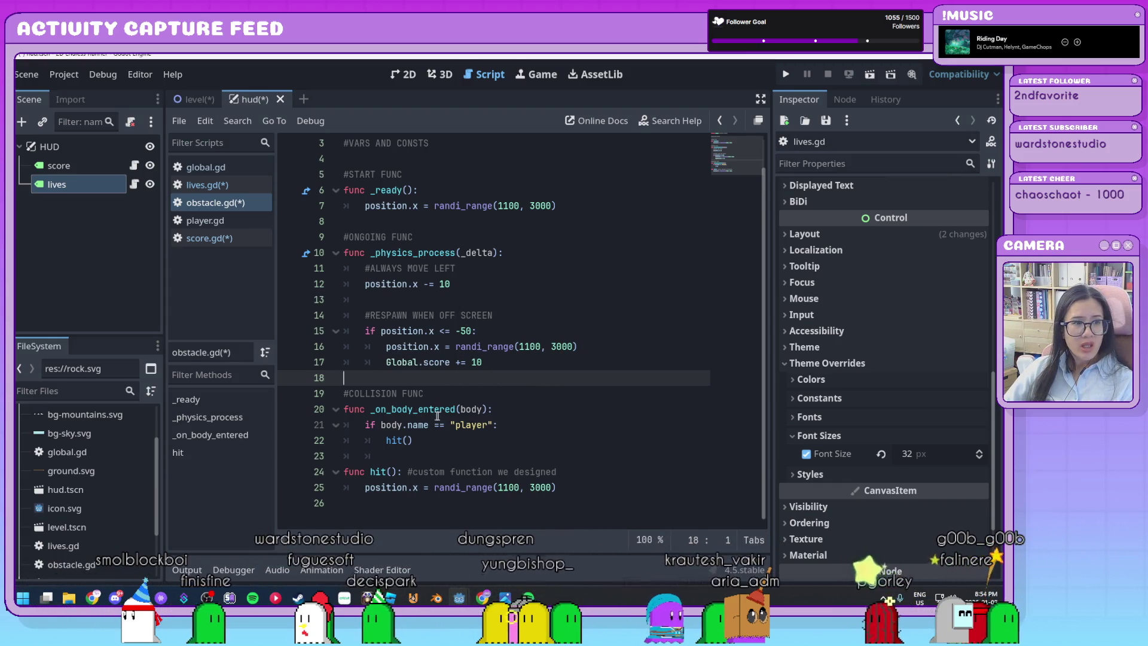
left_click(516, 364)
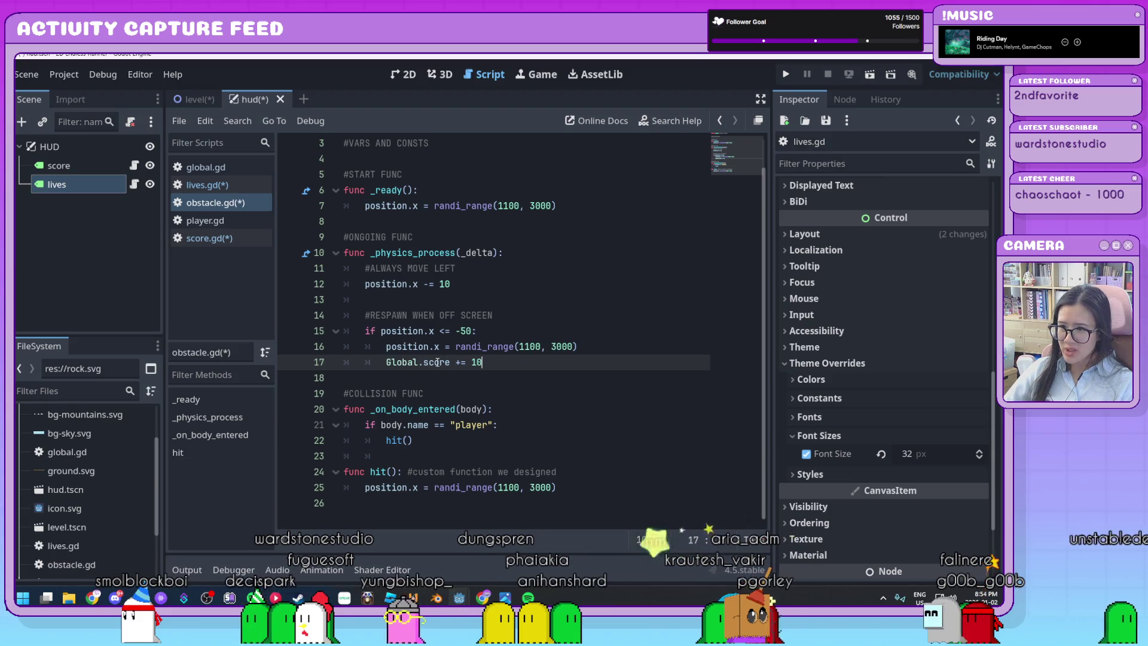
Step: Add 'Global.lives -= 1' at the end of hit(), then save and run the game
left_click(574, 425)
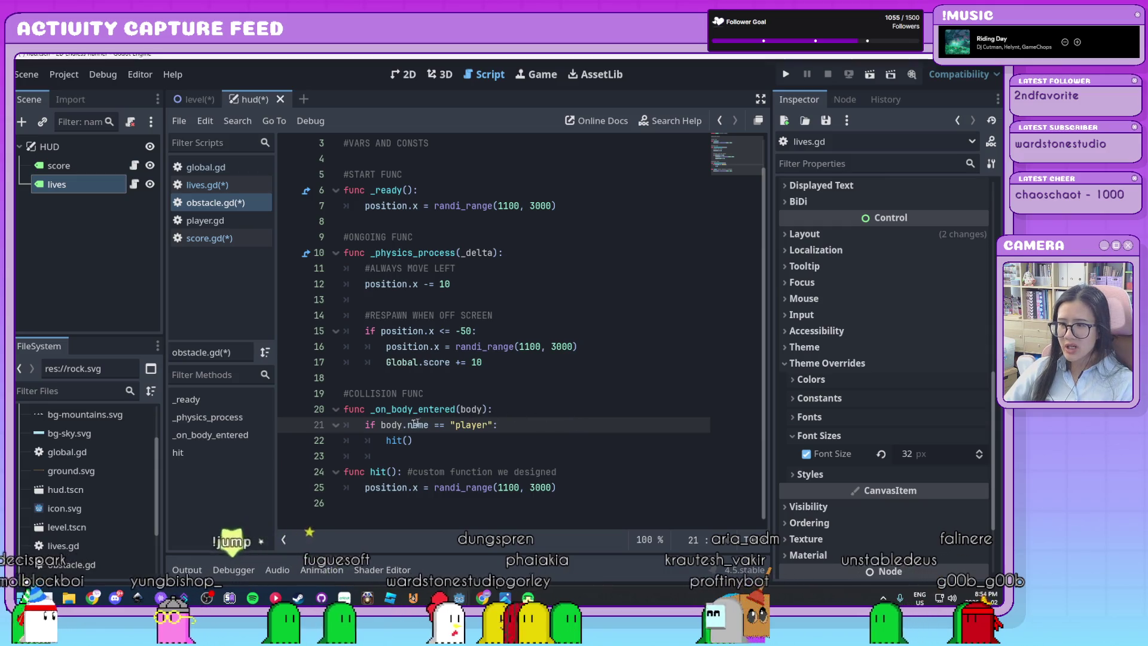
left_click(608, 487)
key("Return")
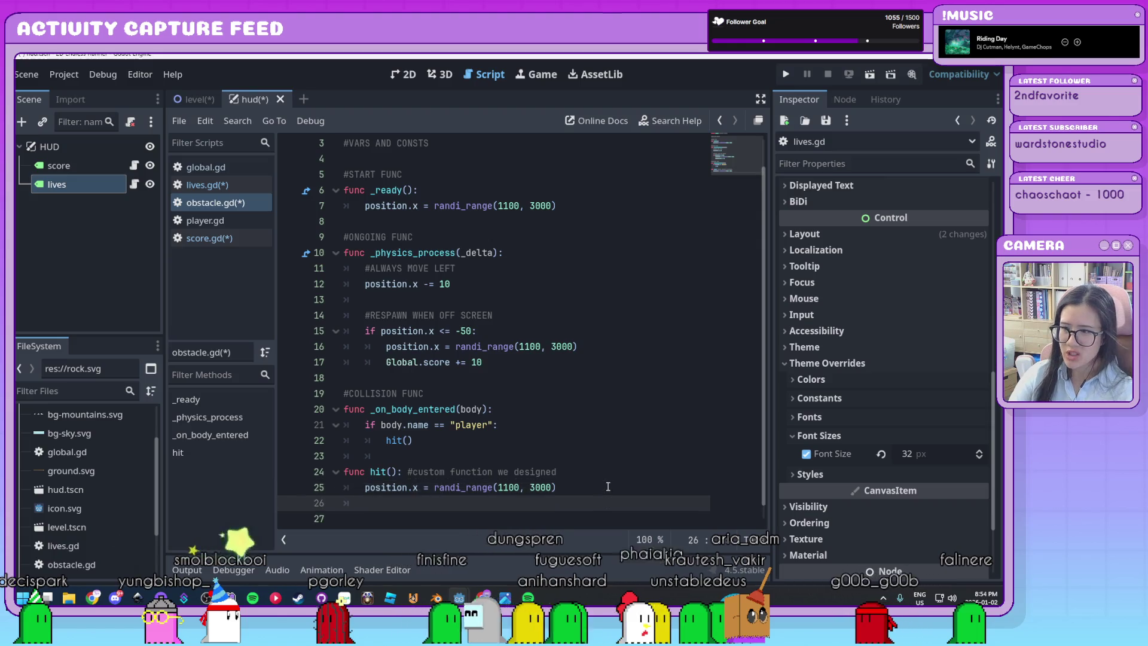
type("Global.l")
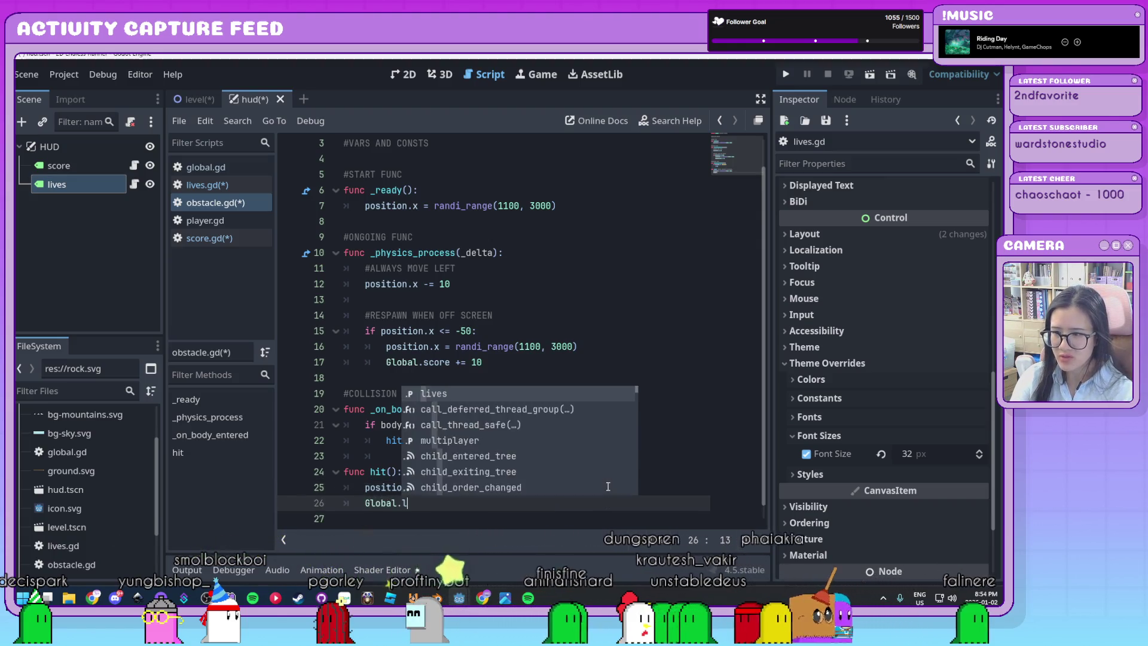
key("Return")
type("-= 1")
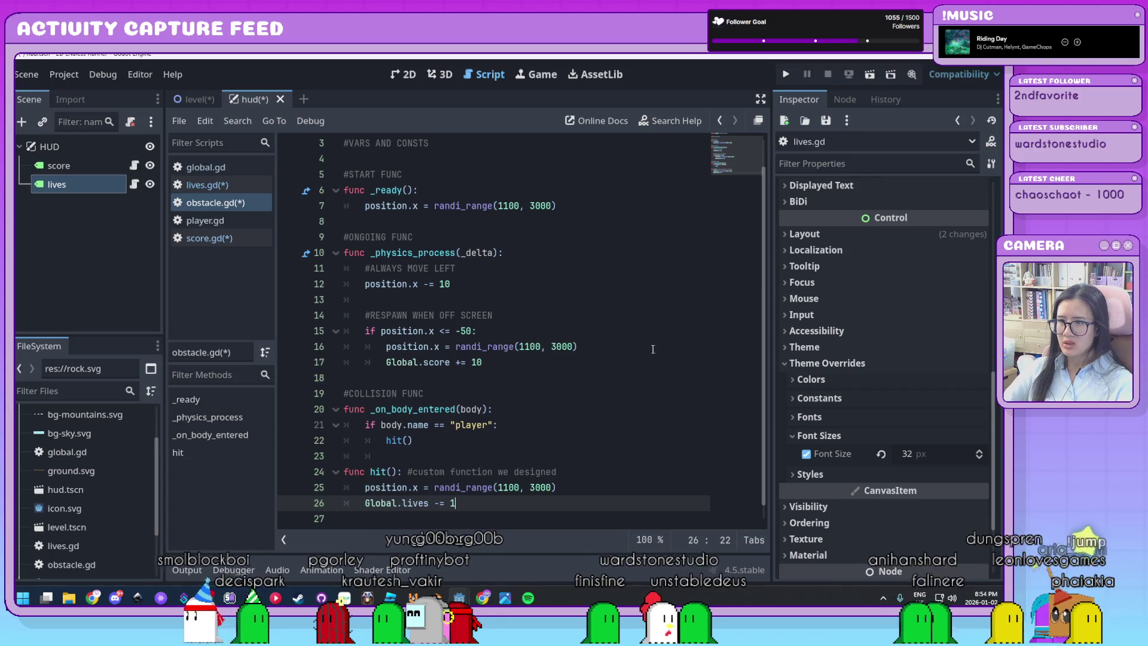
key("F5")
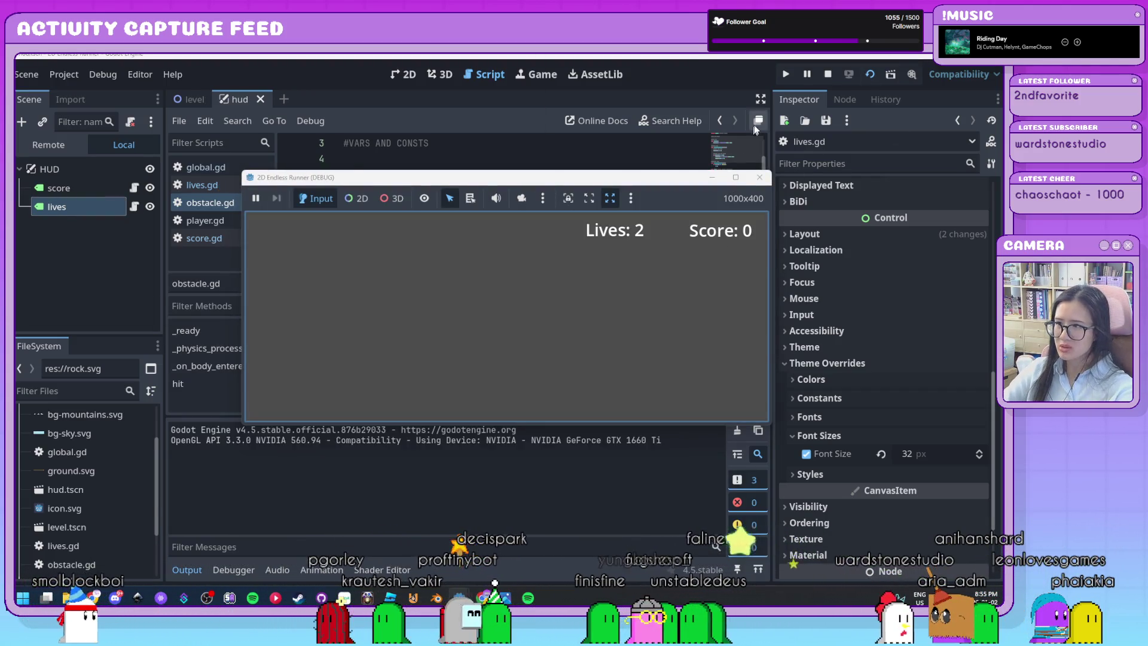
Step: Close the running game, run the level scene, and close it again
left_click(759, 178)
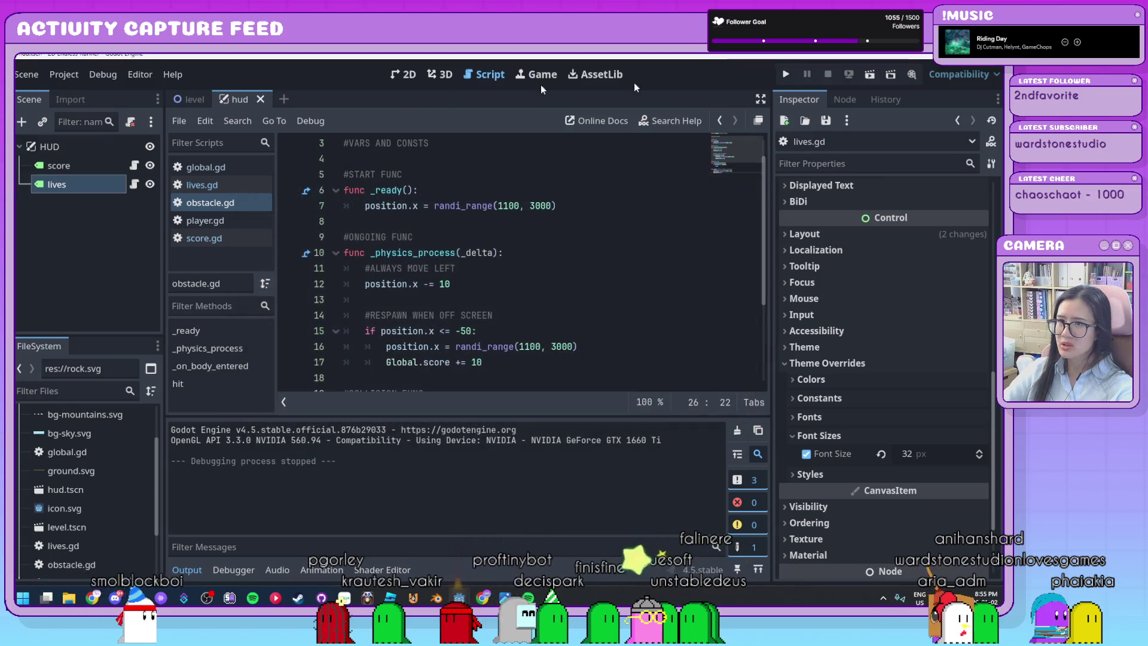
left_click(197, 102)
key("F5")
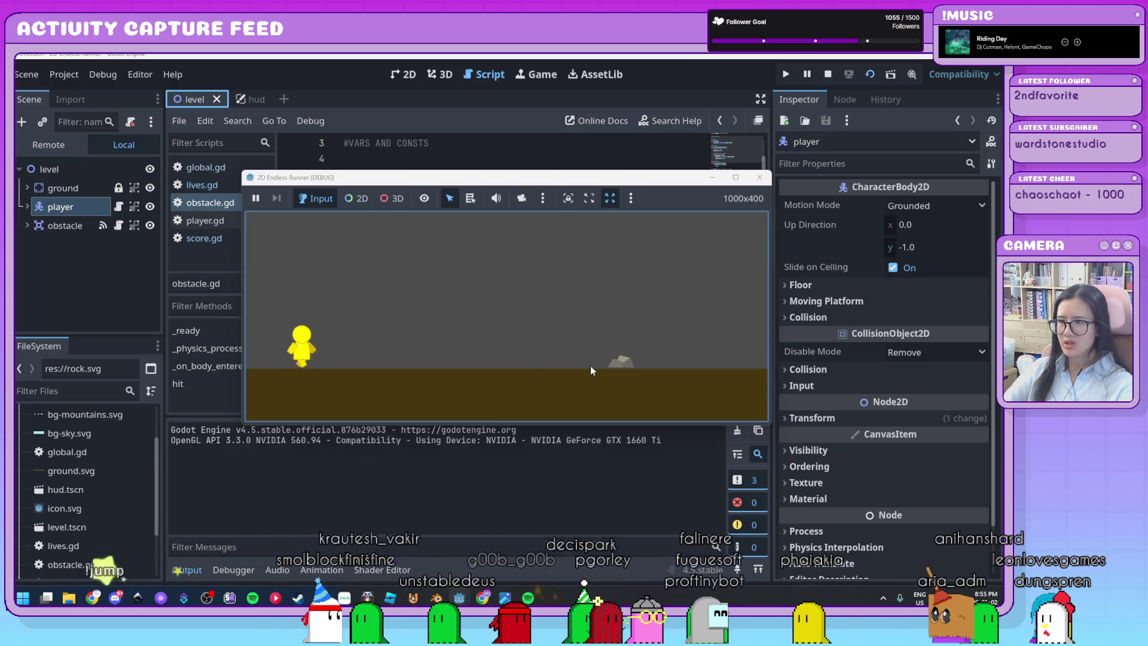
left_click(759, 177)
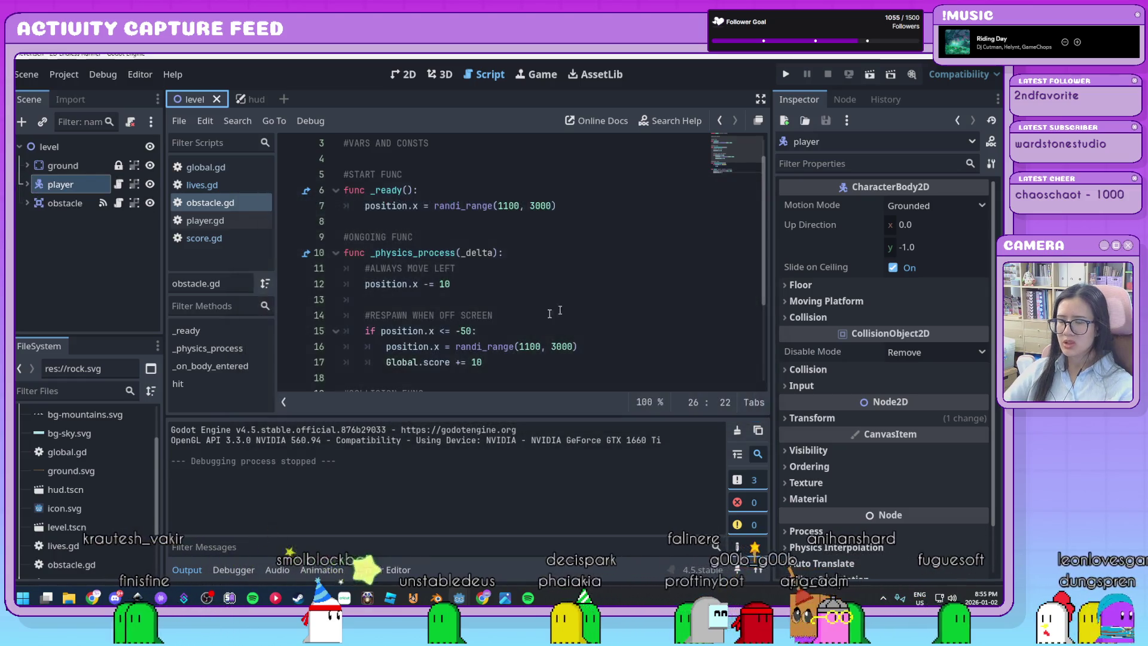
Step: Collapse the Output panel and review the end of obstacle.gd, deselecting the player node
left_click(187, 569)
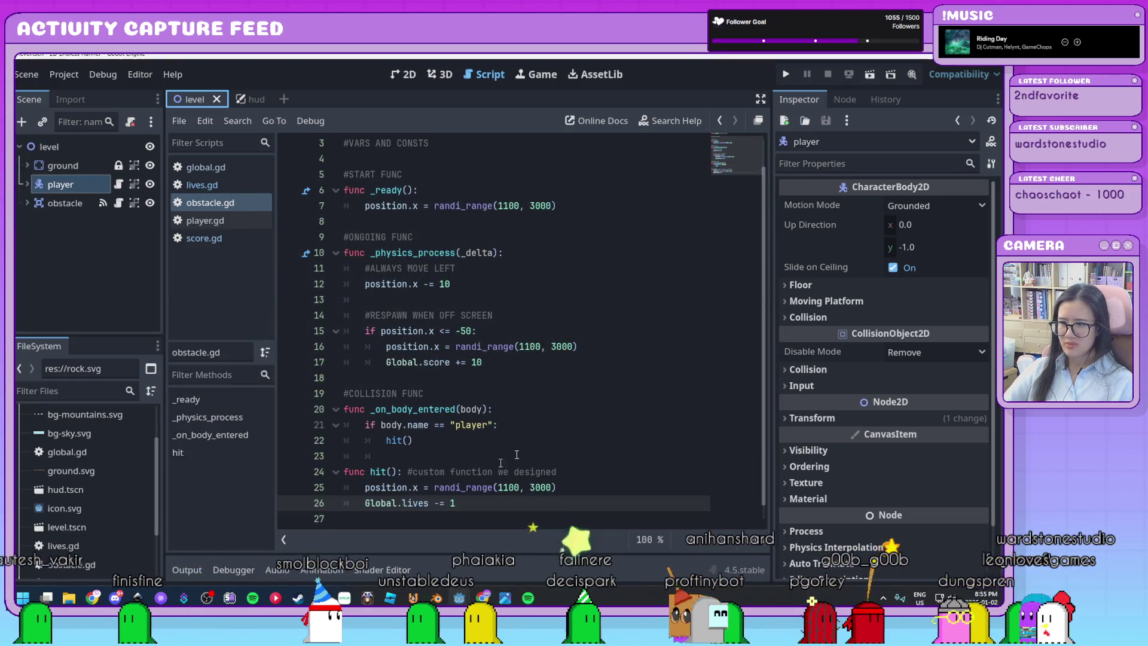
scroll(482, 472, "down", 1)
left_click(584, 493)
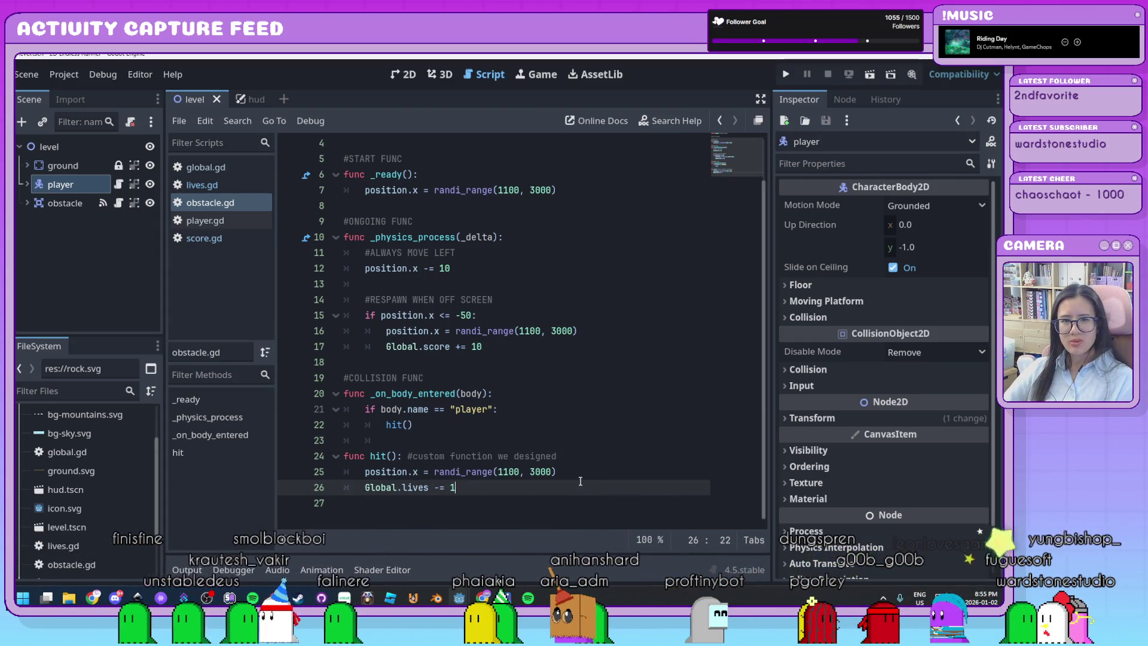
left_click(47, 256)
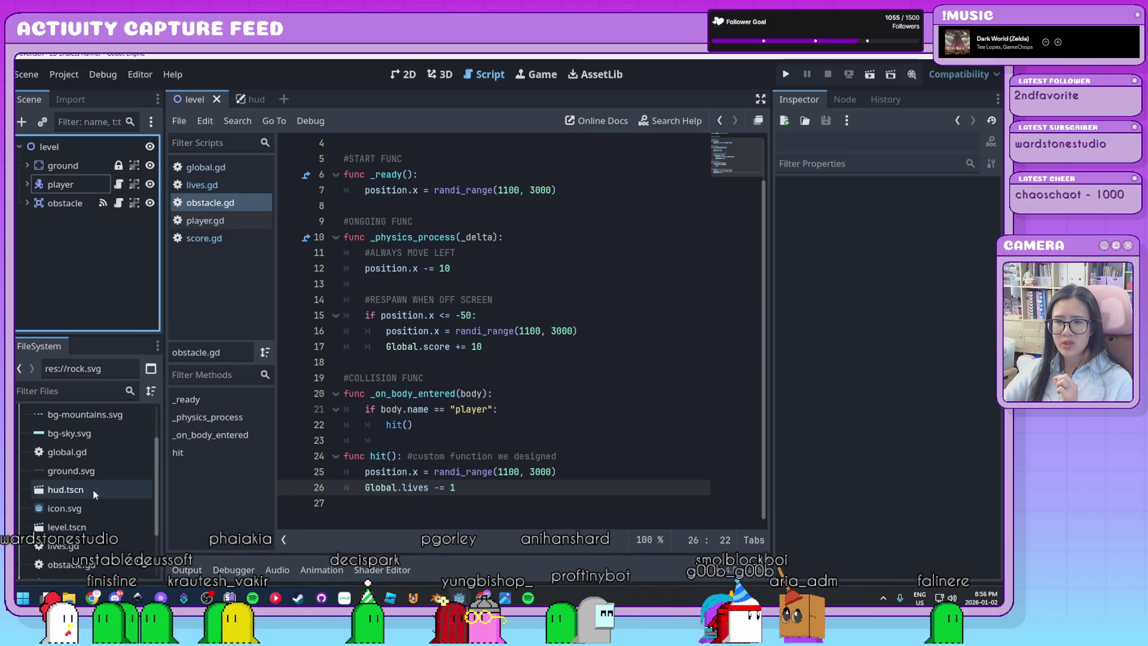
Step: Instance hud.tscn under the level node and play-test it, jumping over three obstacles
left_click(49, 495)
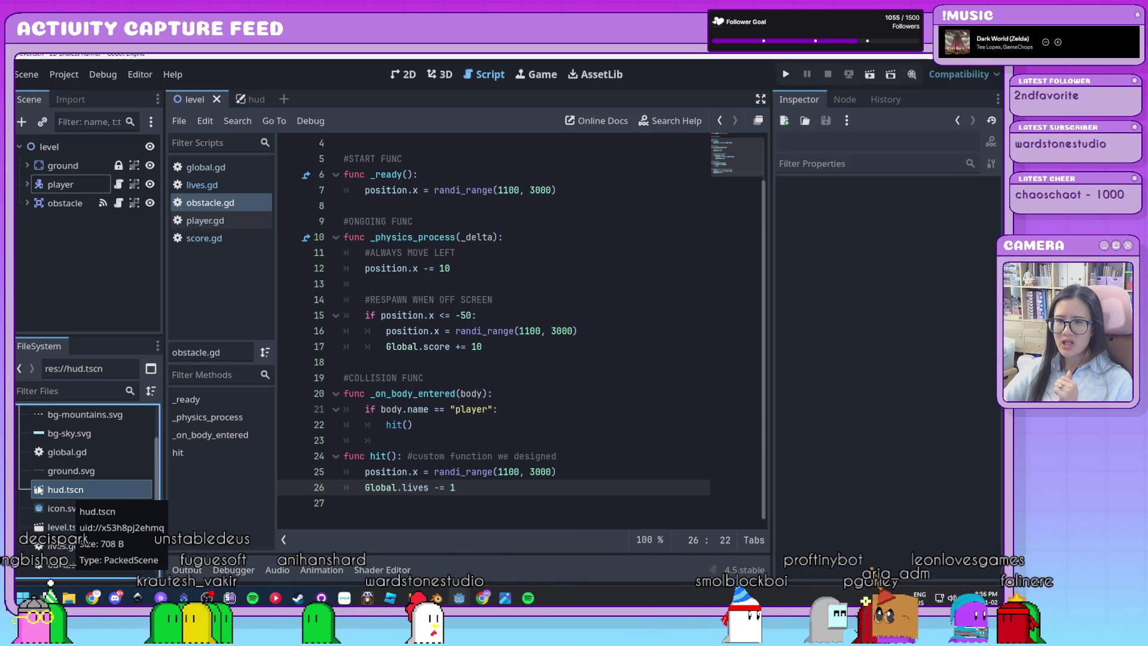
mouse_move(40, 494)
left_mouse_down()
mouse_move(127, 440)
mouse_move(70, 132)
mouse_move(62, 149)
left_mouse_up()
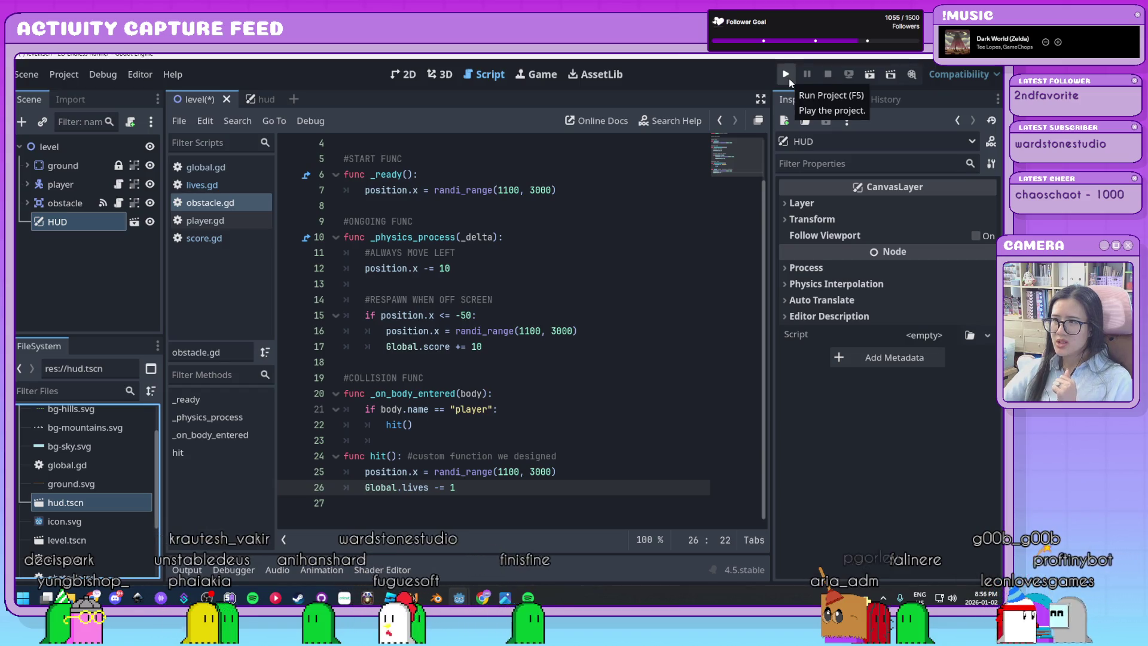
left_click(871, 76)
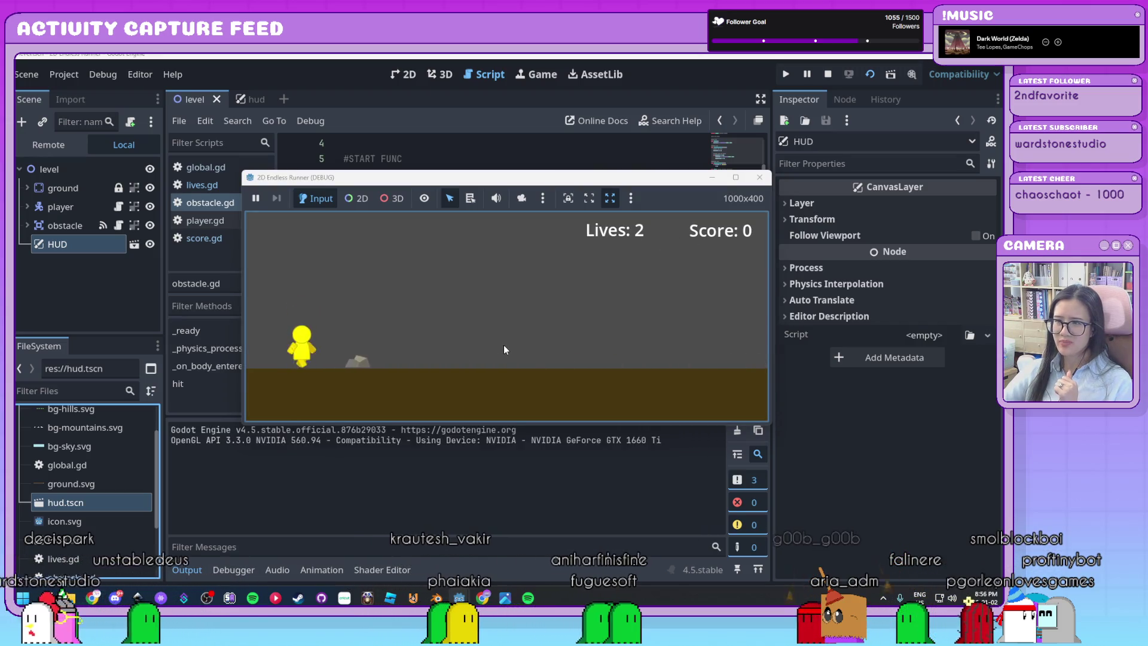
key("space")
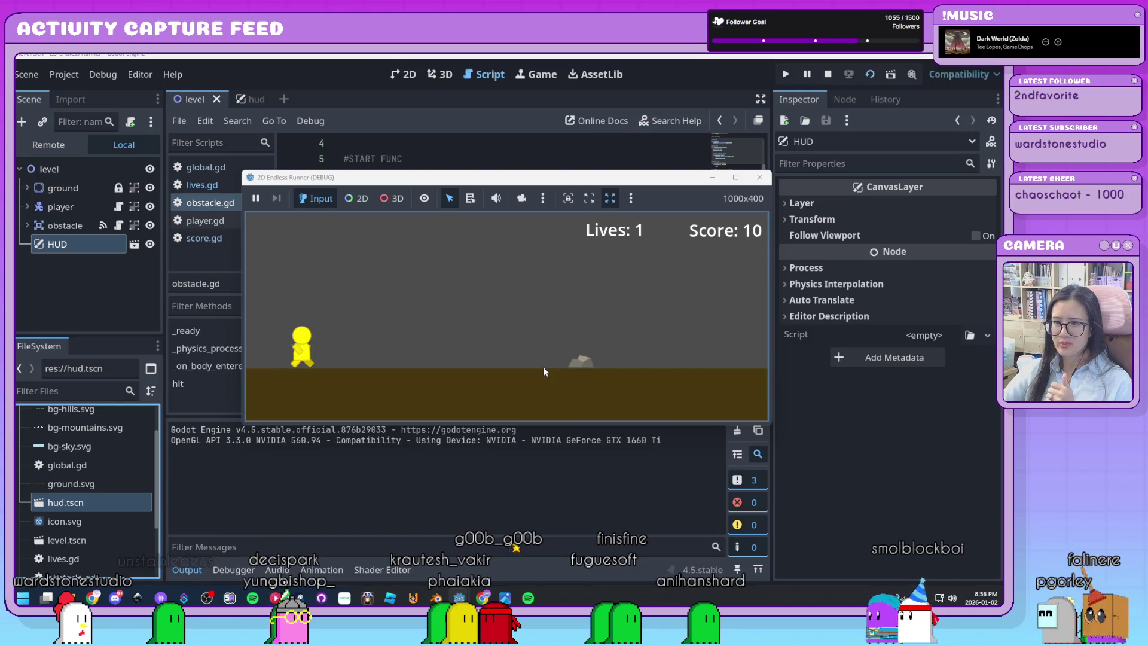
key("space")
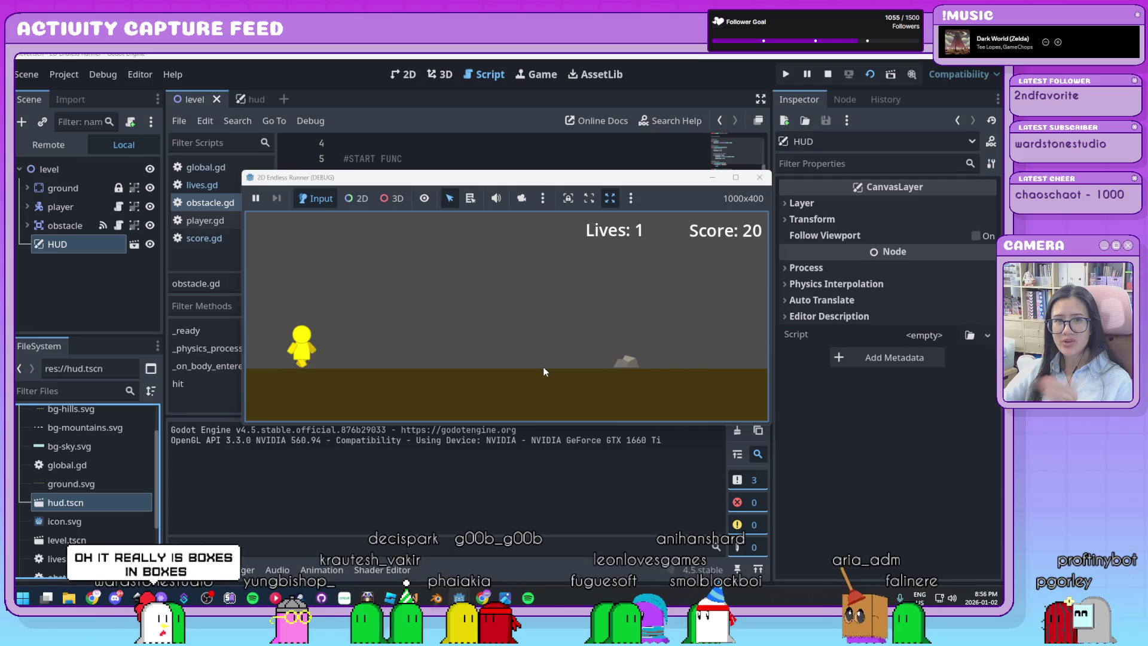
key("space")
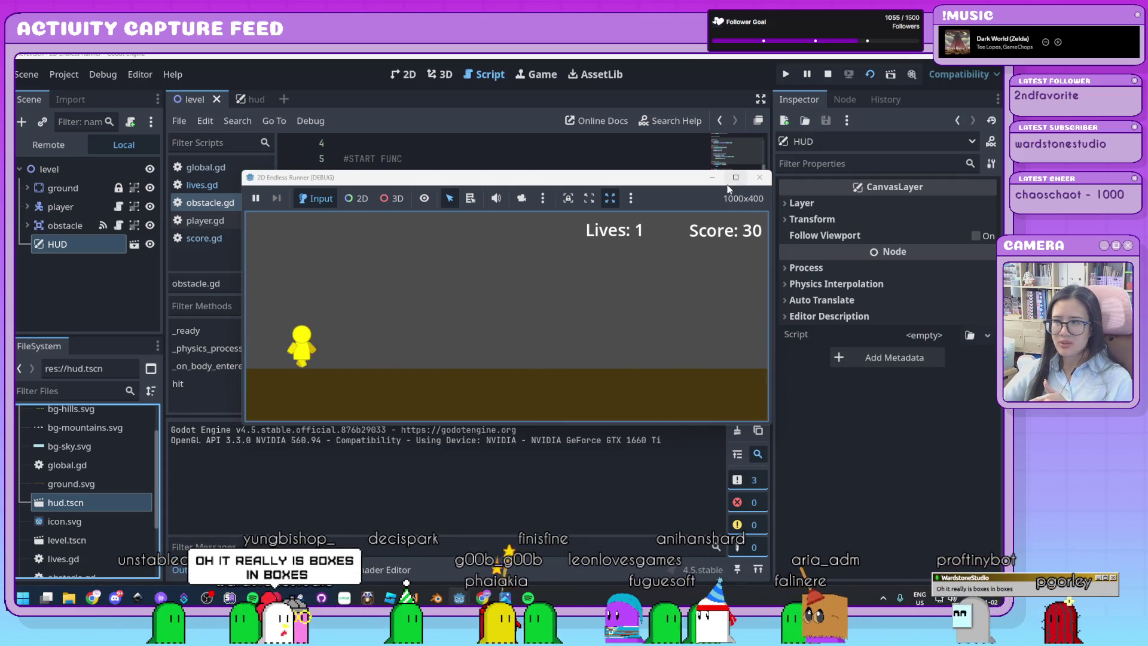
scroll(626, 317, "down", 3)
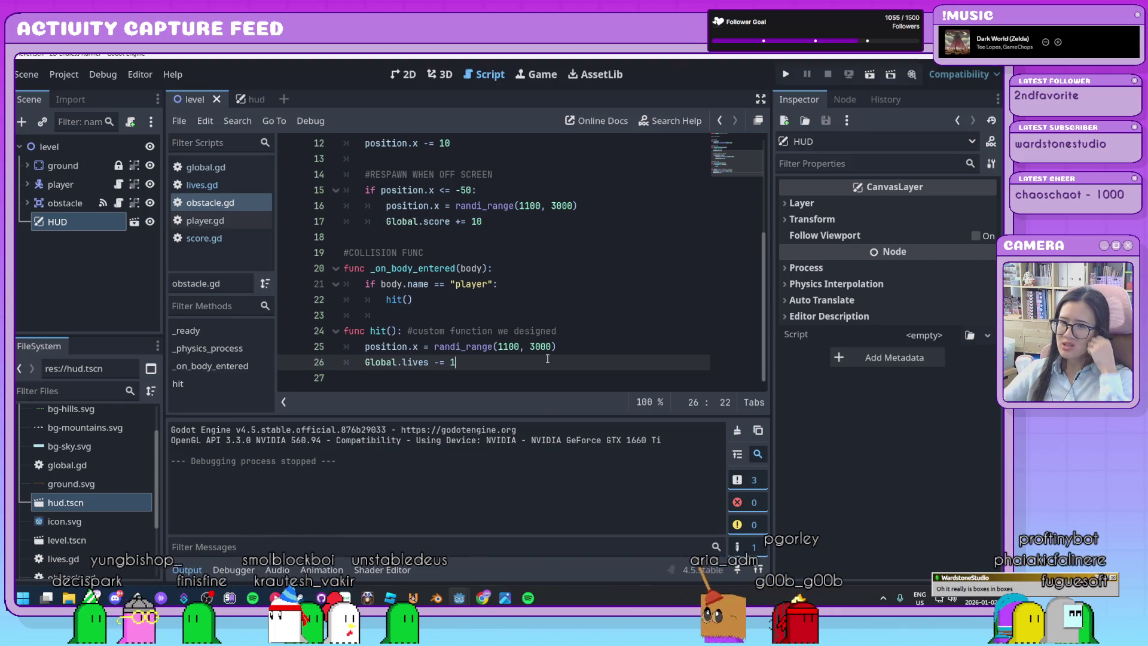
Step: Save the player node's branch as its own scene, player.tscn
left_click(177, 570)
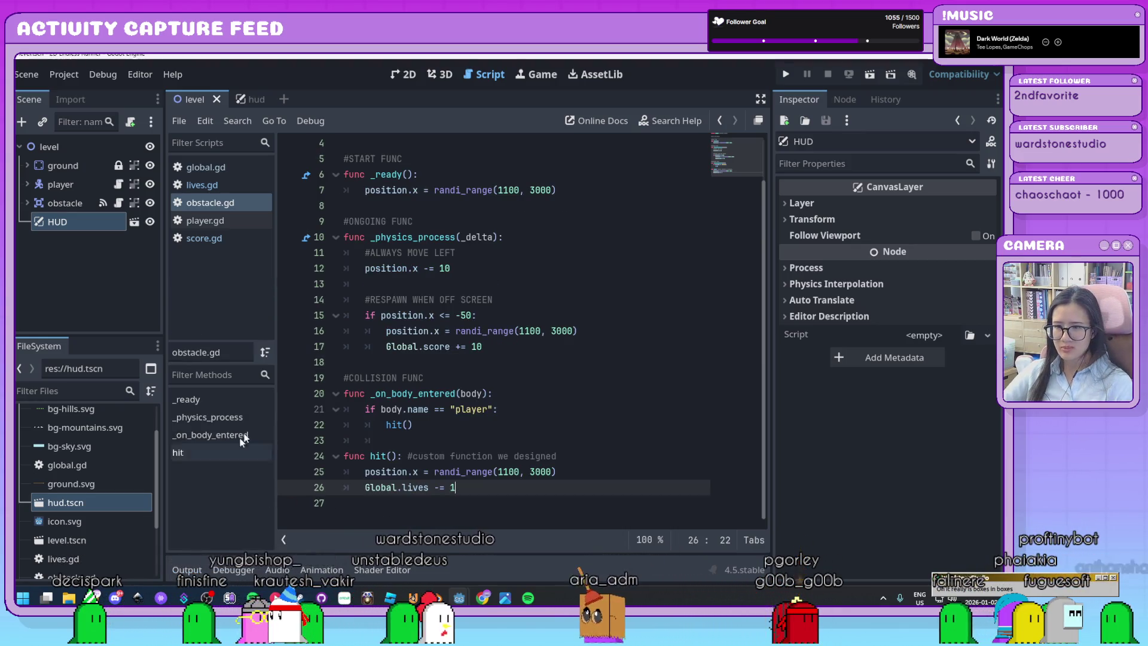
left_click_drag(277, 419, 249, 424)
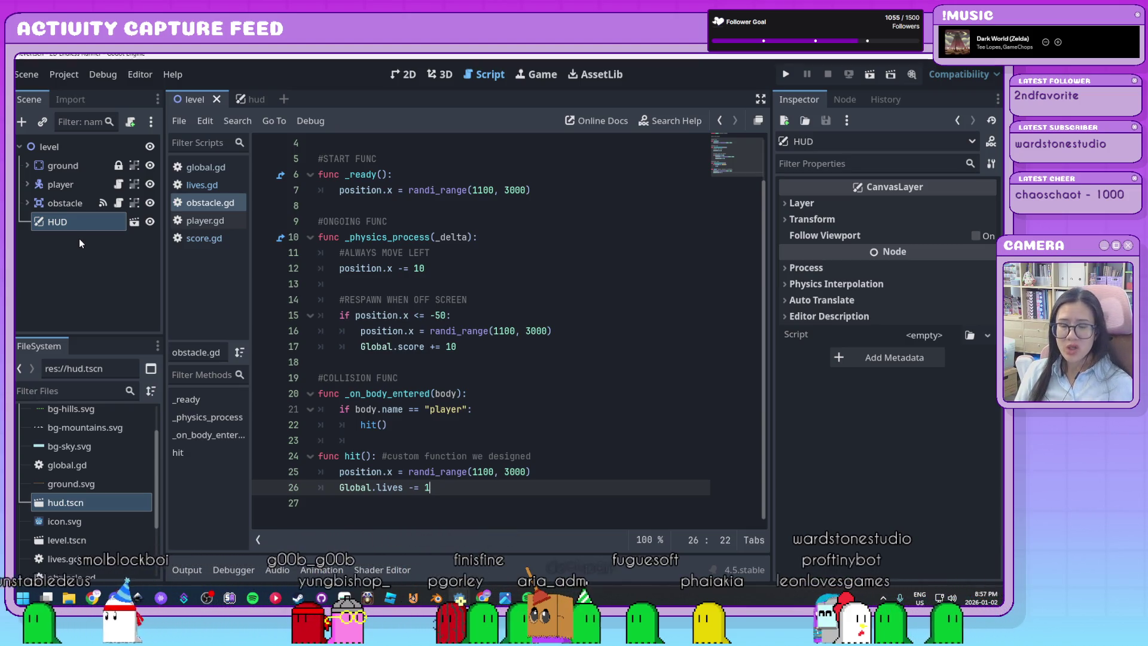
right_click(59, 186)
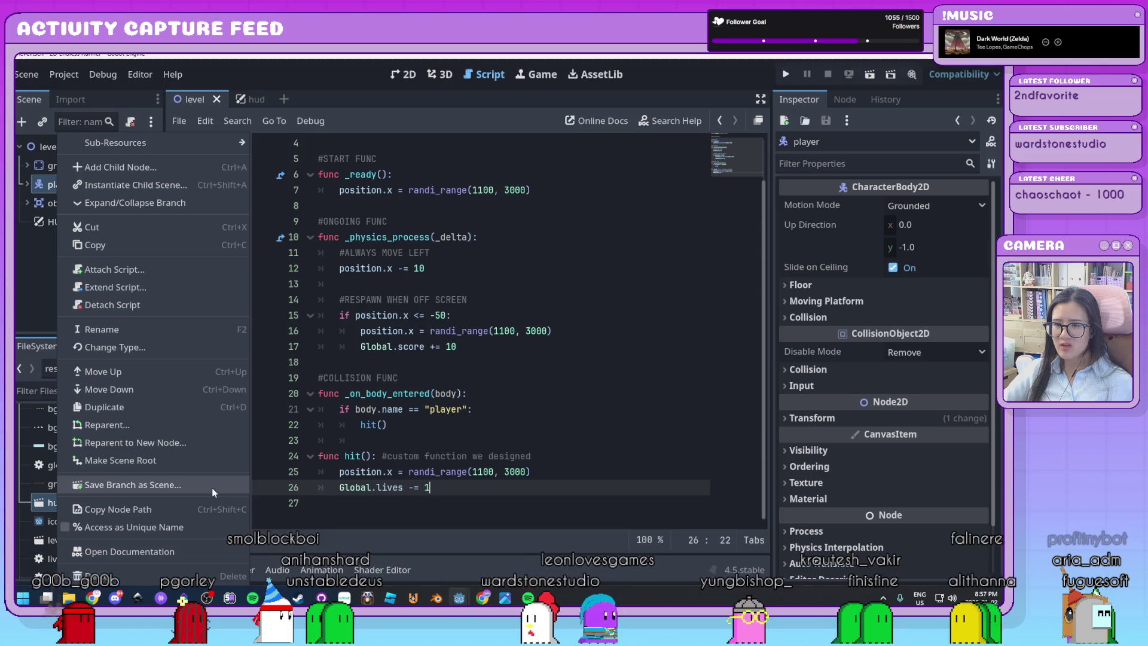
left_click(211, 487)
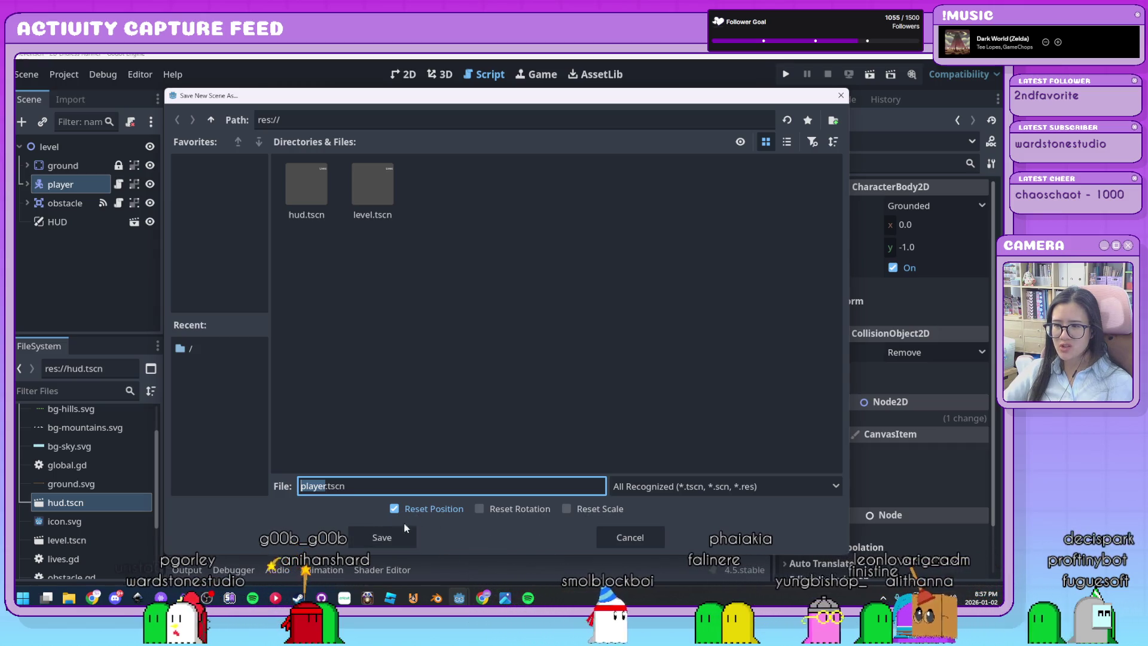
left_click(391, 540)
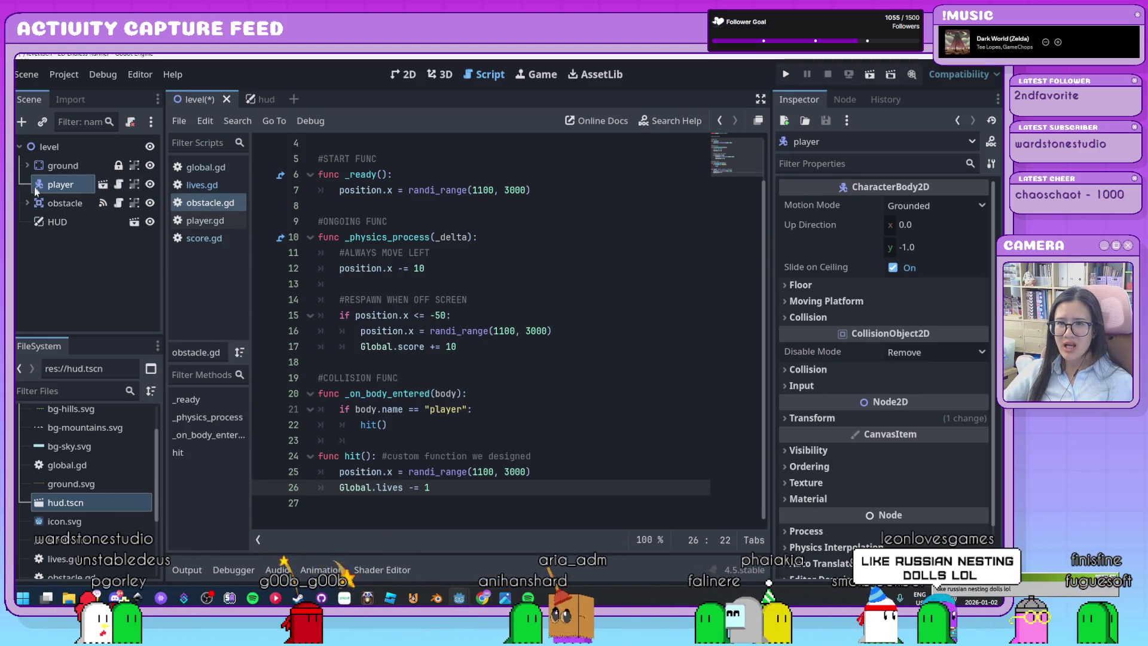
Step: Inspect the player scene in the 2D view, then return to the level scene
left_click(103, 185)
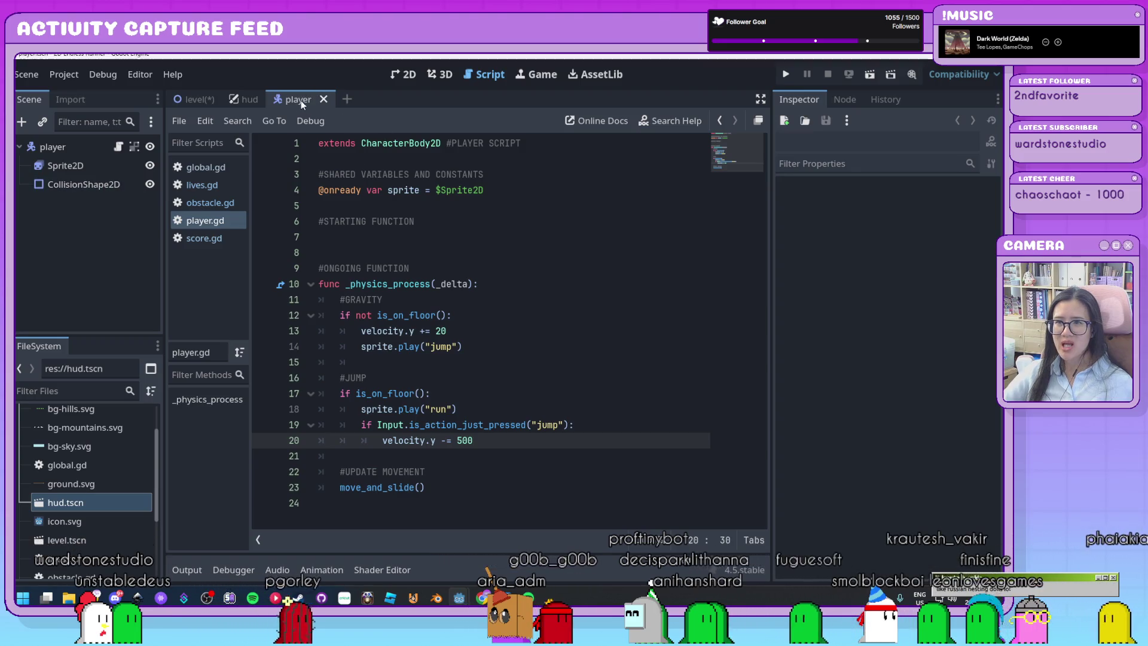
left_click(402, 76)
left_click_drag(275, 184, 442, 282)
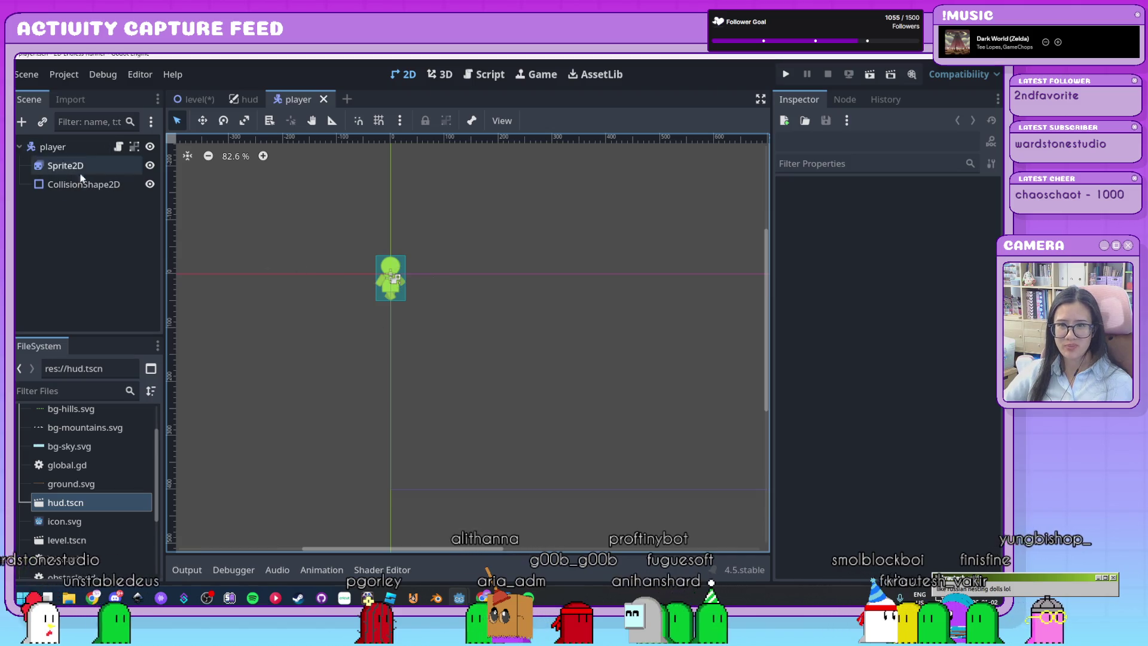
left_click(187, 100)
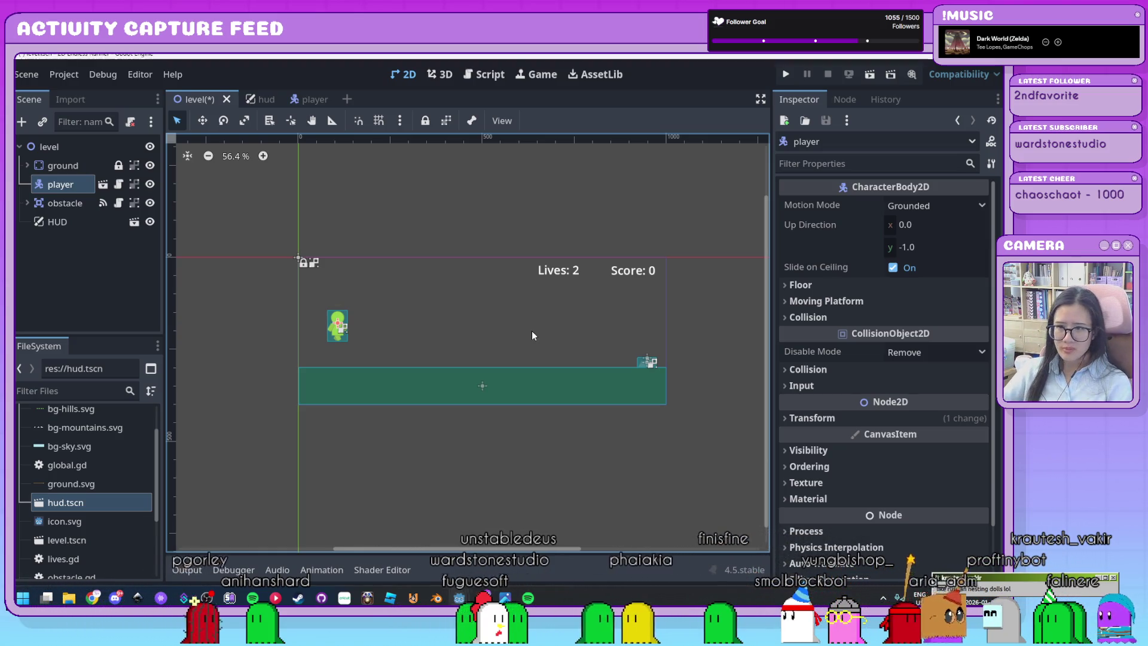
Step: Review obstacle.gd's score increase on line 17, hit() call on line 22 and lives decrease on line 26
scroll(533, 336, "up", 3)
left_click(471, 74)
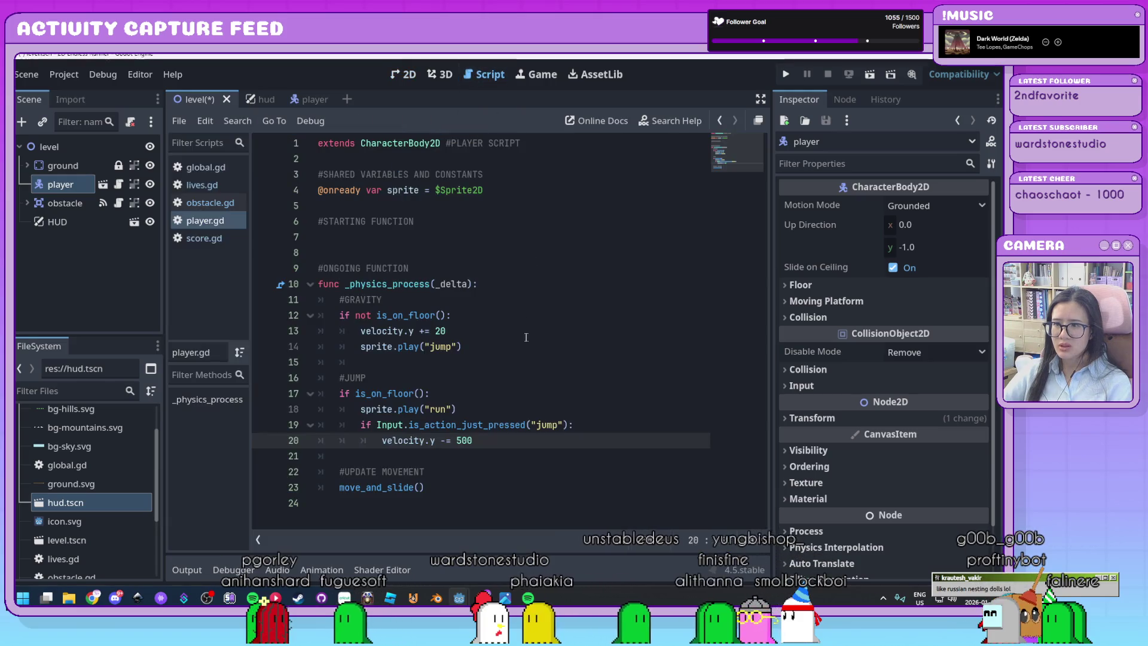
left_click(225, 202)
left_click(606, 460)
scroll(606, 461, "up", 3)
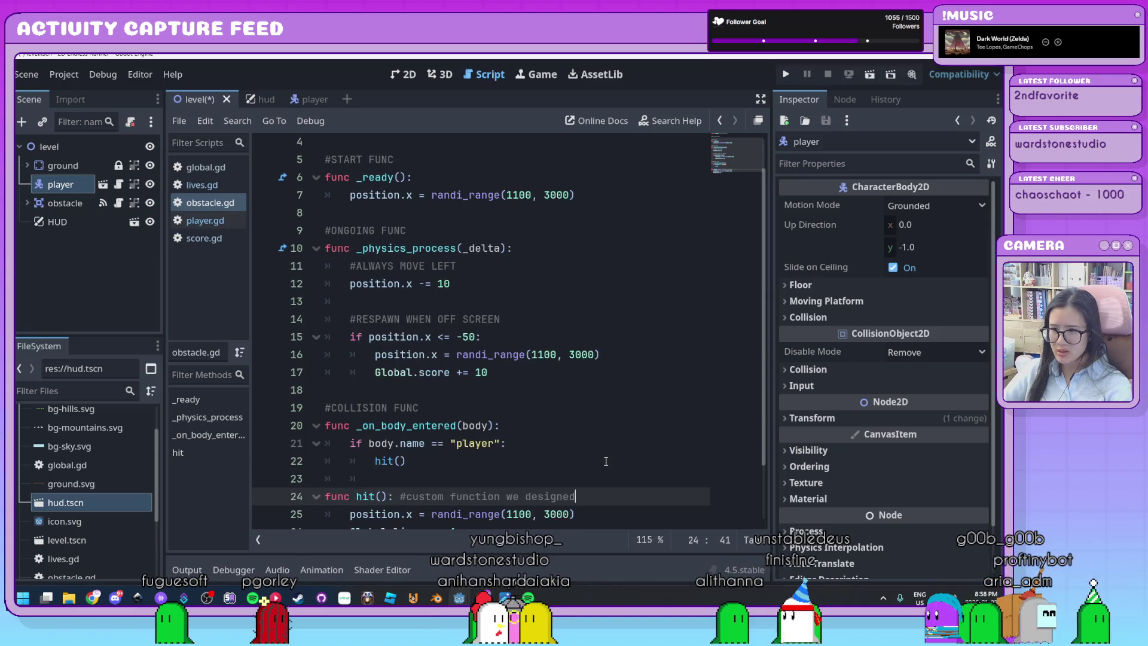
left_click(551, 322)
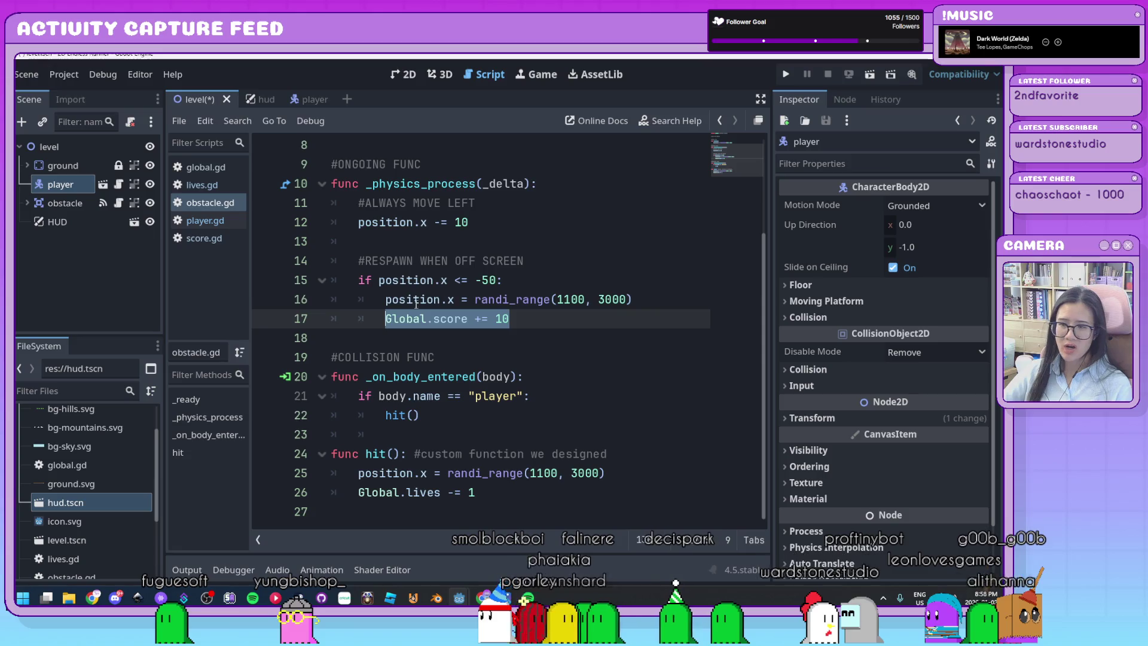
left_click(627, 415)
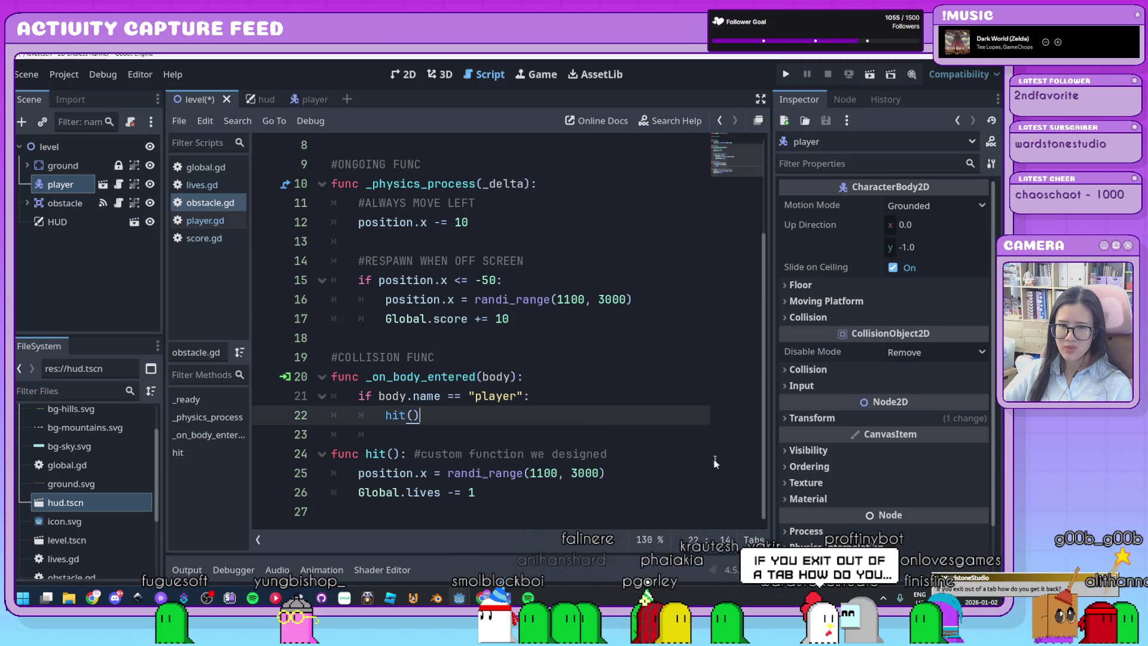
left_click(490, 501)
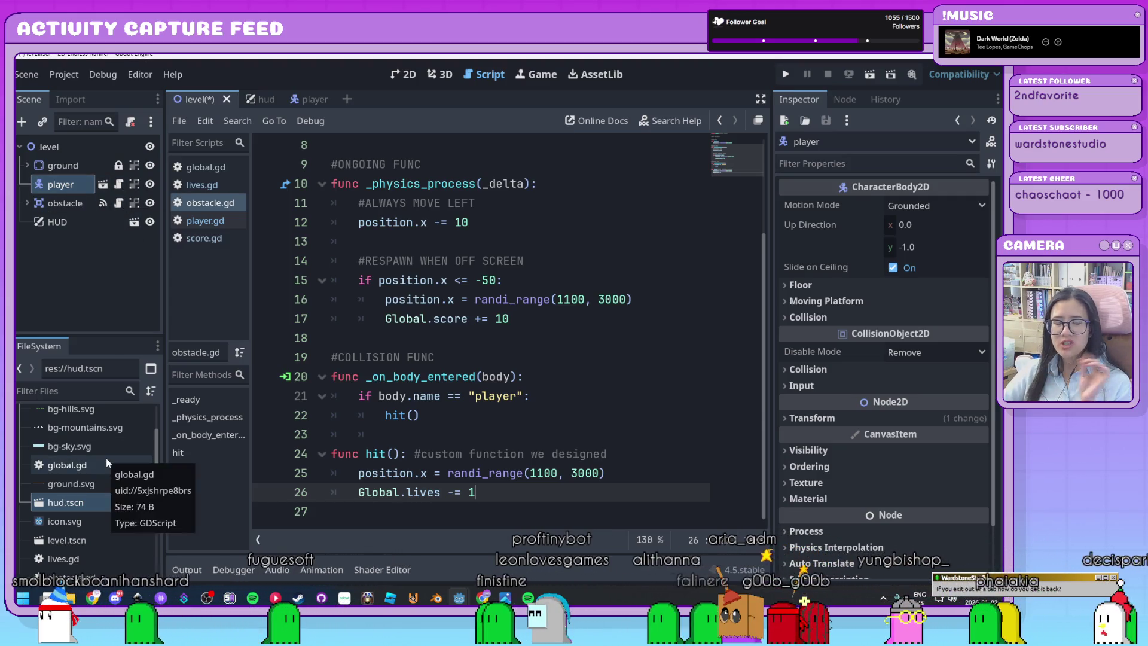
scroll(125, 545, "down", 2)
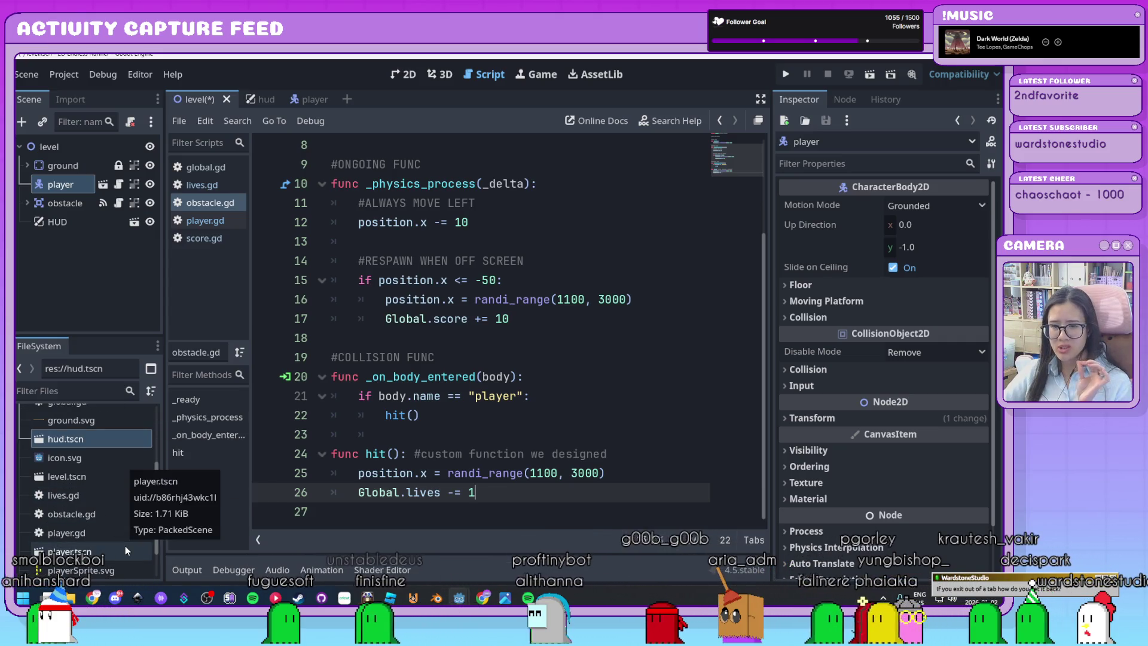
scroll(124, 545, "down", 2)
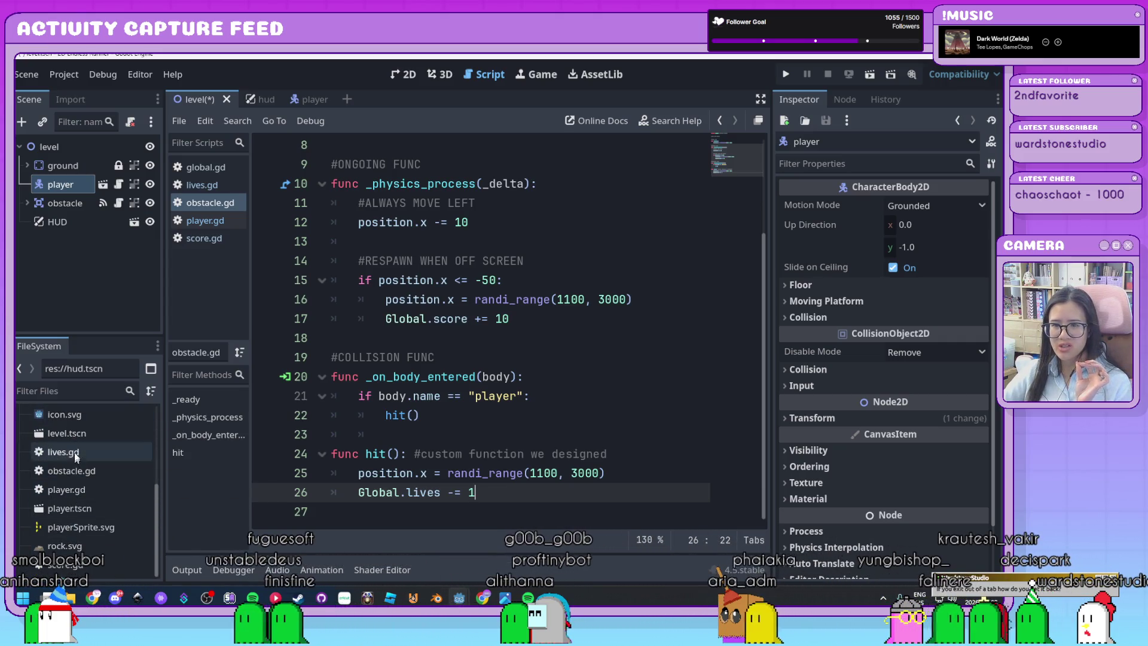
Step: Close the player and HUD tabs, then reopen hud.tscn in the 2D view
left_click(340, 101)
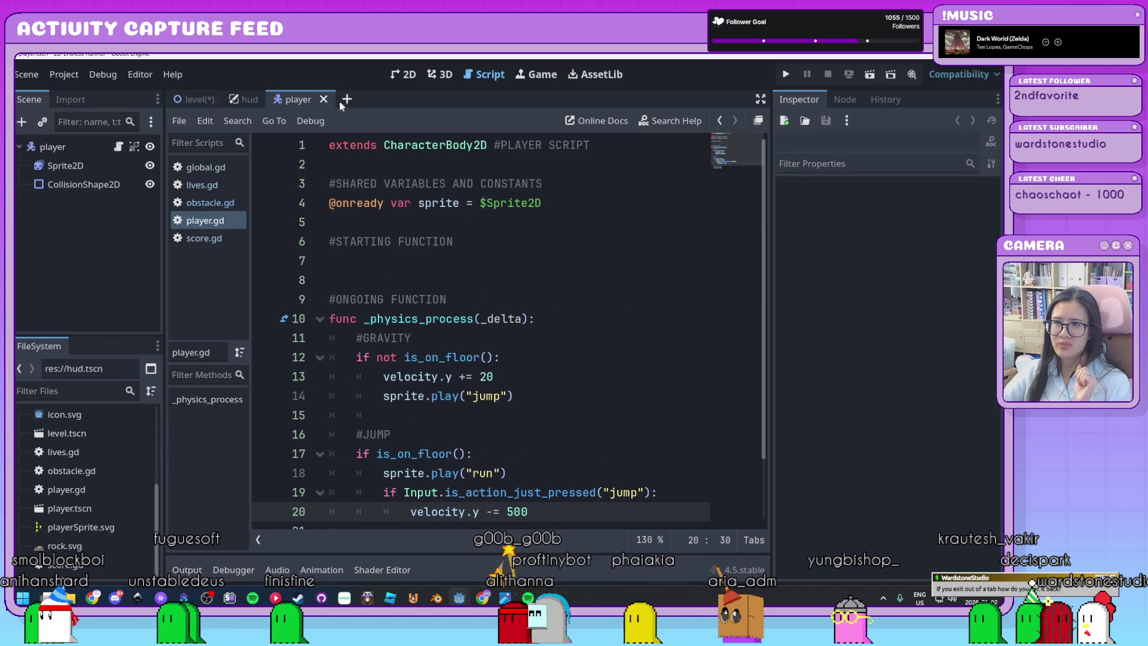
left_click(325, 99)
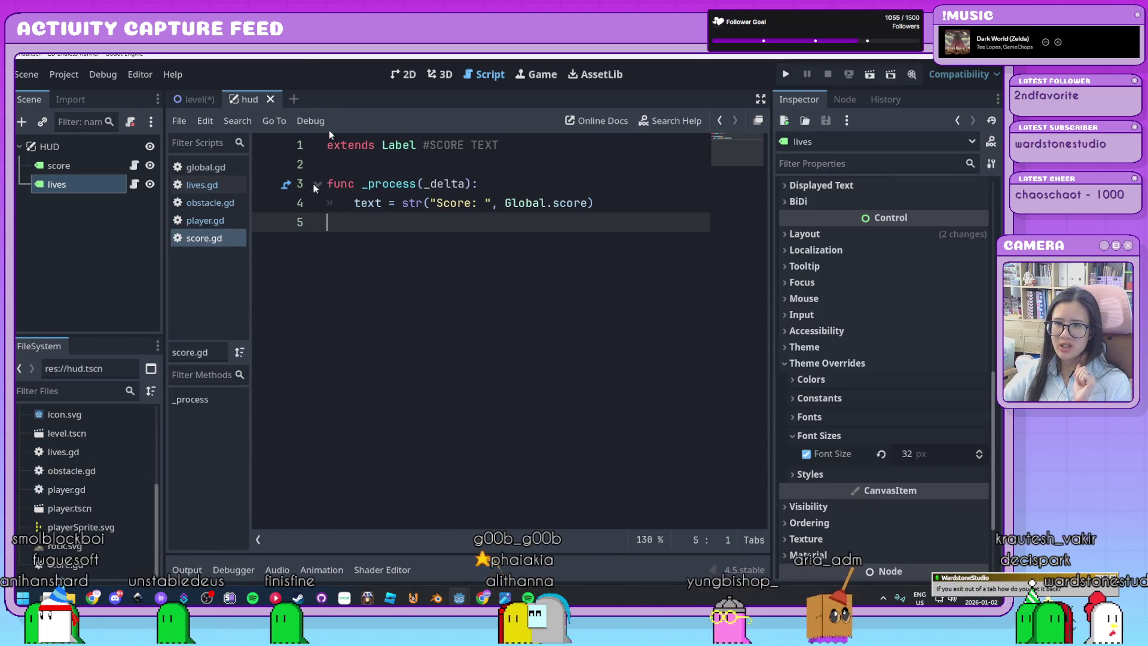
left_click(270, 99)
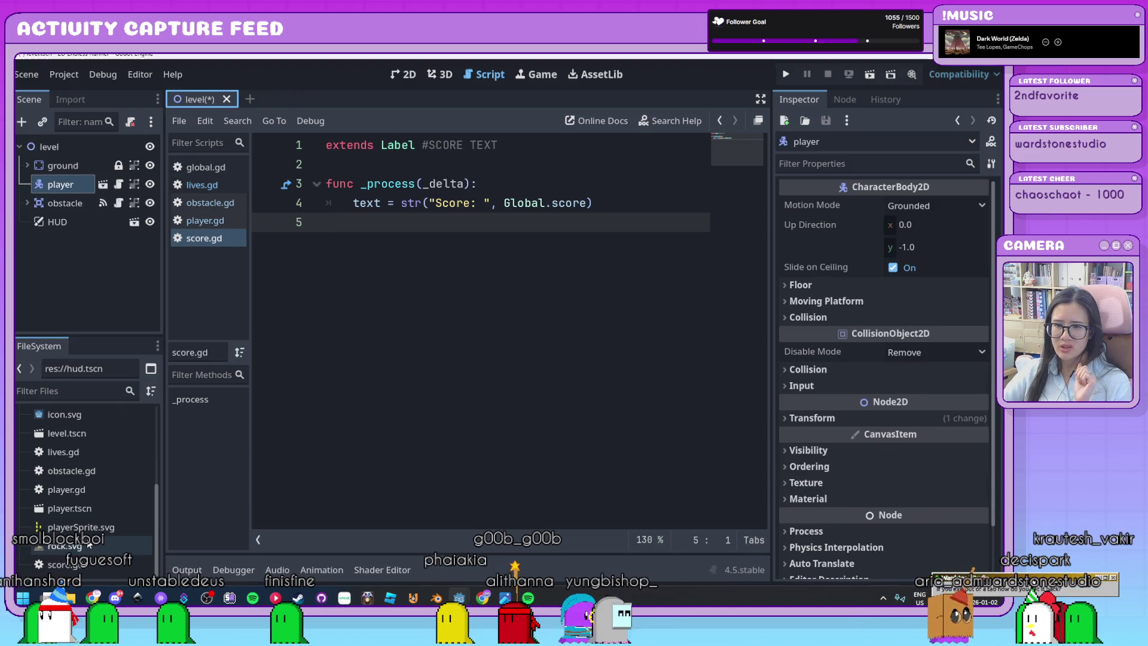
scroll(94, 473, "up", 2)
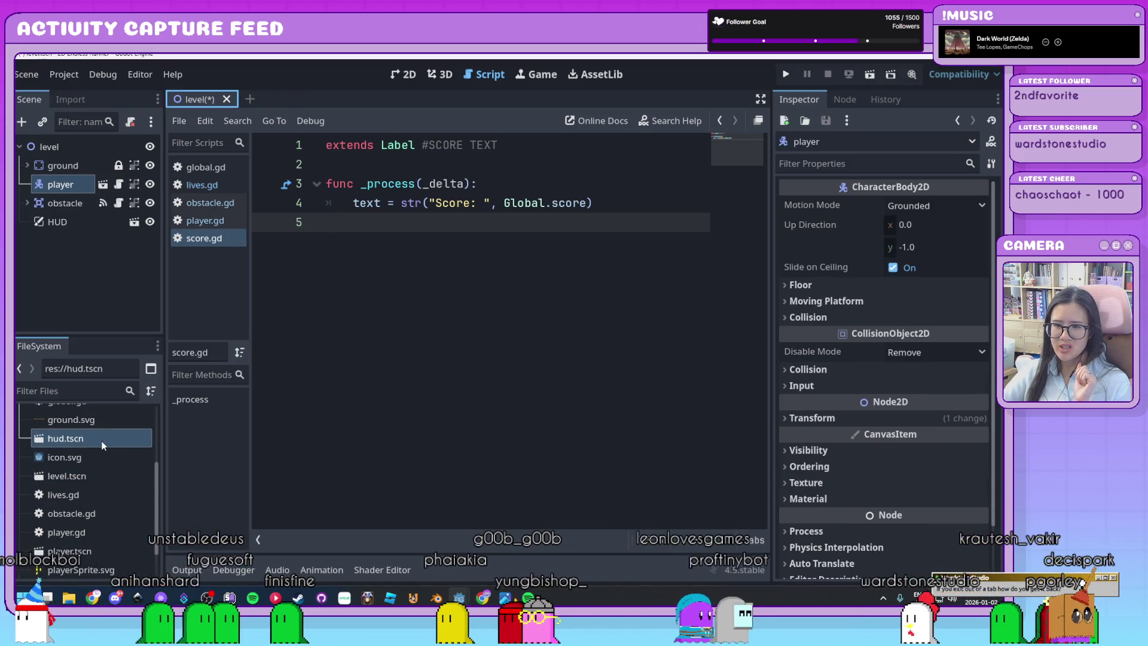
double_click(102, 440)
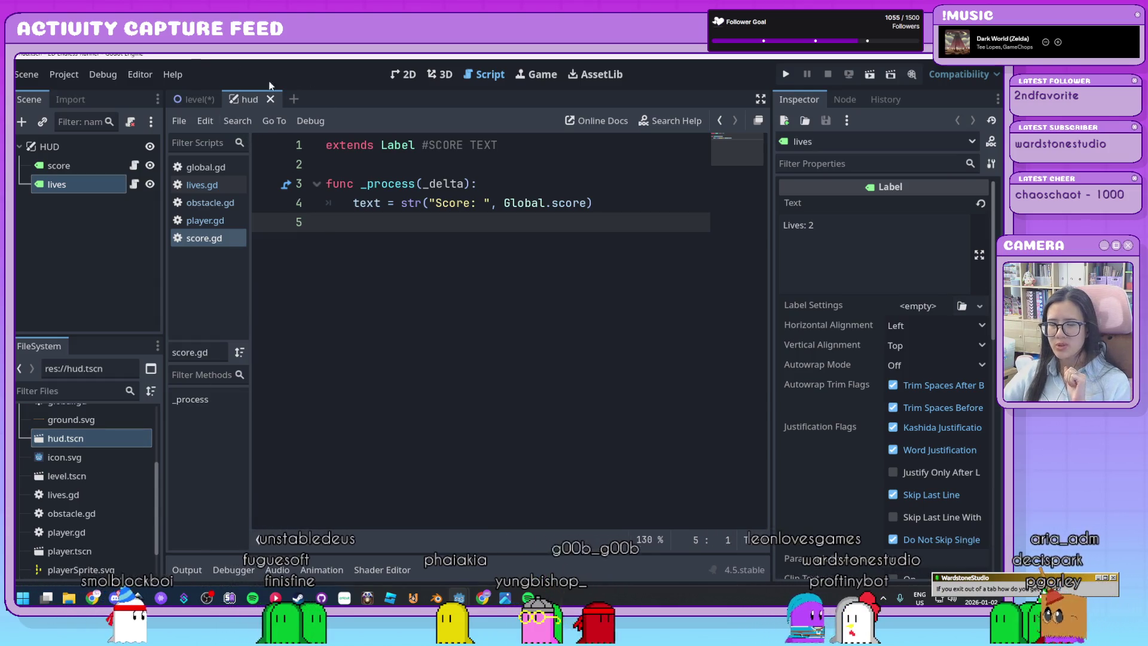
left_click(411, 79)
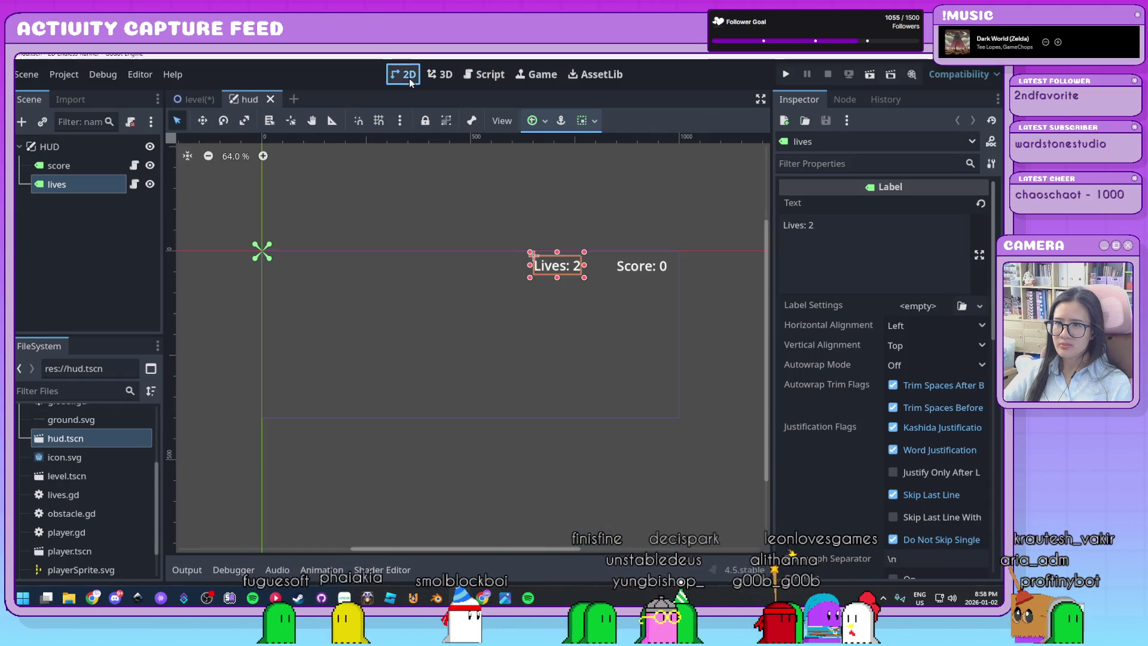
Step: Try playing from the level scene, cancel the missing main-scene prompt, and start a new empty scene
left_click(190, 101)
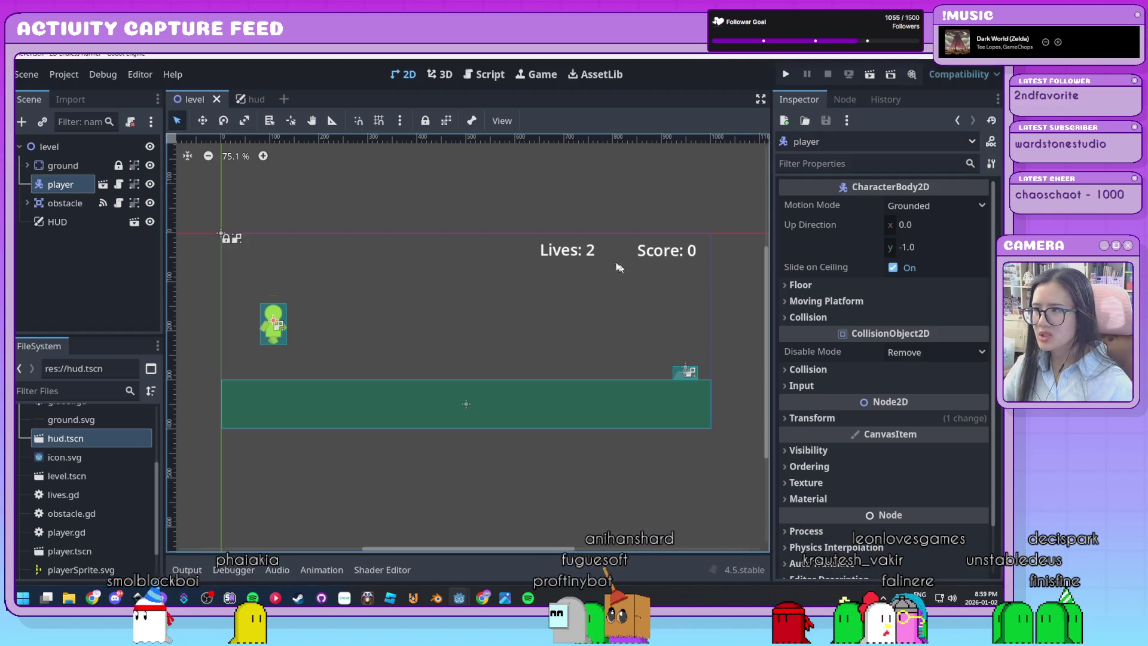
left_click(789, 76)
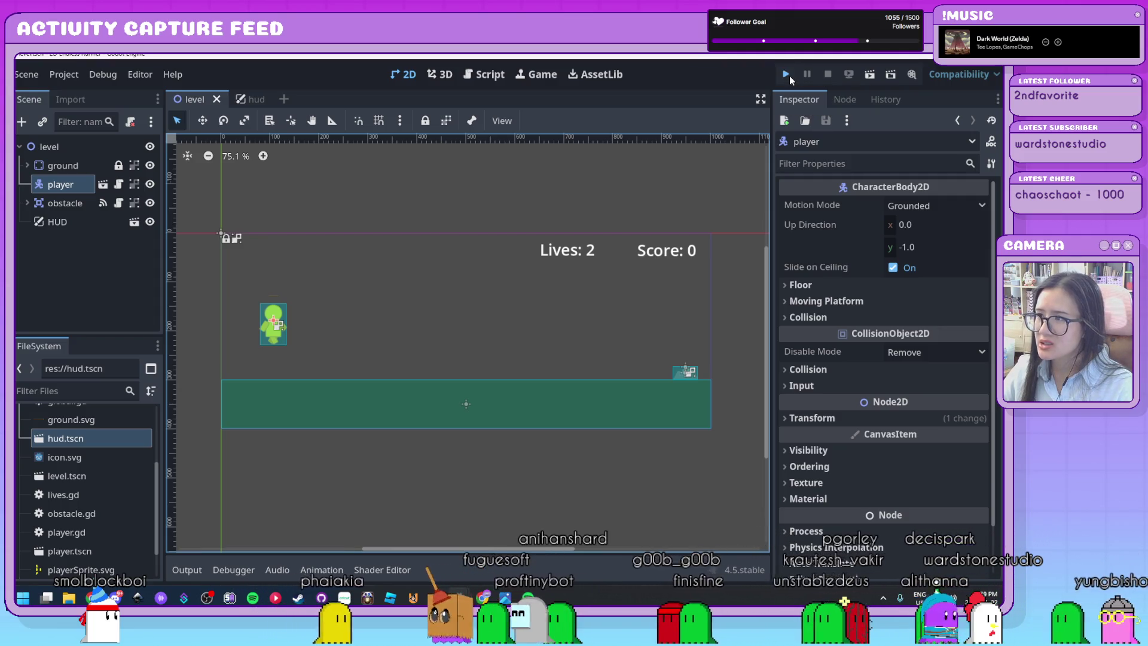
left_click(509, 348)
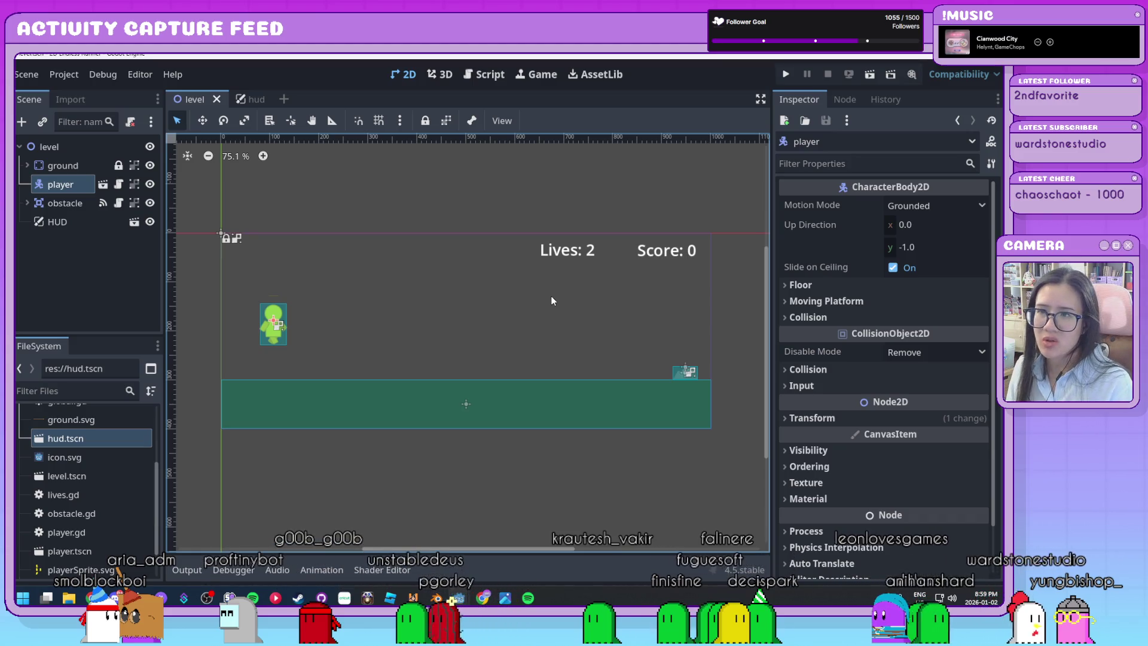
left_click(444, 307)
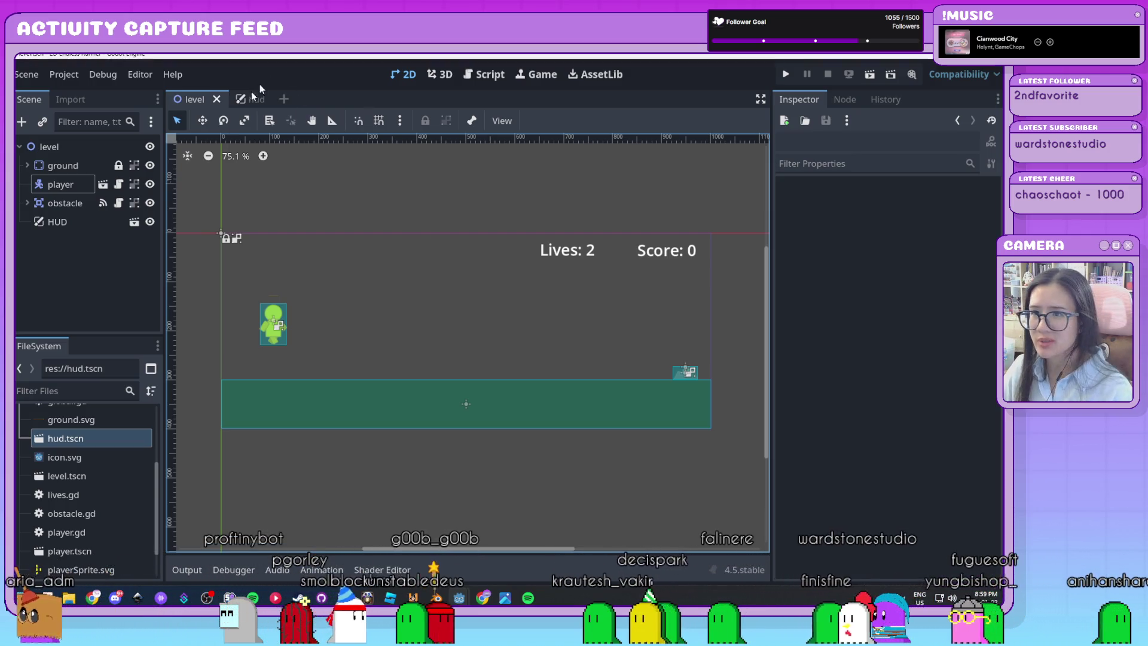
left_click(289, 102)
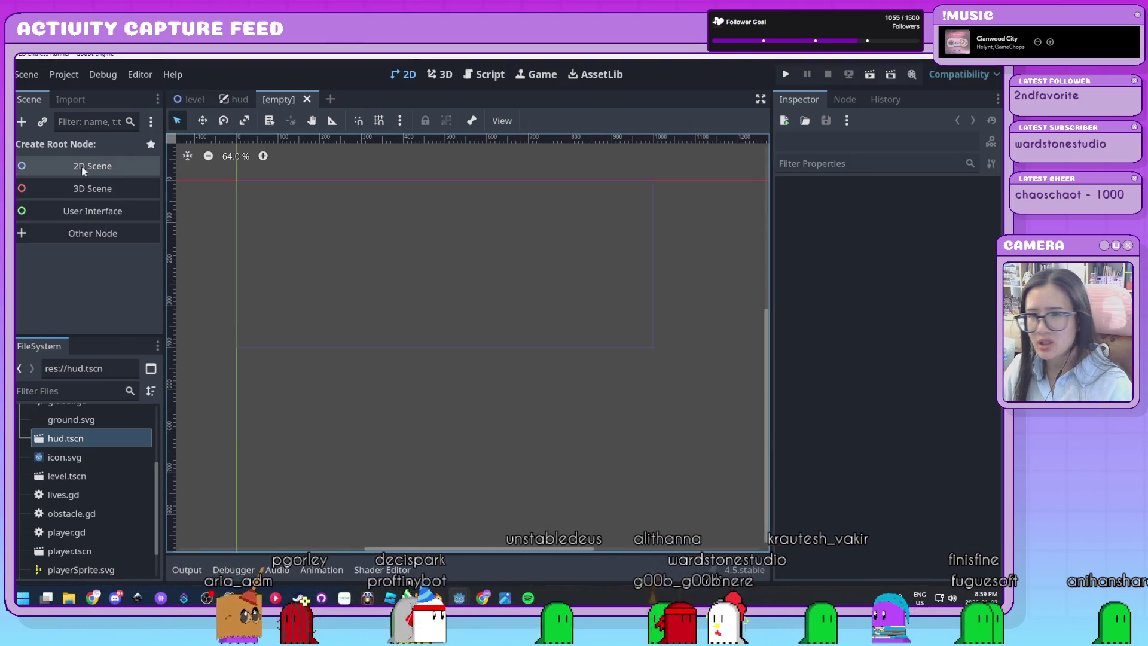
Step: Create a Node2D root named gameover and save the scene as gameover.tscn
left_click(110, 170)
type("gameov")
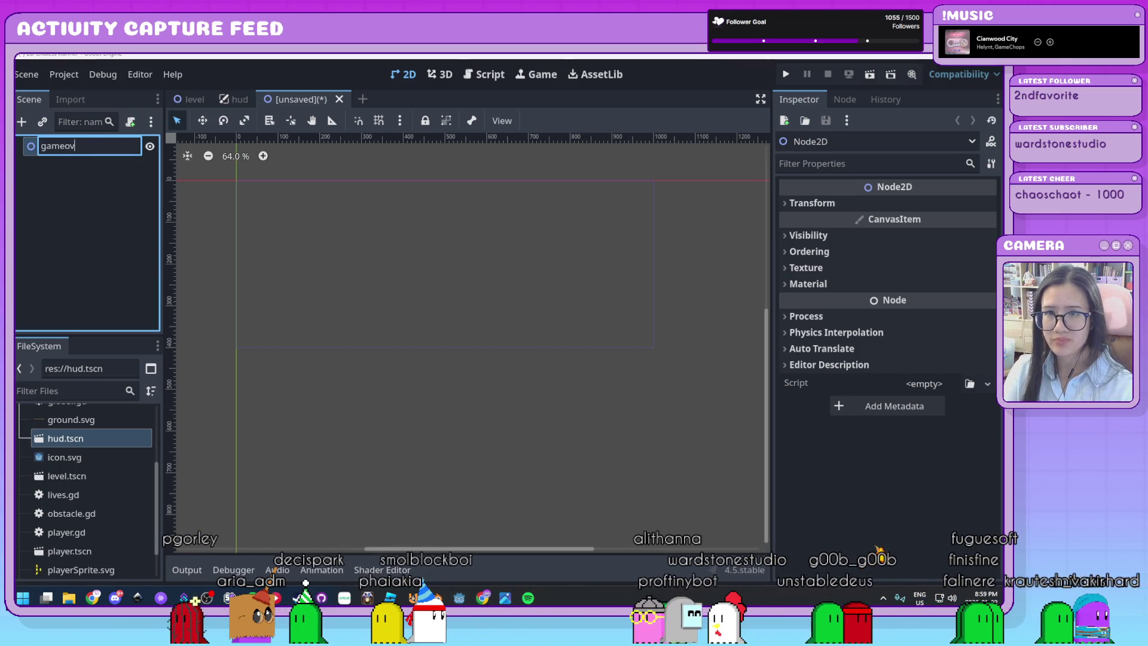
type("er")
key("Return")
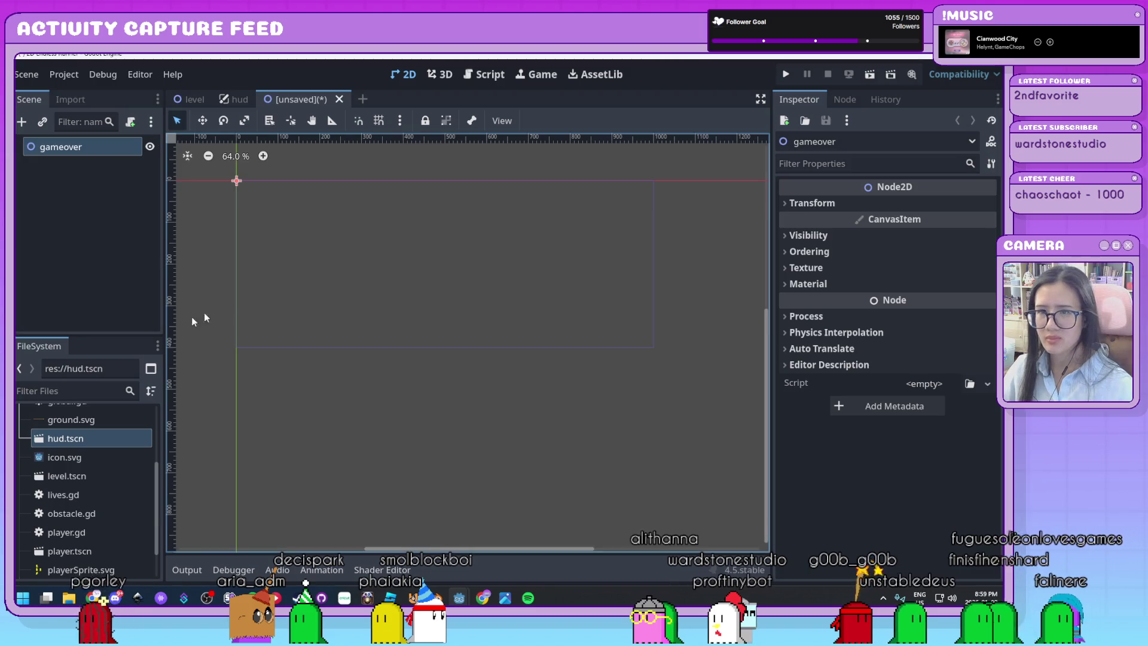
key("ctrl+s")
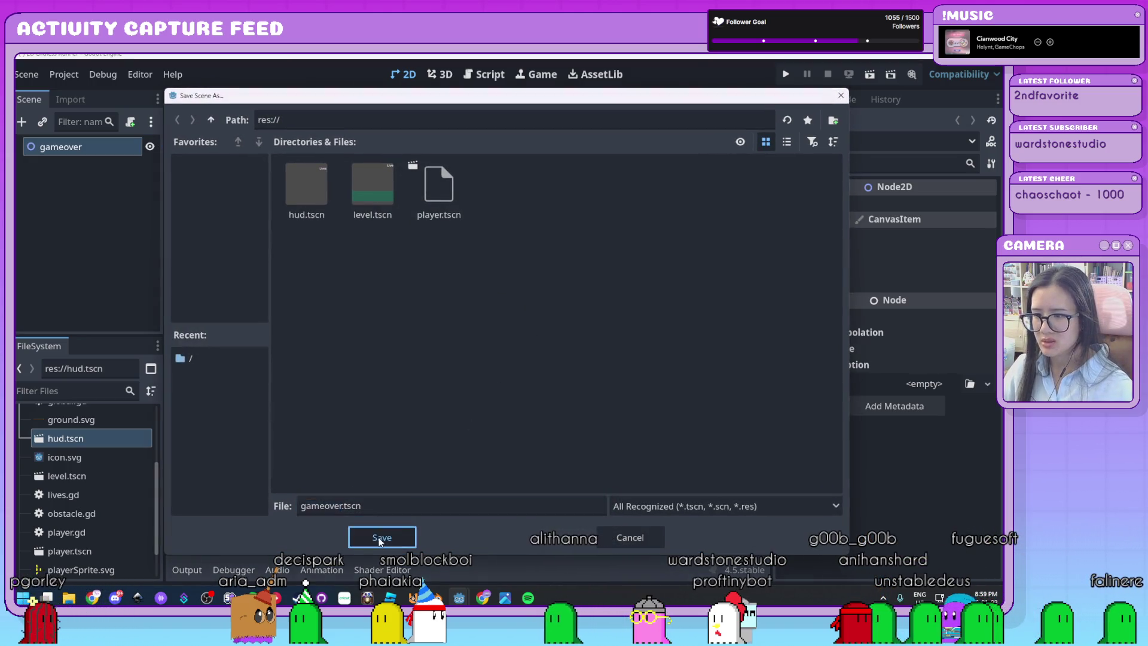
left_click(378, 537)
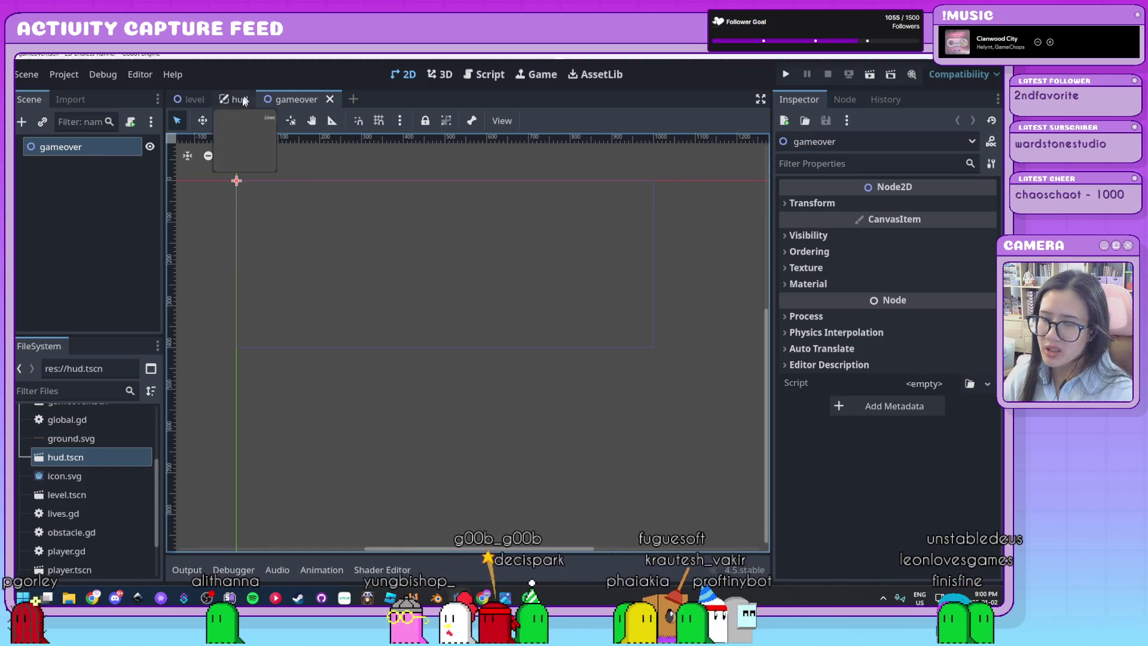
Step: Select the gameover root node and bring up the Create New Node dialog
left_click(91, 188)
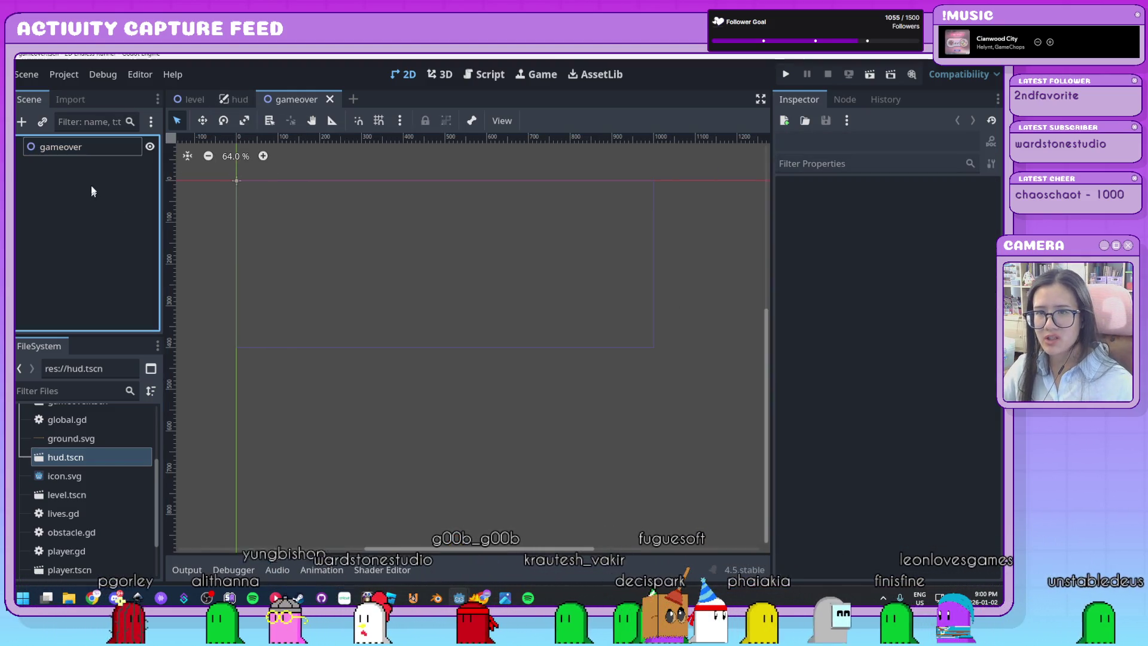
left_click(101, 150)
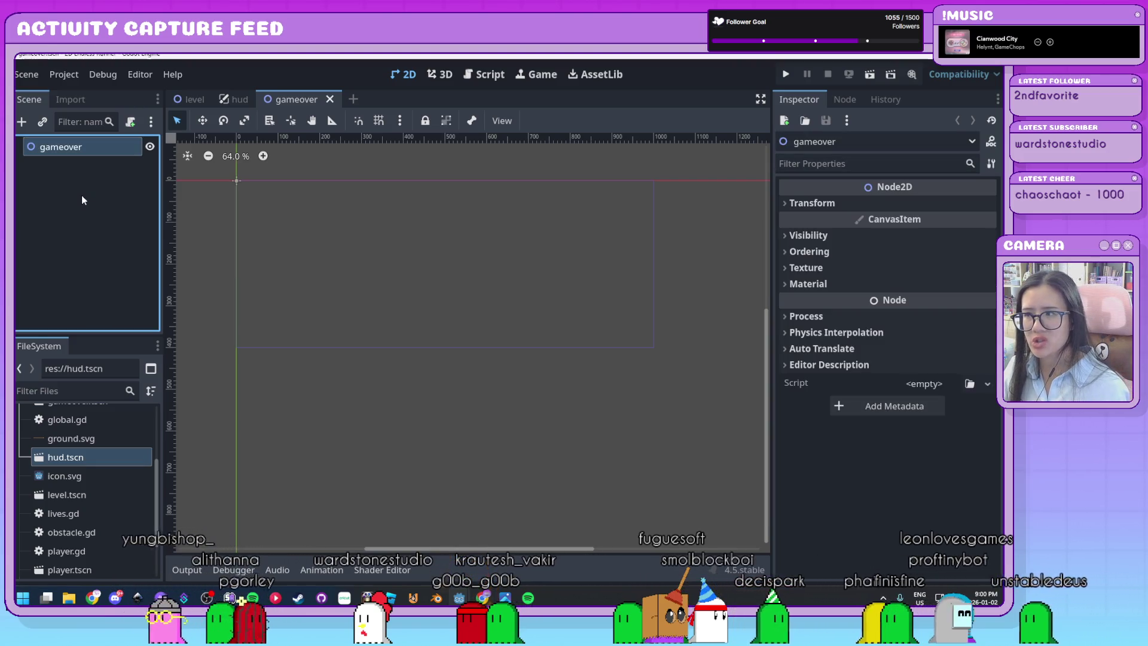
key("ctrl+a")
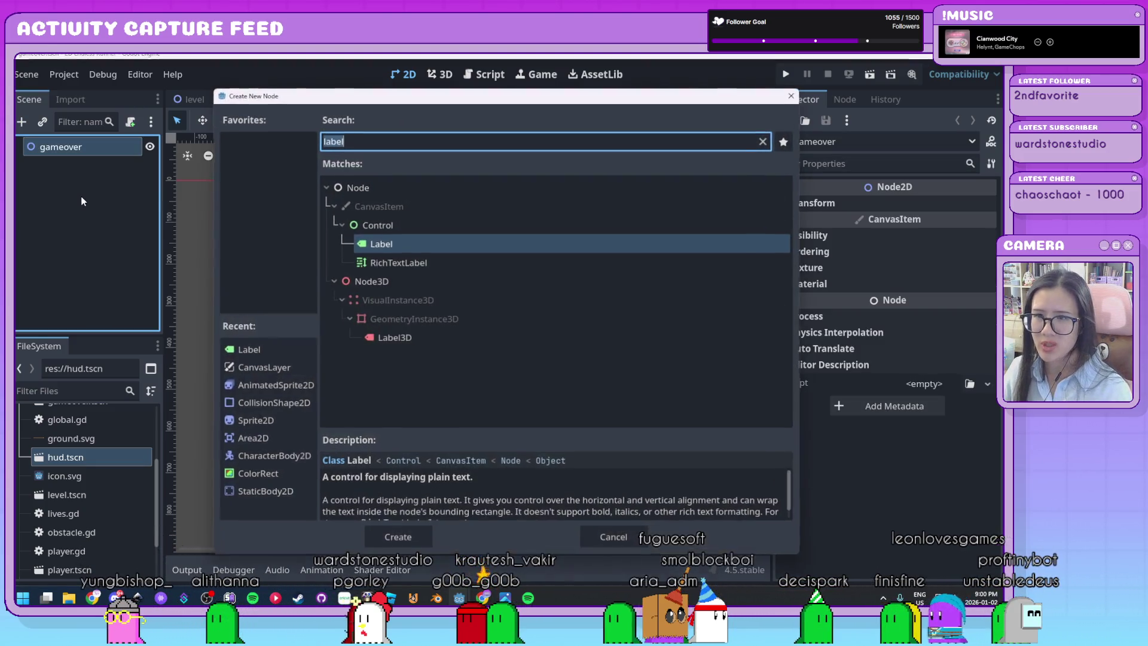
Step: Add a Label reading 'GAME OVER' and drag it toward the upper middle of the canvas
double_click(426, 244)
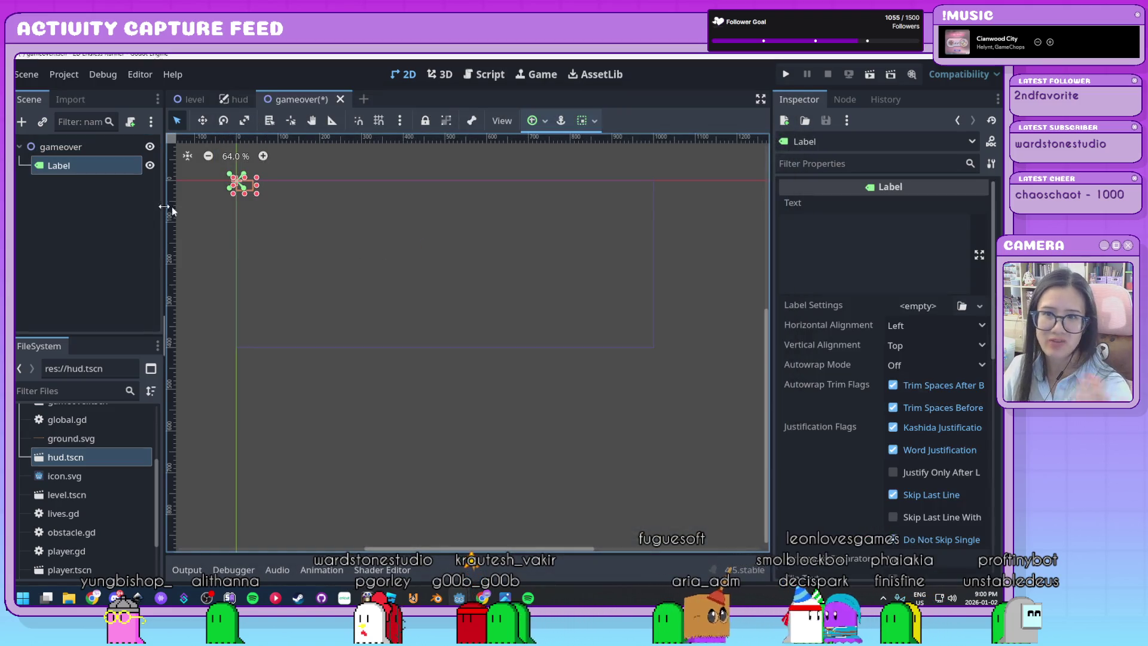
left_click(891, 244)
type("GAME OVE")
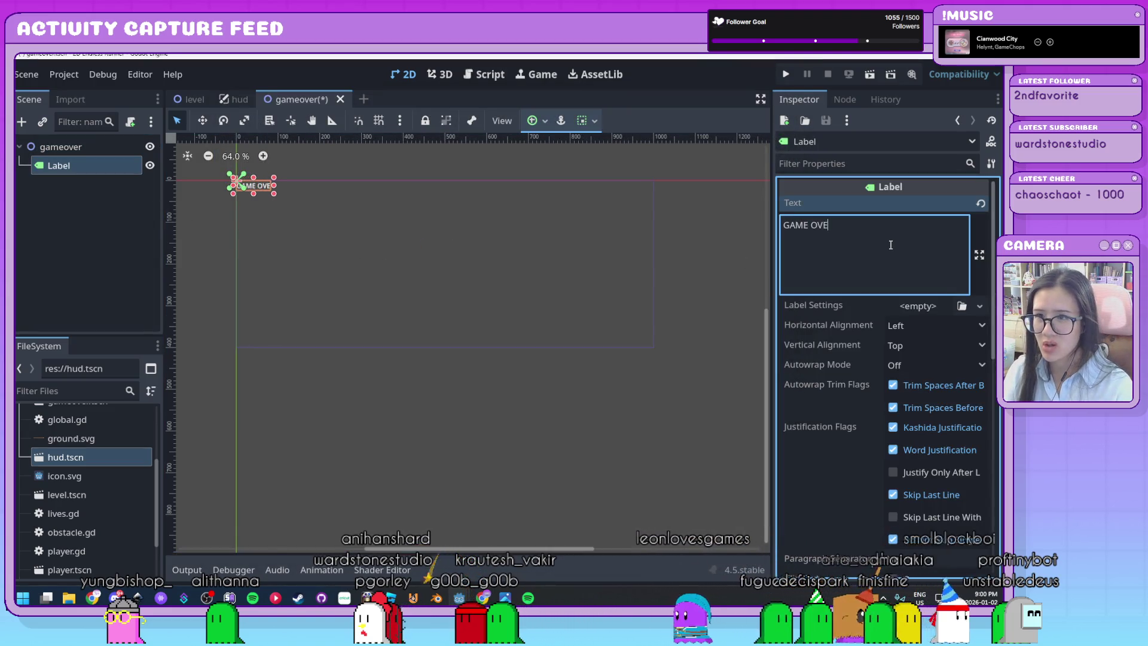
type("R")
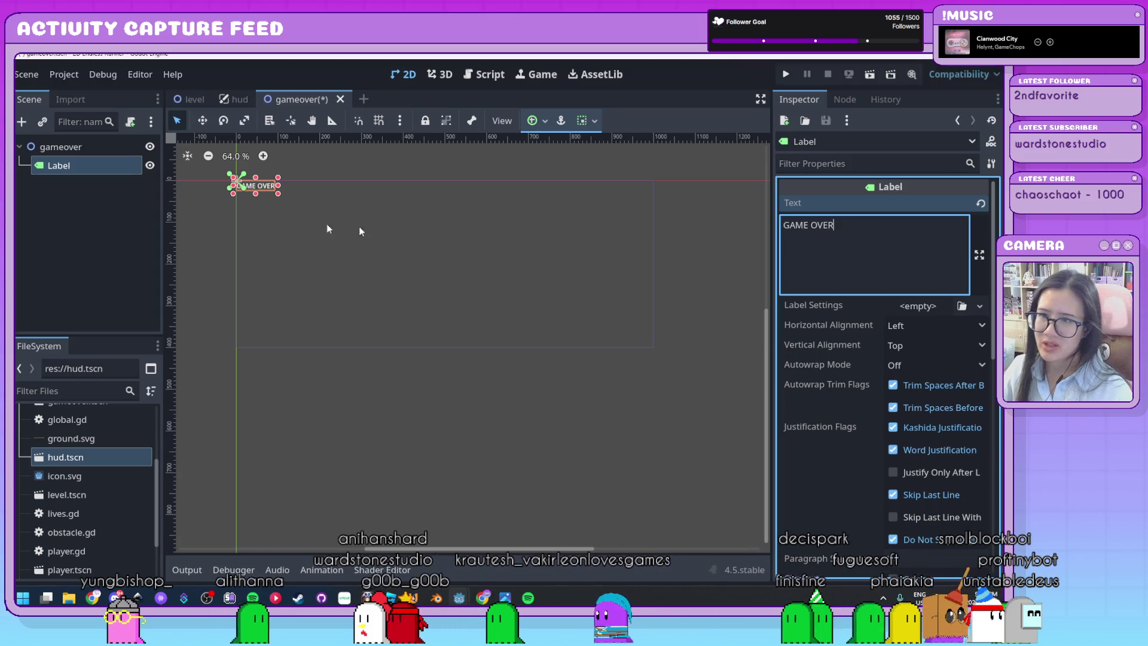
left_click_drag(267, 192, 457, 250)
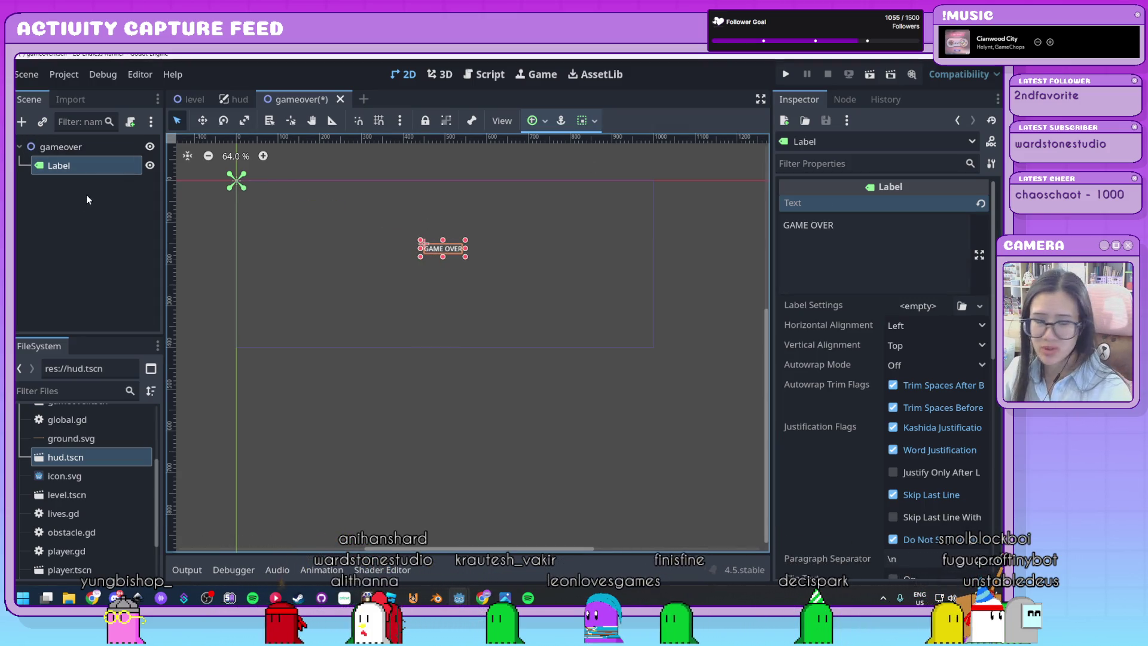
left_click_drag(467, 241, 489, 231)
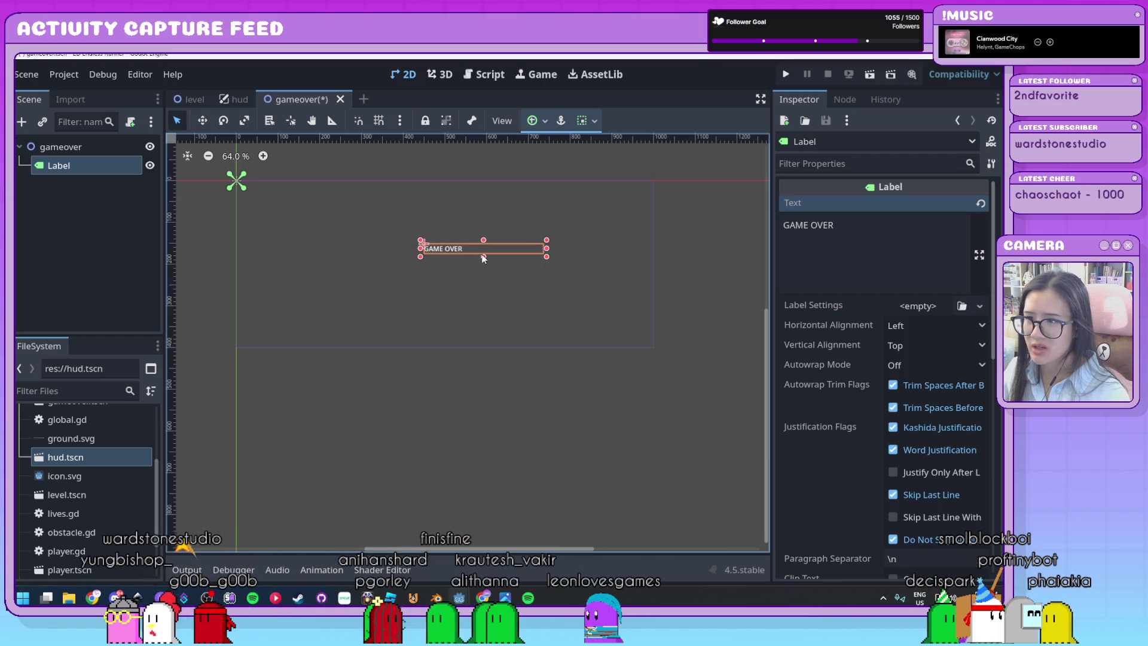
mouse_move(459, 252)
left_mouse_down()
mouse_move(402, 233)
mouse_move(418, 230)
left_mouse_up()
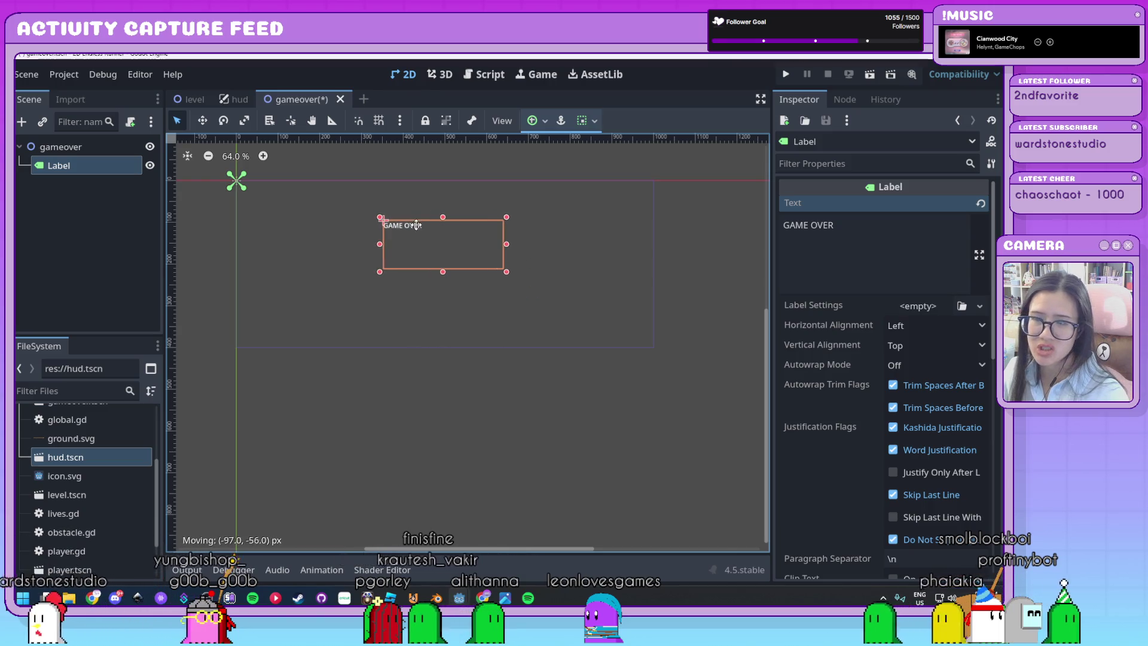
Step: Override the GAME OVER label's font size to 71 px
scroll(873, 358, "down", 10)
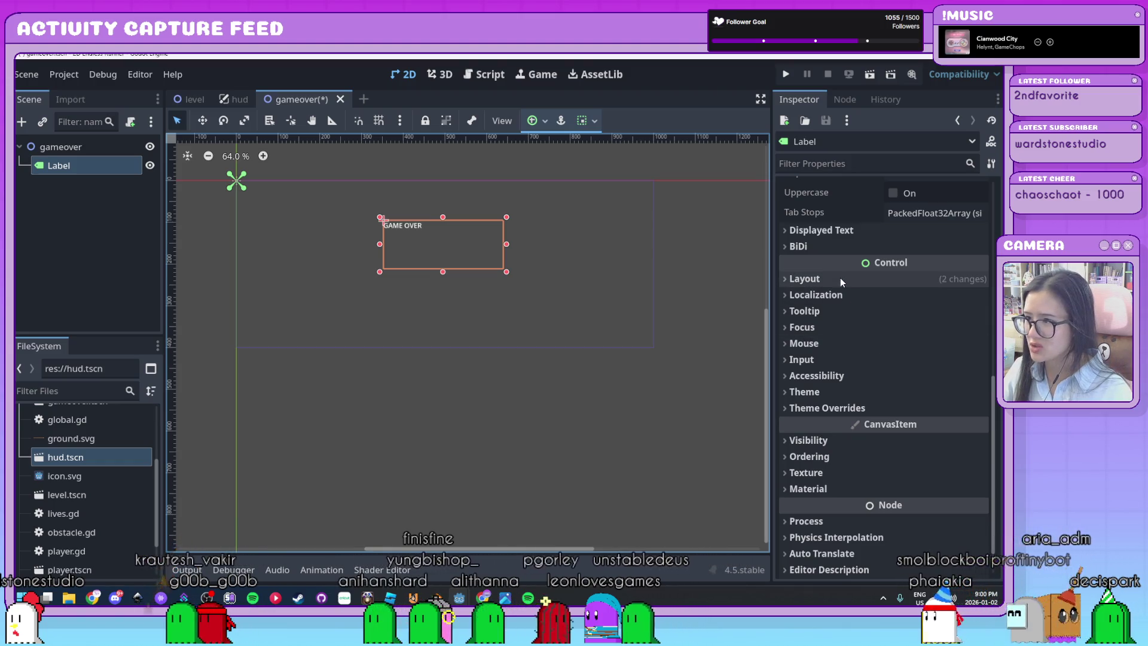
left_click(823, 407)
scroll(838, 395, "down", 3)
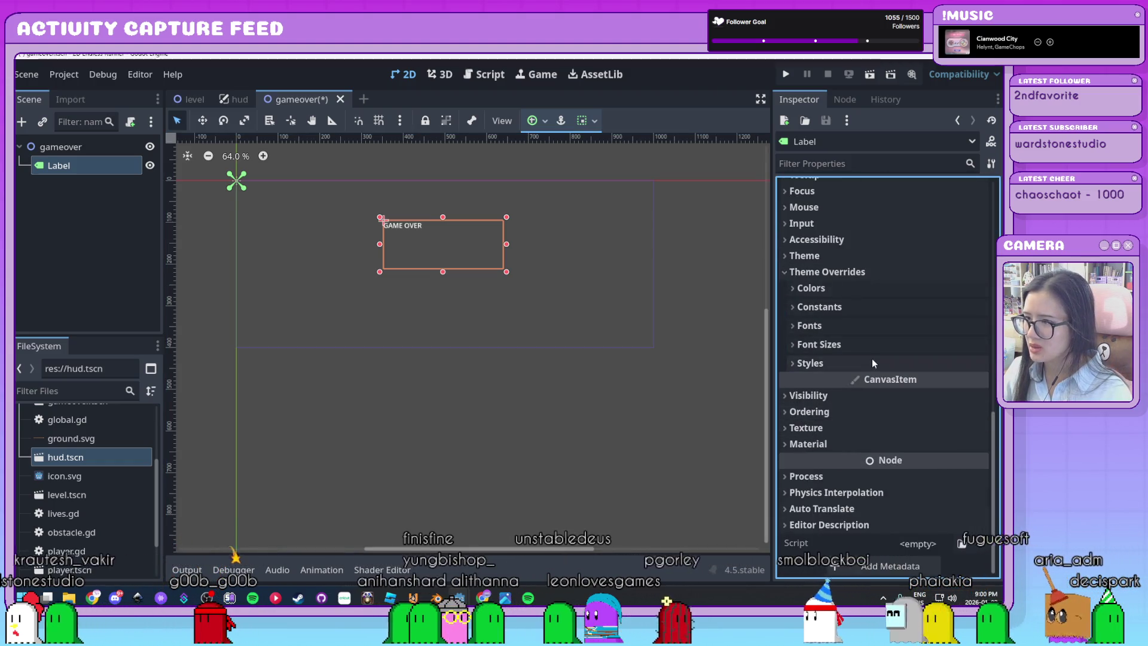
left_click(817, 345)
mouse_move(933, 363)
left_mouse_down()
mouse_move(963, 363)
mouse_move(933, 362)
left_mouse_up()
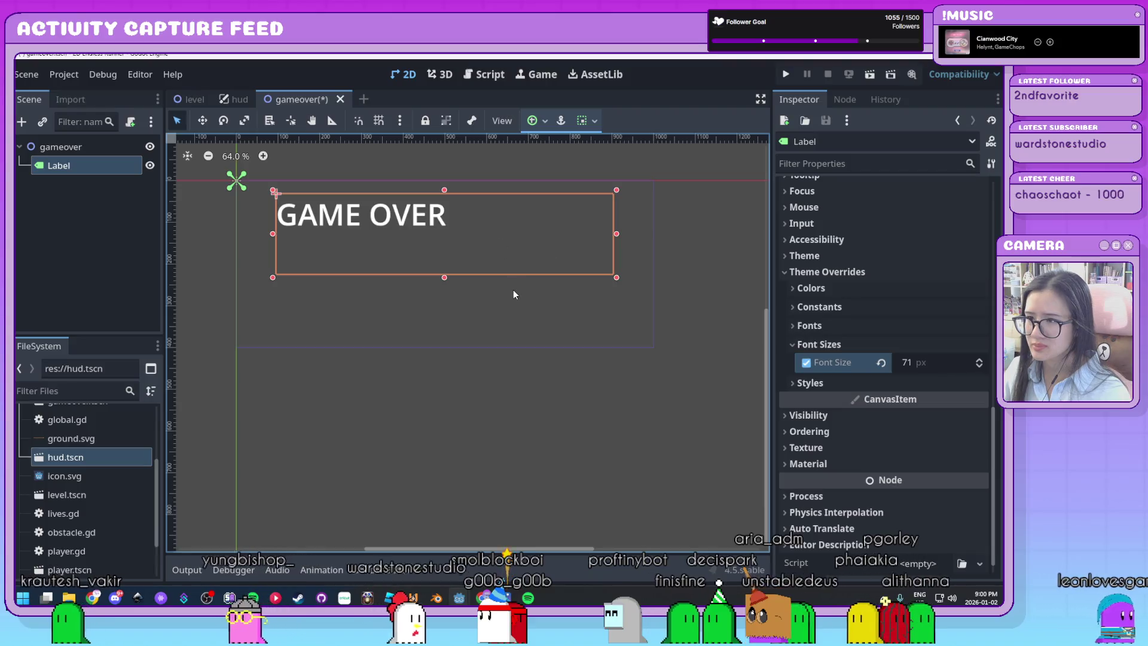
left_click(514, 289)
Step: Nudge the GAME OVER label into its final position and reselect the gameover root node
mouse_move(525, 243)
left_mouse_down()
mouse_move(478, 237)
mouse_move(514, 250)
left_mouse_up()
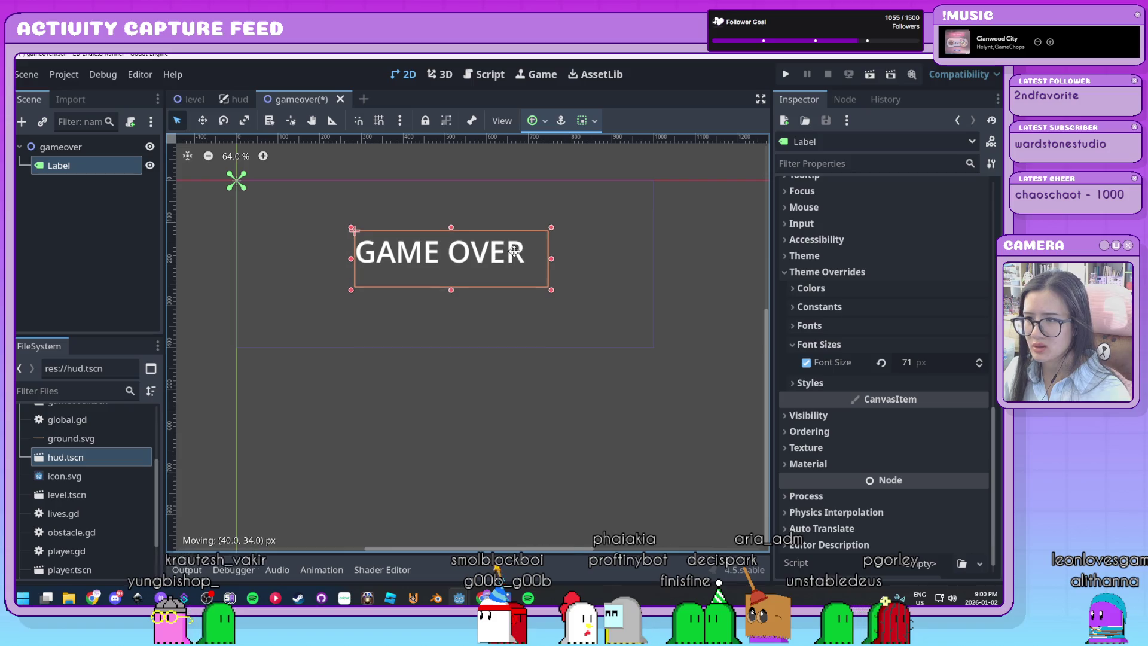
left_click(577, 263)
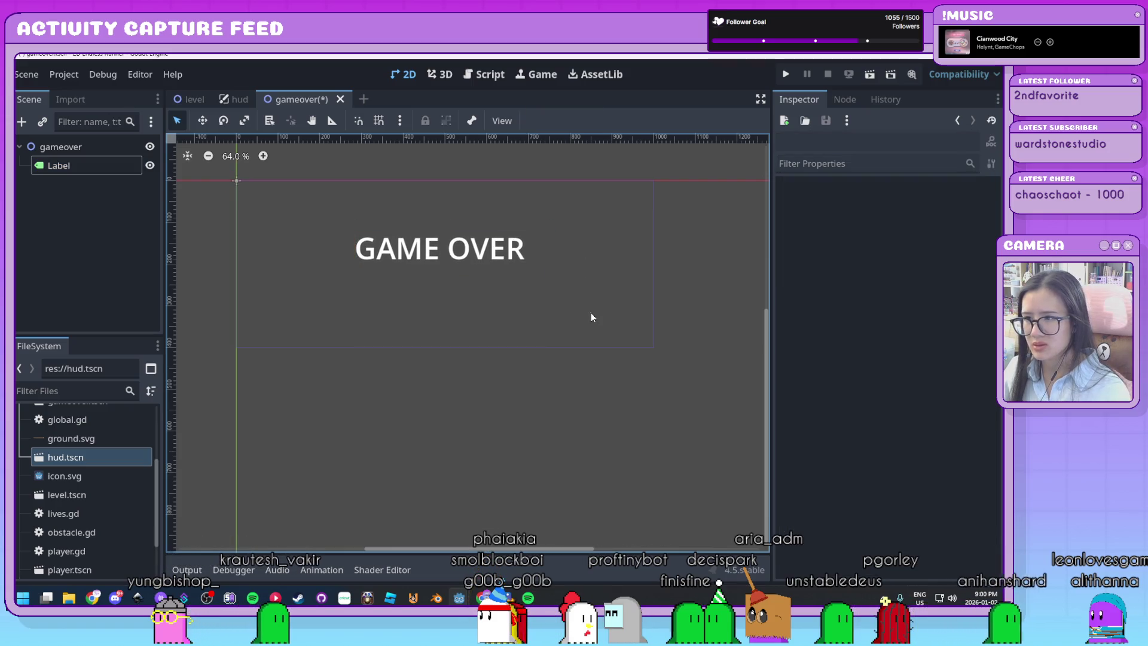
left_click_drag(495, 251, 502, 252)
left_click(615, 274)
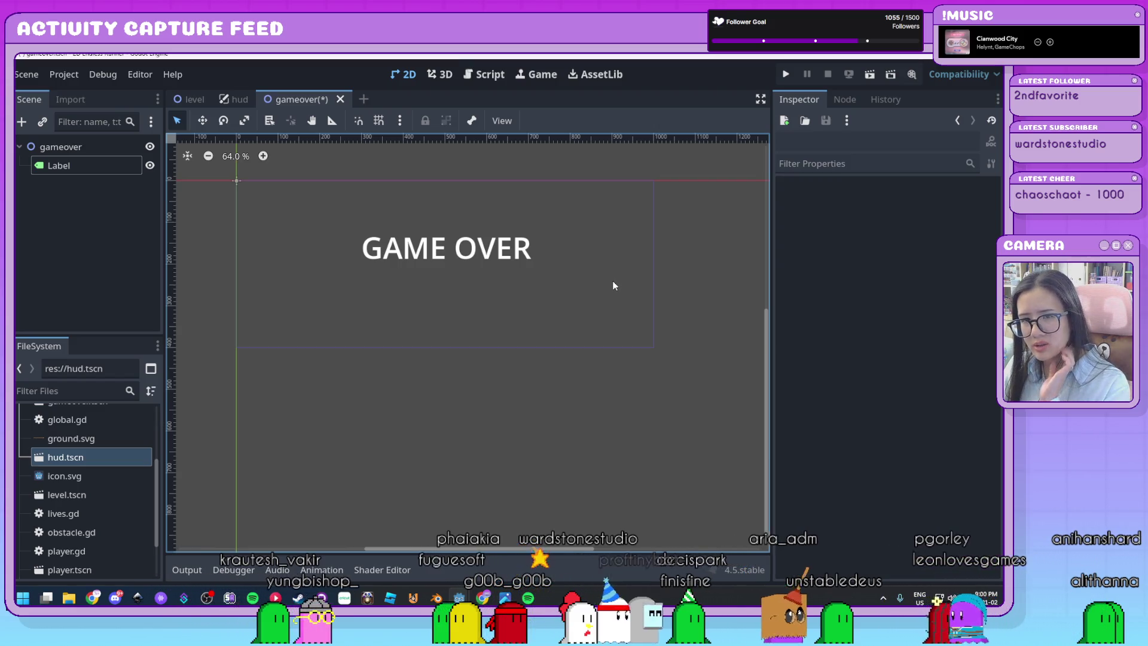
left_click(365, 280)
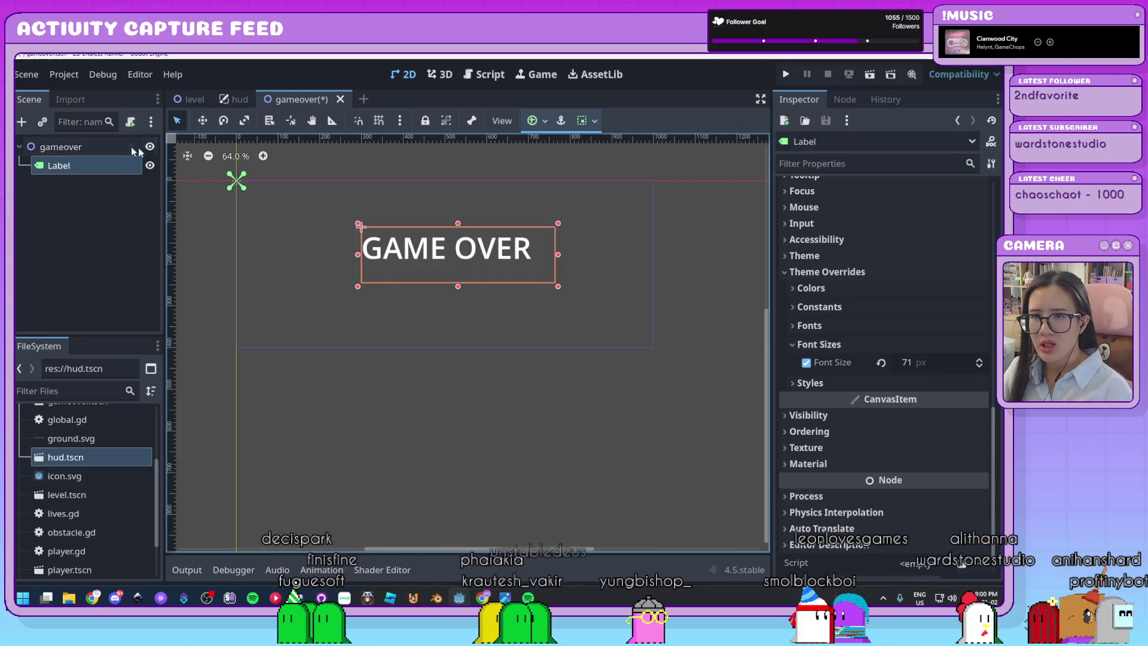
left_click(100, 151)
key("ctrl+a")
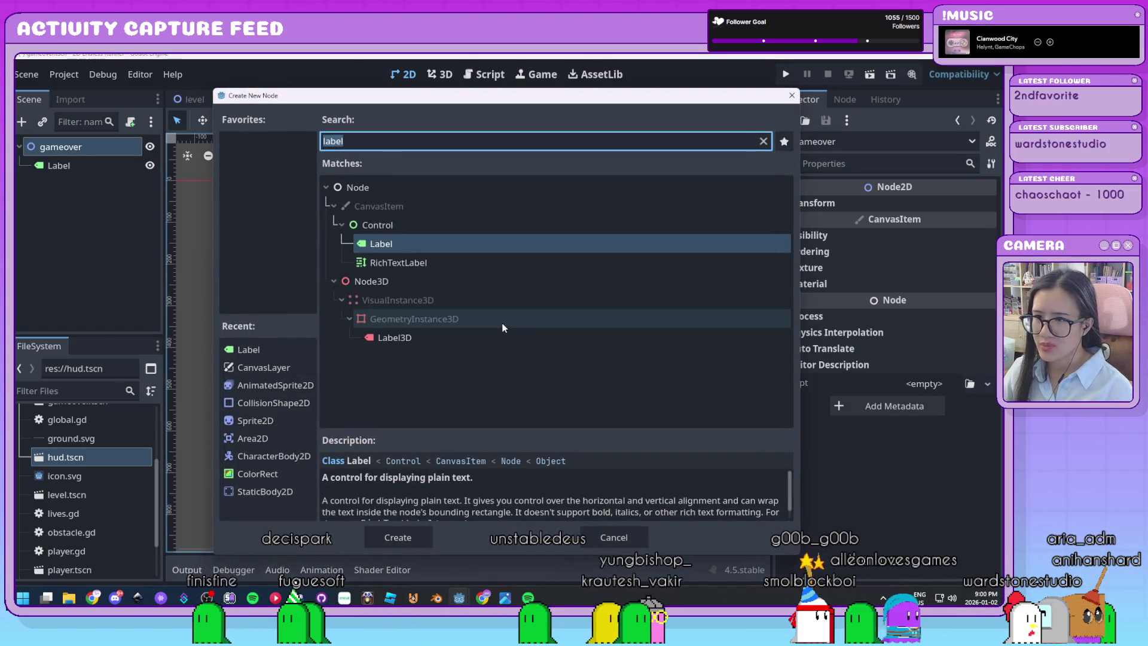
Step: Add a Button with the text 'REPLAY' and place it just below the GAME OVER label
type("butt")
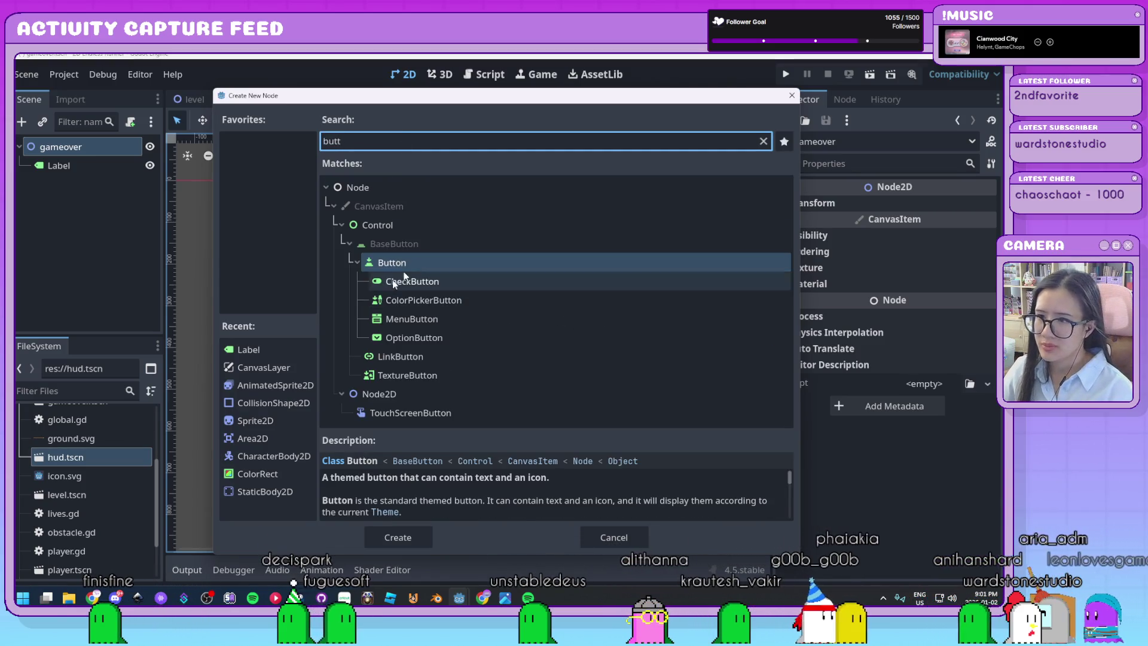
double_click(425, 257)
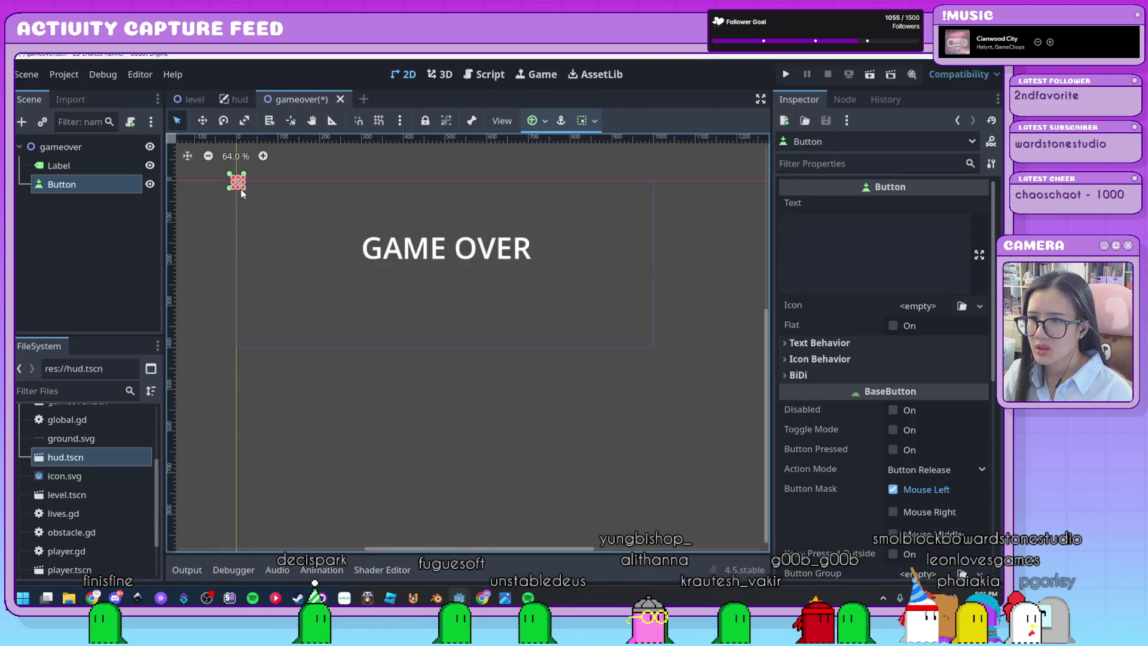
left_click(863, 261)
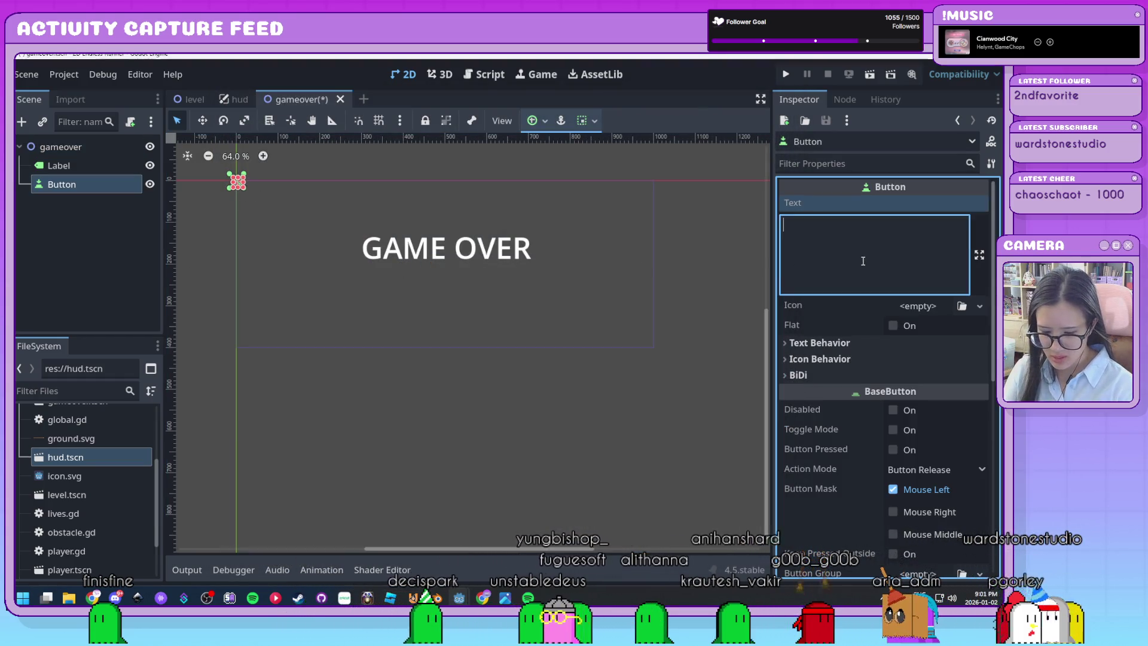
type("REPLA")
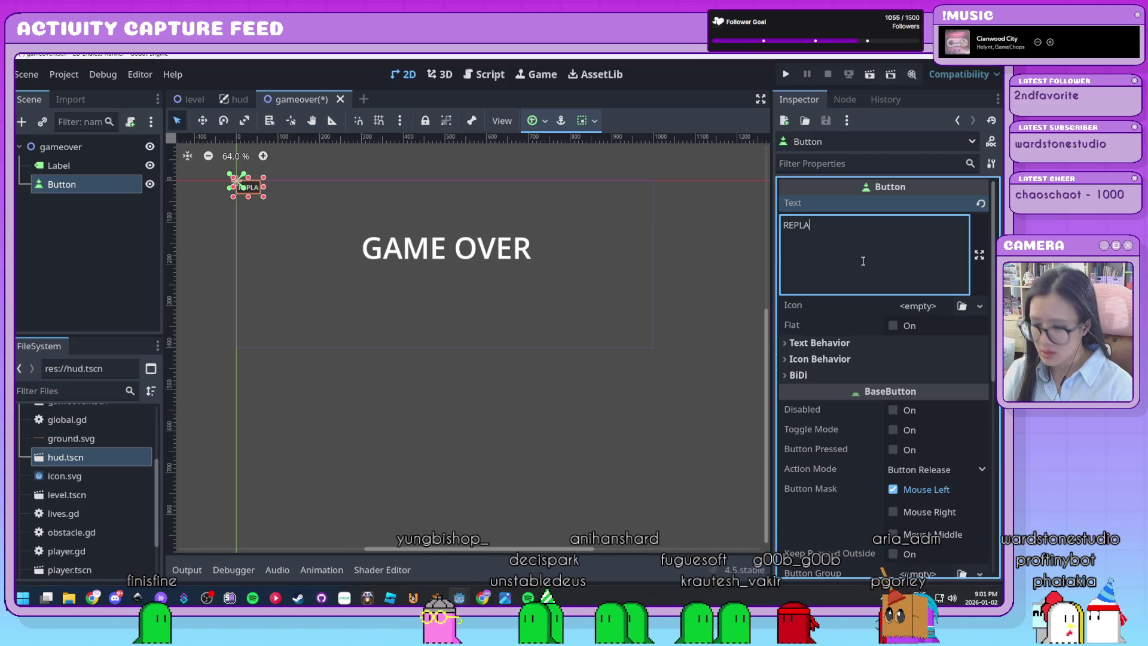
type("Y")
mouse_move(256, 190)
left_mouse_down()
mouse_move(424, 360)
mouse_move(457, 302)
mouse_move(484, 319)
mouse_move(457, 299)
left_mouse_up()
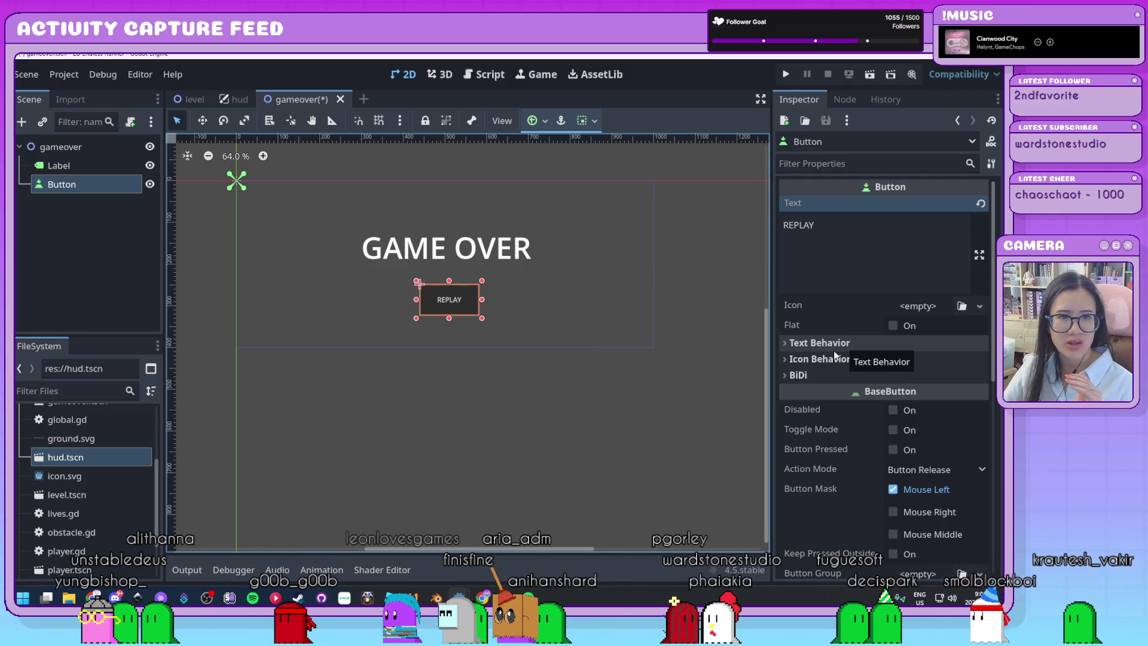
Step: Expand the REPLAY button's Theme Overrides > Styles and inspect the Normal style's background colour
scroll(835, 354, "down", 5)
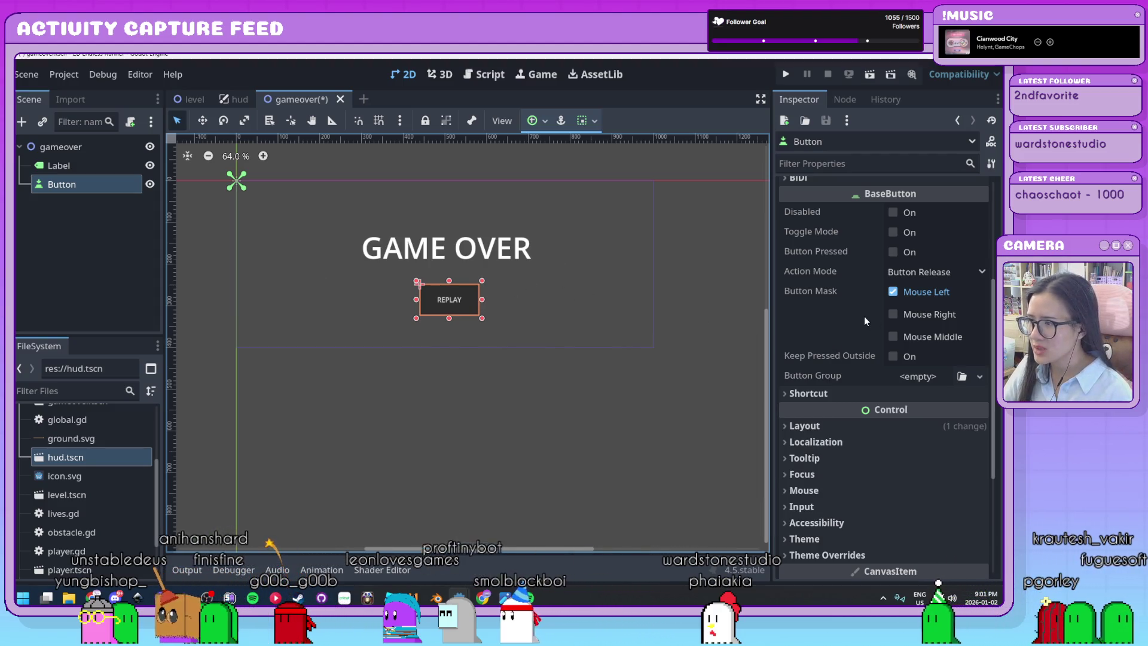
scroll(864, 317, "down", 3)
scroll(841, 257, "down", 2)
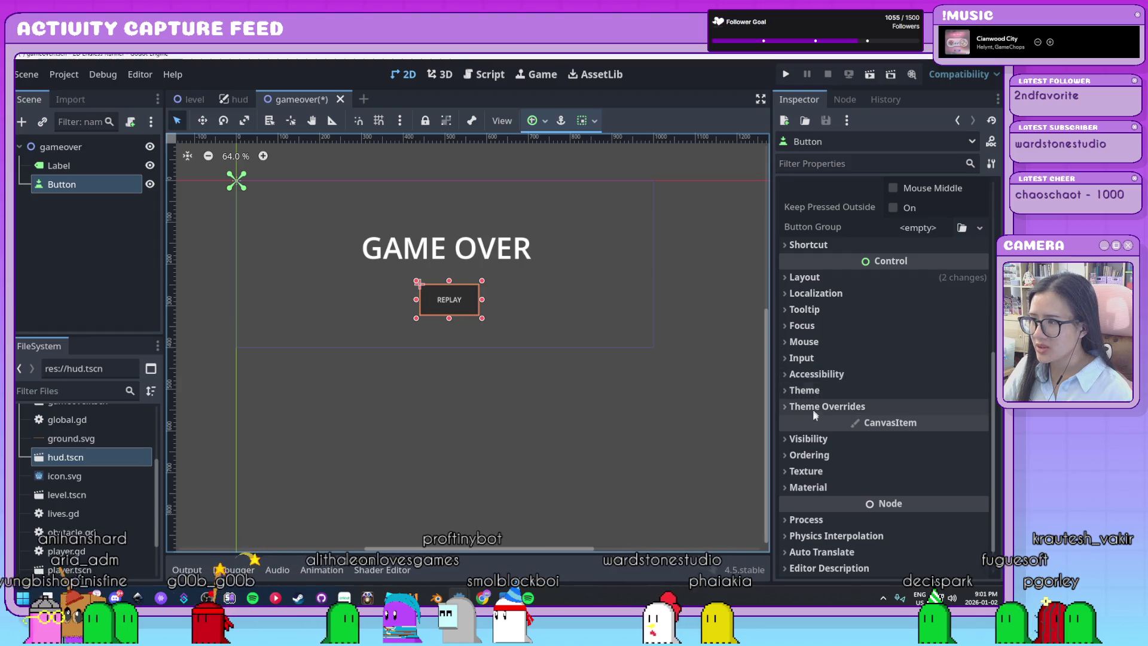
left_click(830, 407)
scroll(853, 403, "down", 5)
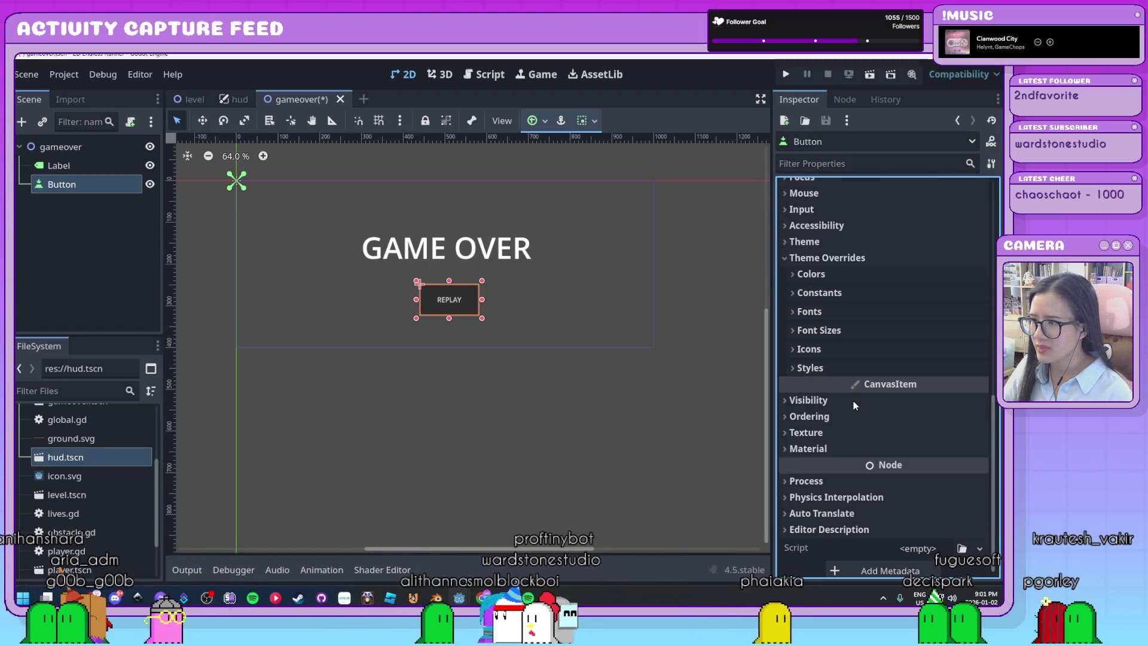
left_click(802, 369)
scroll(806, 369, "down", 3)
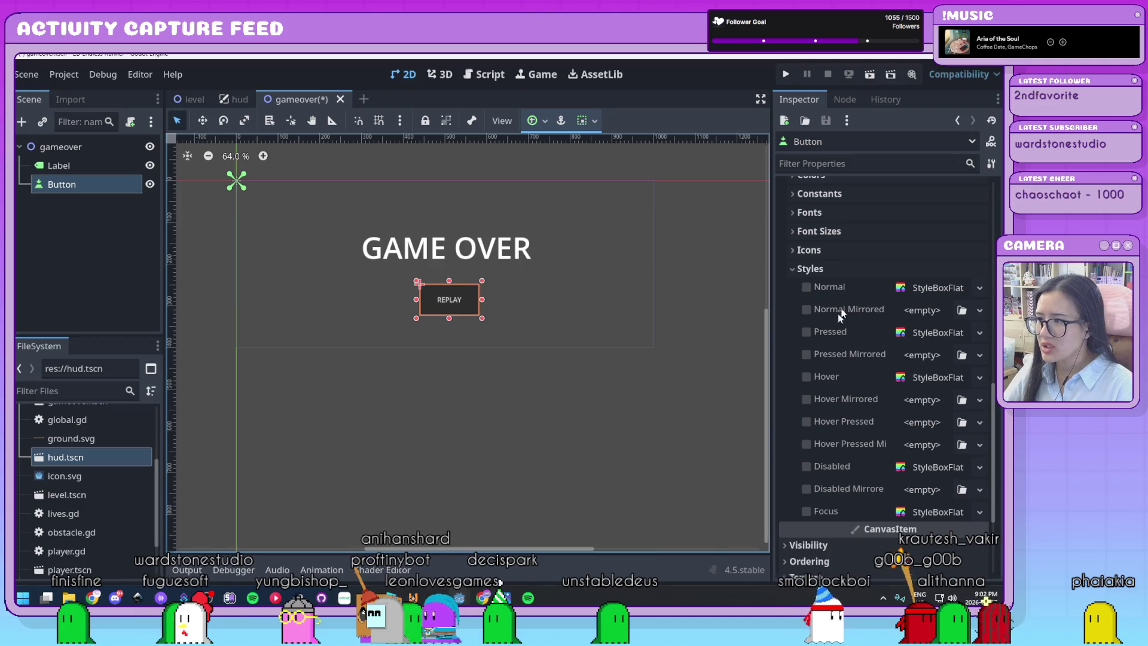
left_click(935, 287)
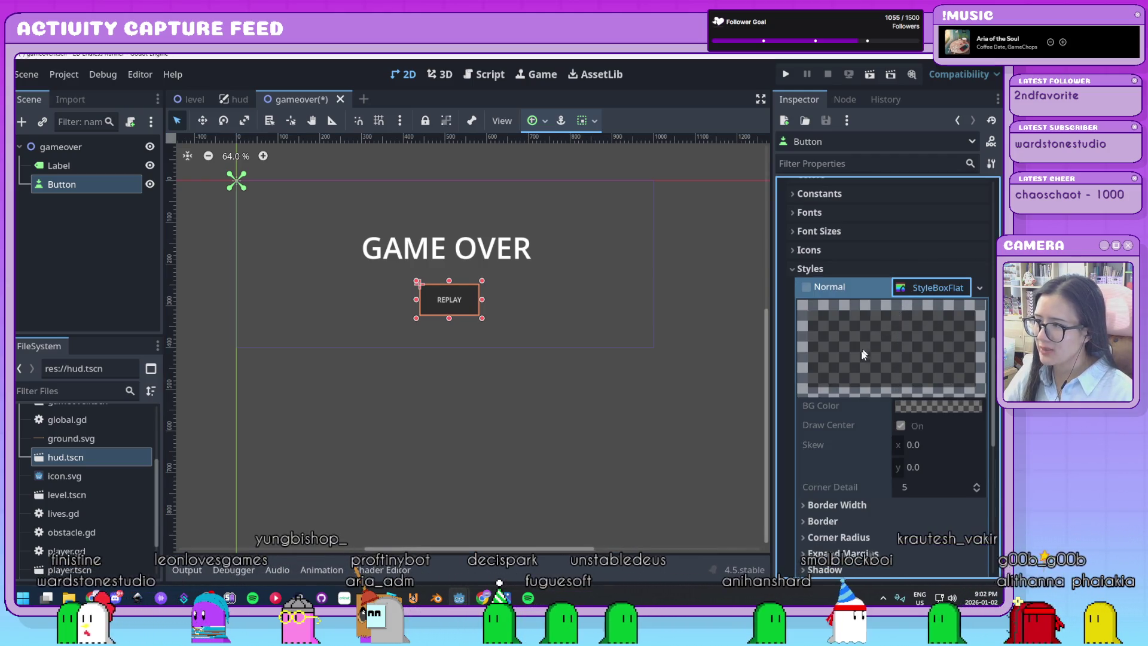
scroll(926, 354, "down", 2)
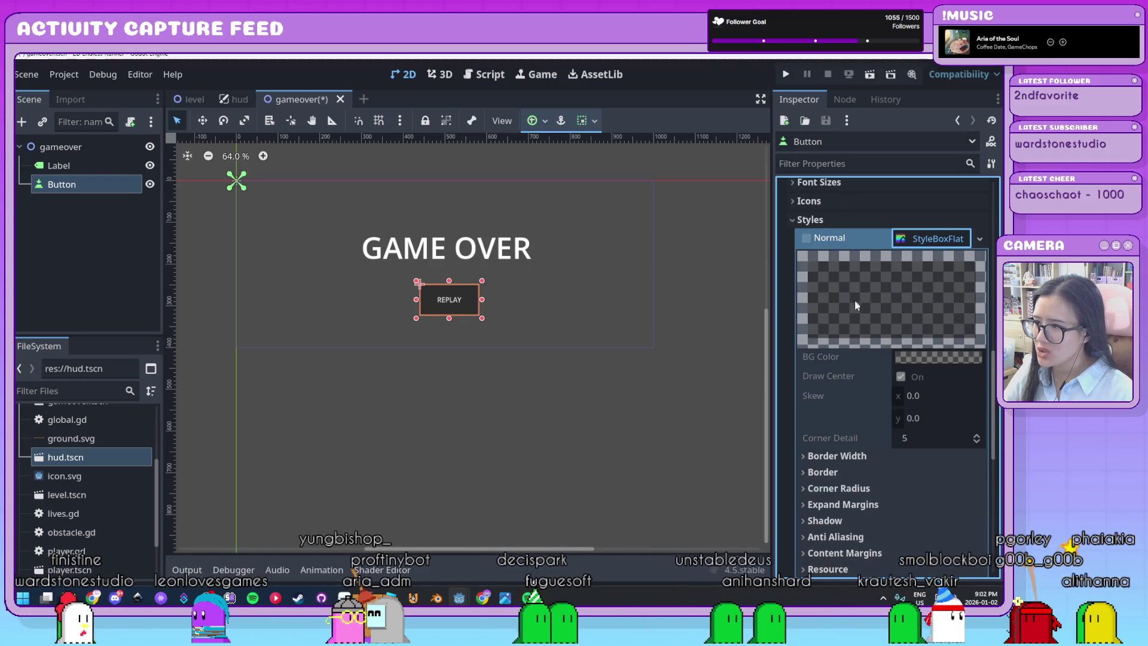
left_click(928, 357)
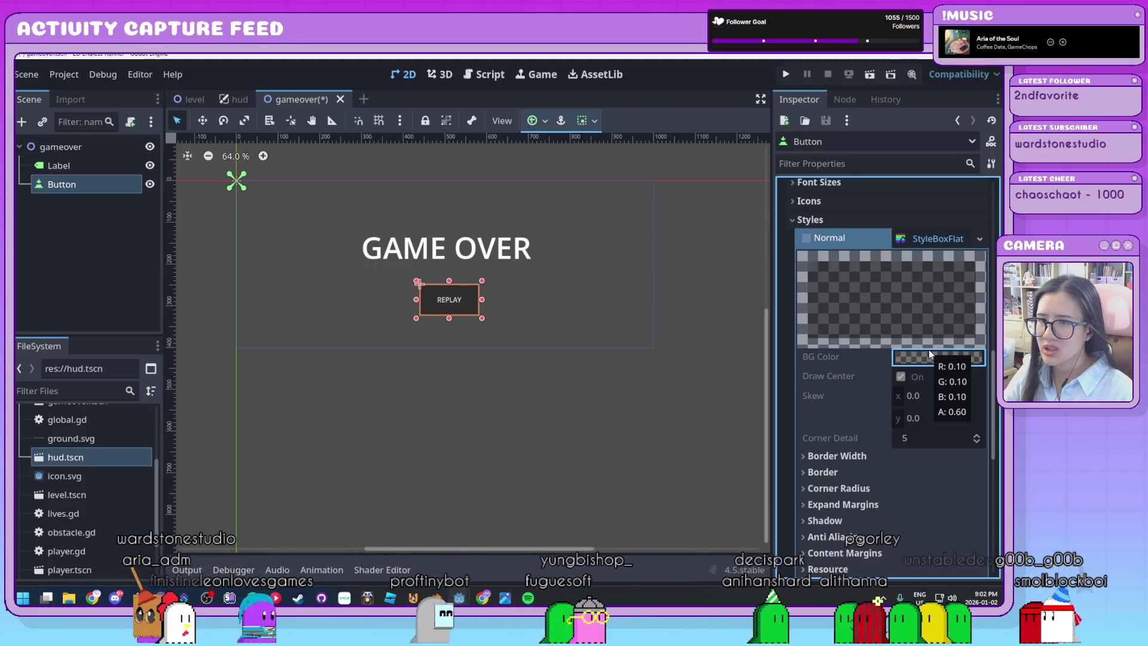
Step: Collapse the Normal style, Styles list and Theme Overrides sections again
scroll(929, 351, "down", 4)
scroll(929, 349, "up", 6)
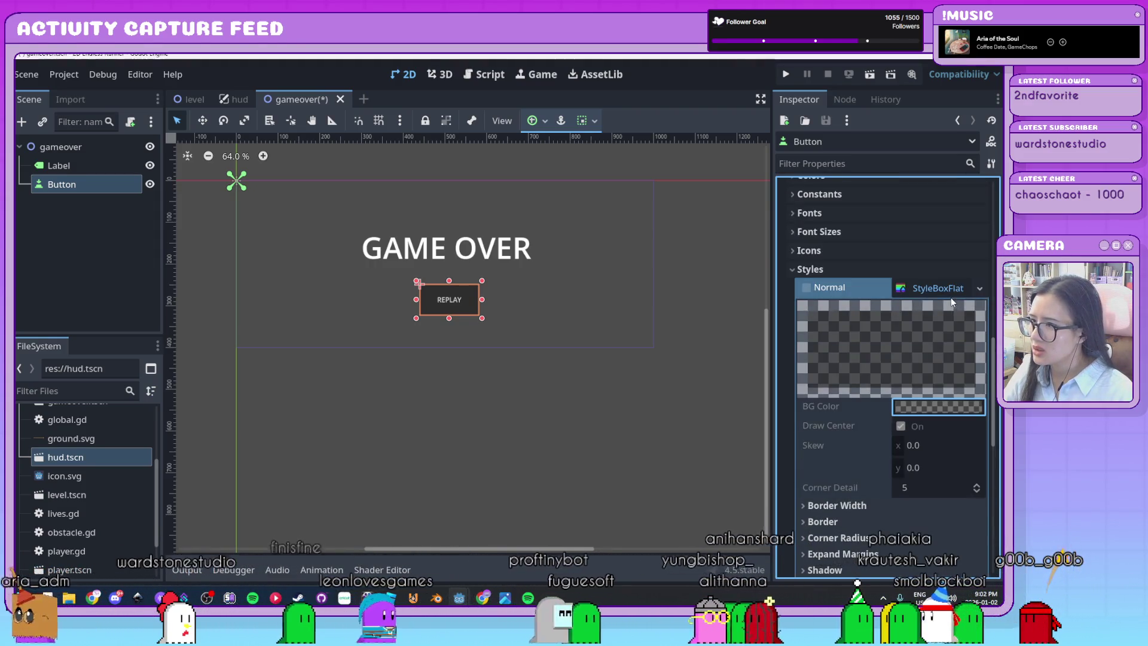
left_click(938, 287)
left_click(809, 268)
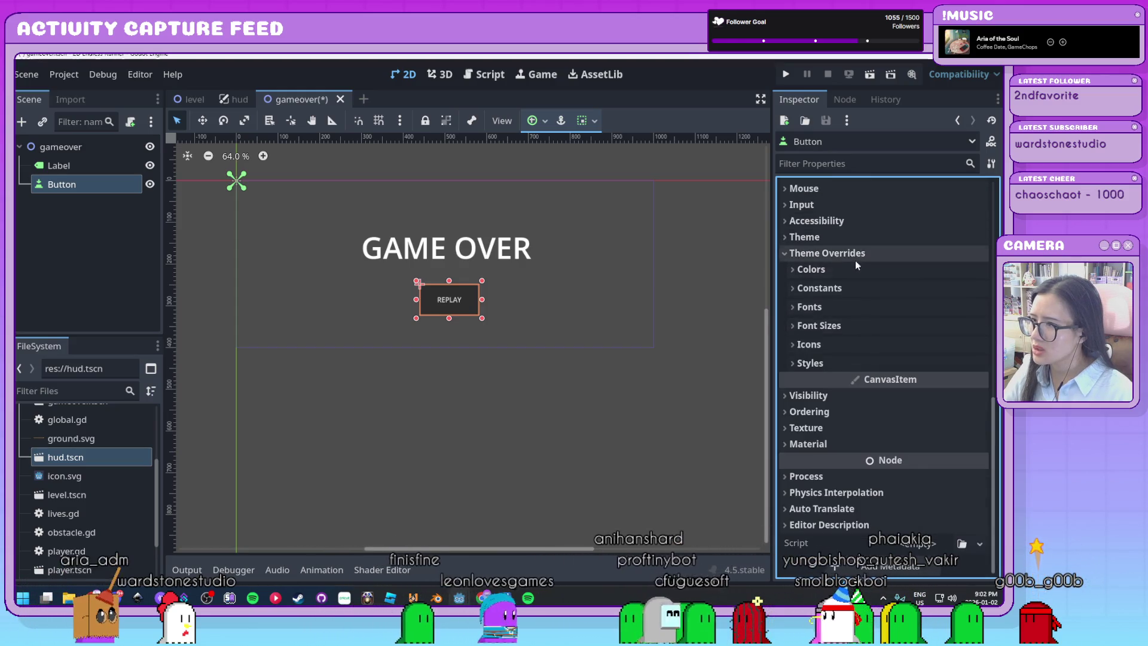
left_click(836, 253)
left_click(826, 343)
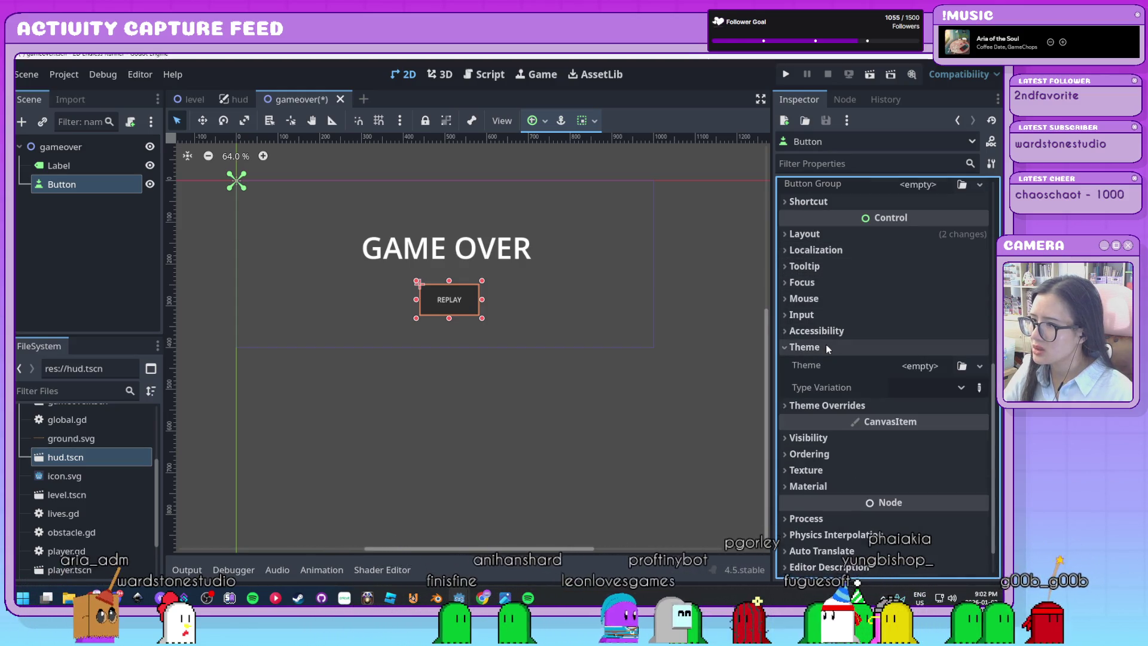
left_click(826, 345)
Step: Re-expand Theme Overrides and Styles, and check the Theme resource options without changing them
left_click(826, 363)
left_click(811, 473)
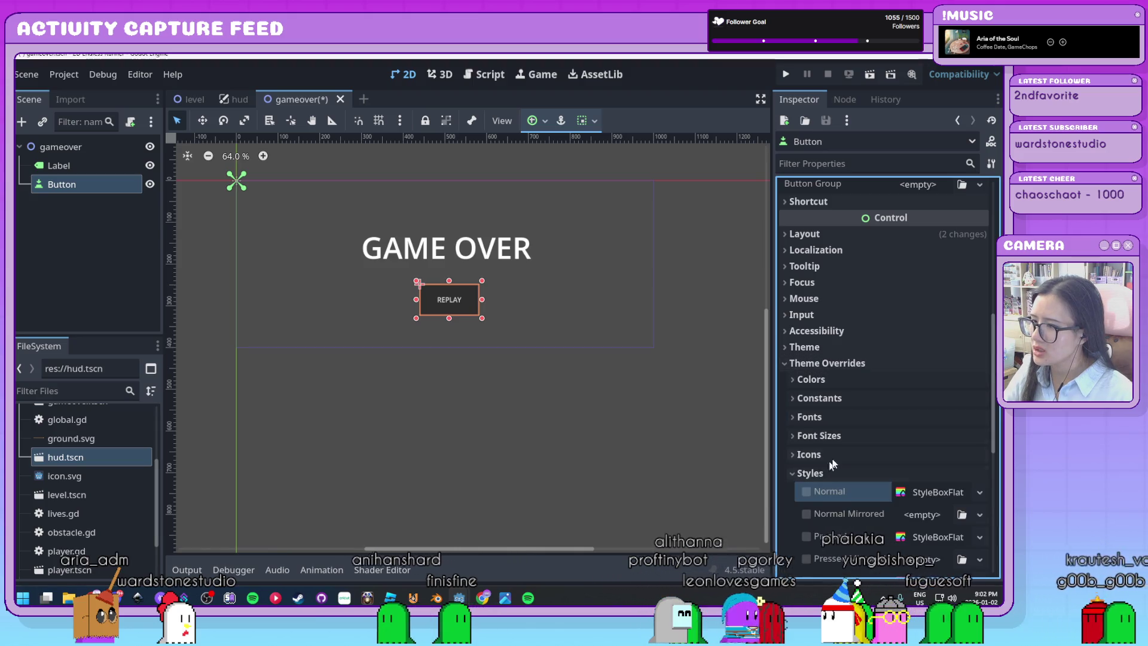
scroll(856, 435, "down", 4)
scroll(856, 429, "up", 1)
left_click(824, 324)
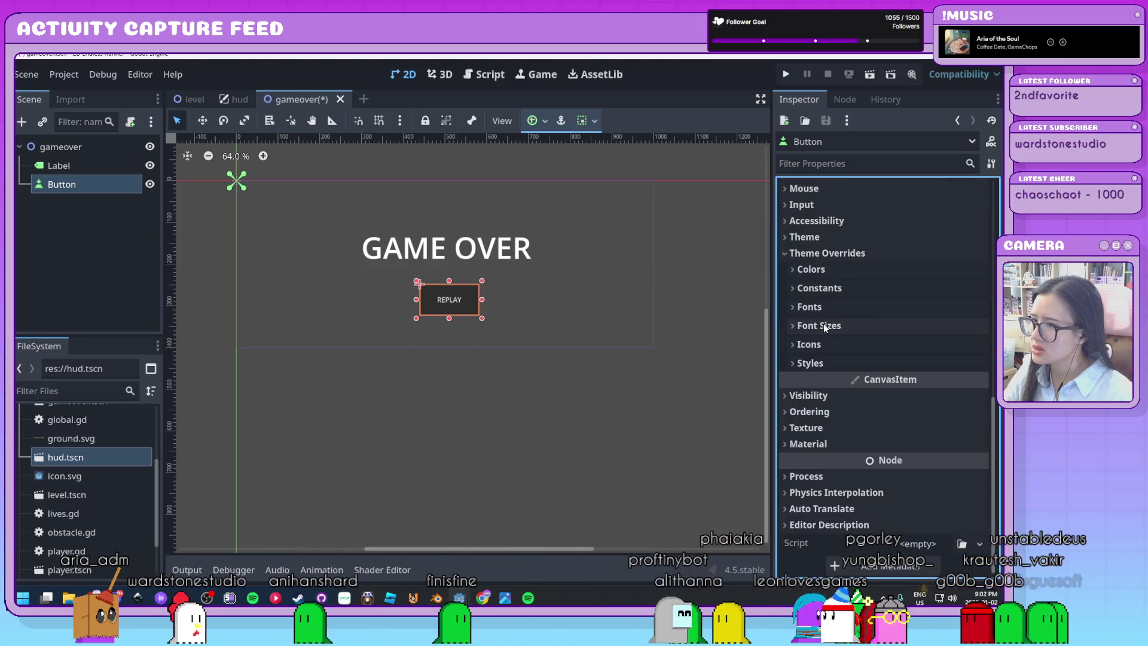
scroll(823, 324, "up", 2)
left_click(821, 291)
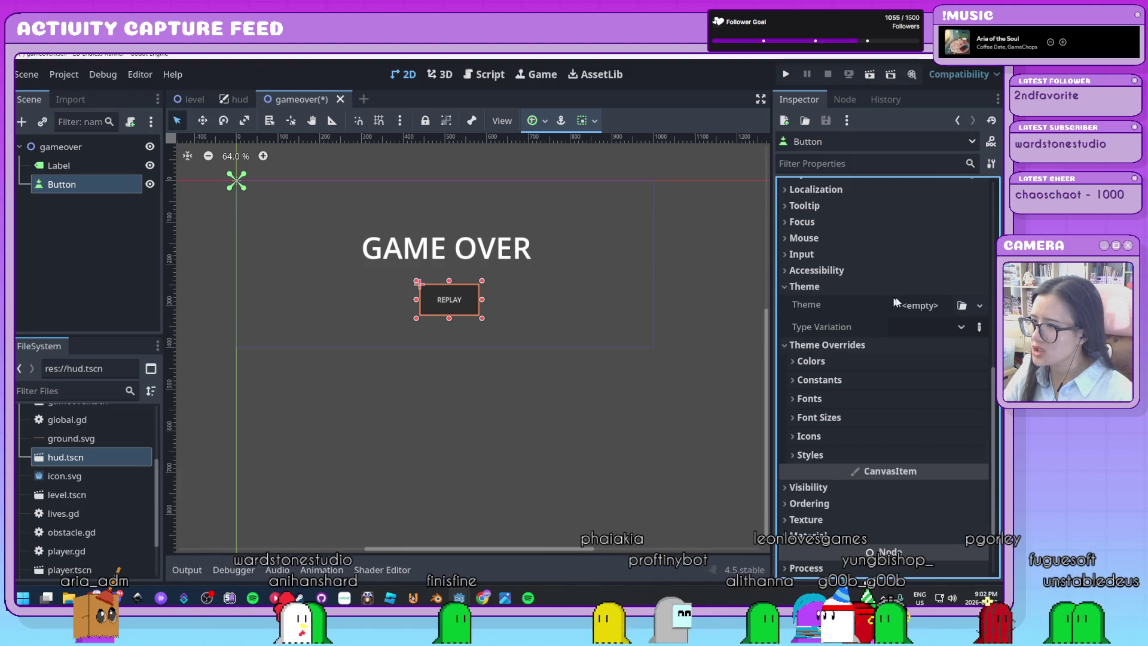
left_click(936, 307)
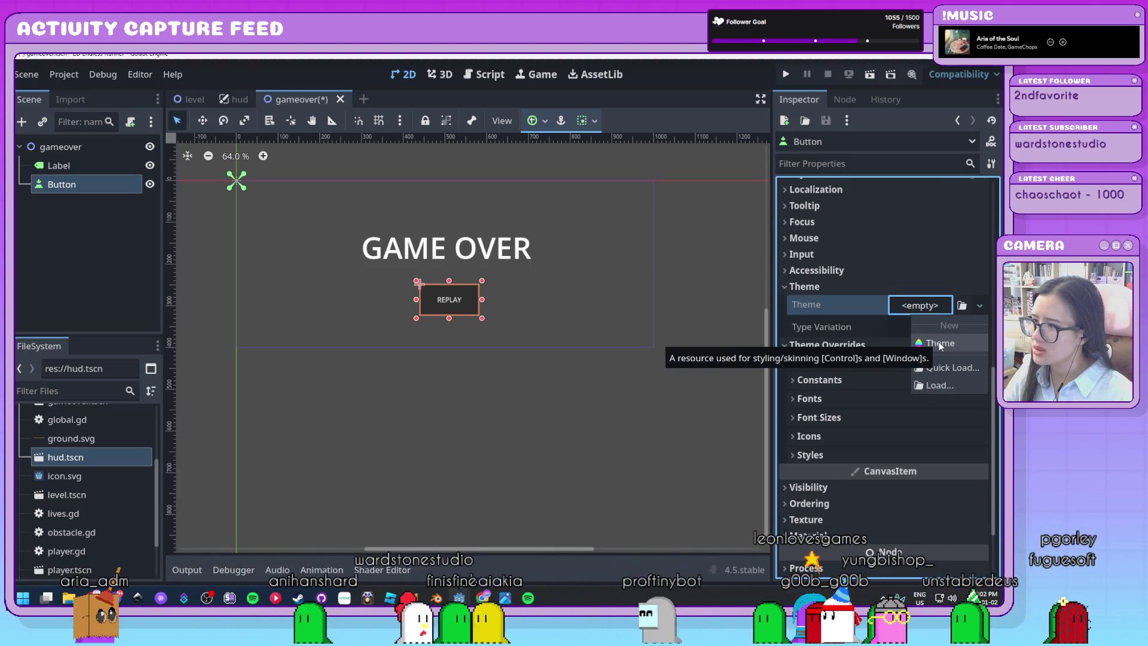
left_click(839, 306)
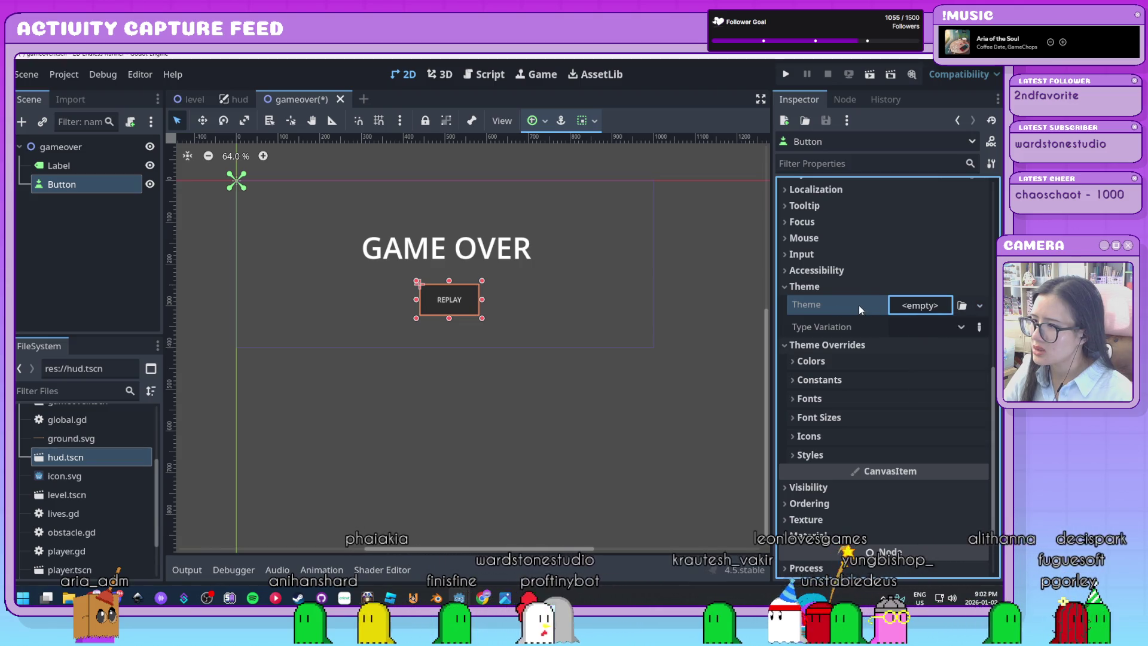
Step: Assign a New StyleBoxFlat to the Normal style override, clearing and recreating it once
left_click(859, 306)
left_click(835, 451)
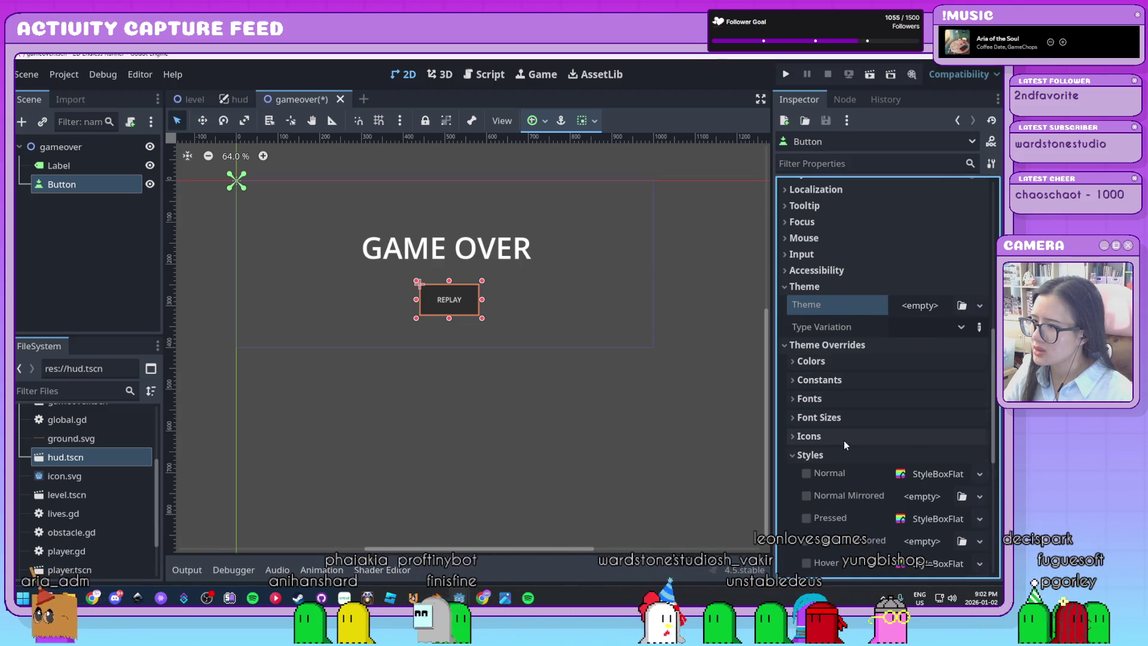
scroll(844, 440, "down", 2)
left_click(980, 376)
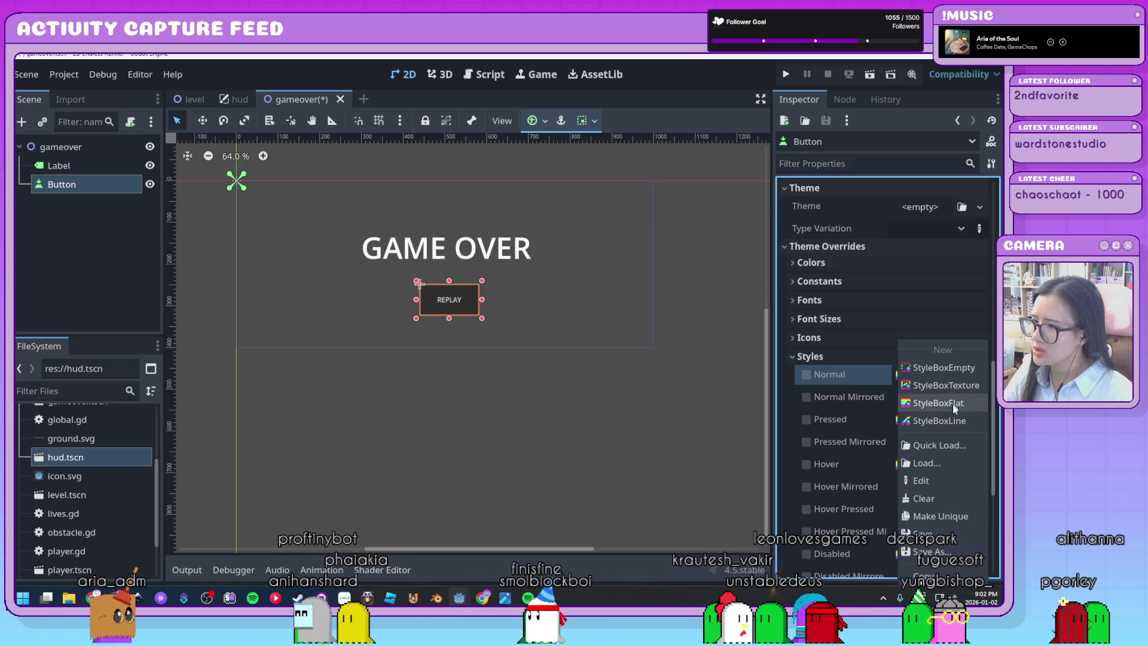
left_click(965, 403)
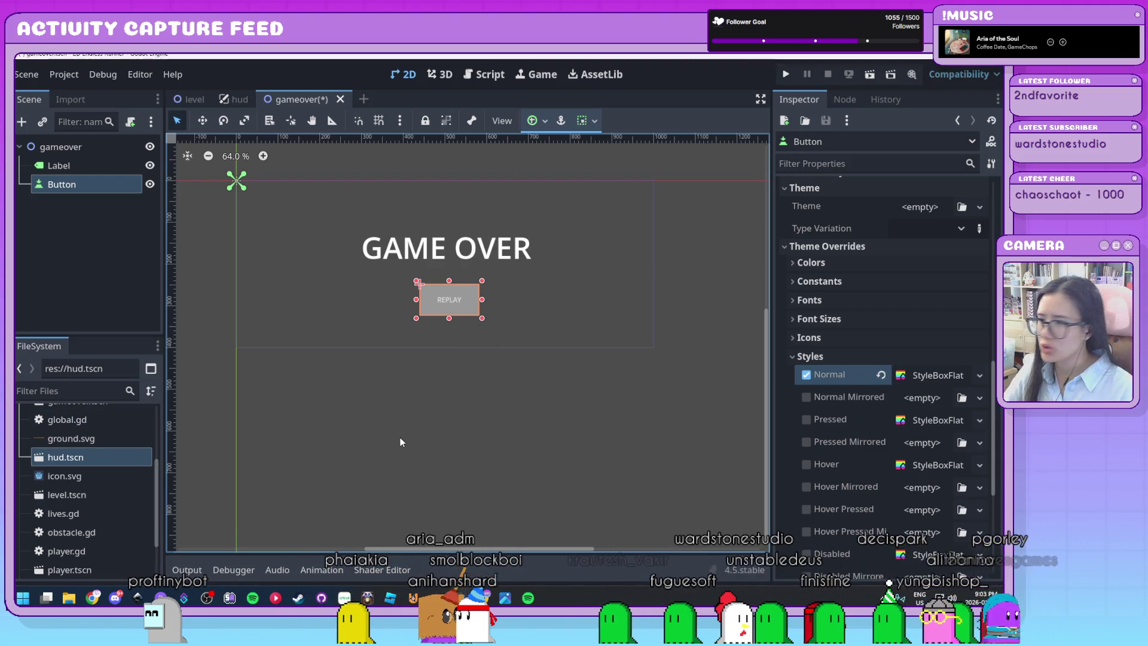
left_click(882, 377)
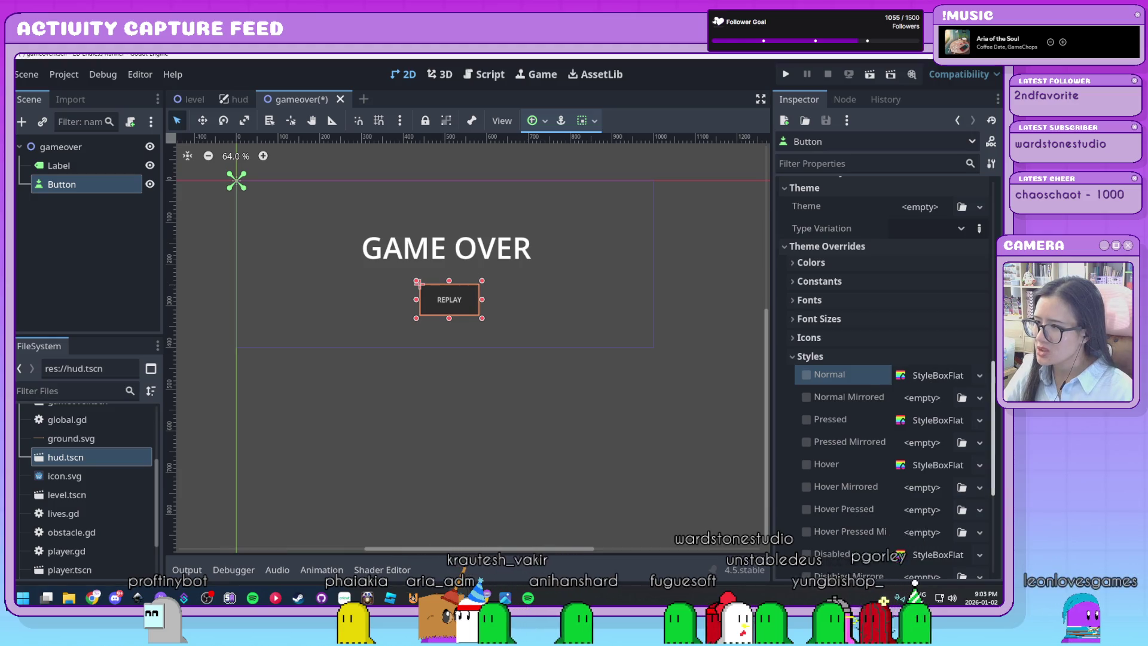
key("ctrl+equal")
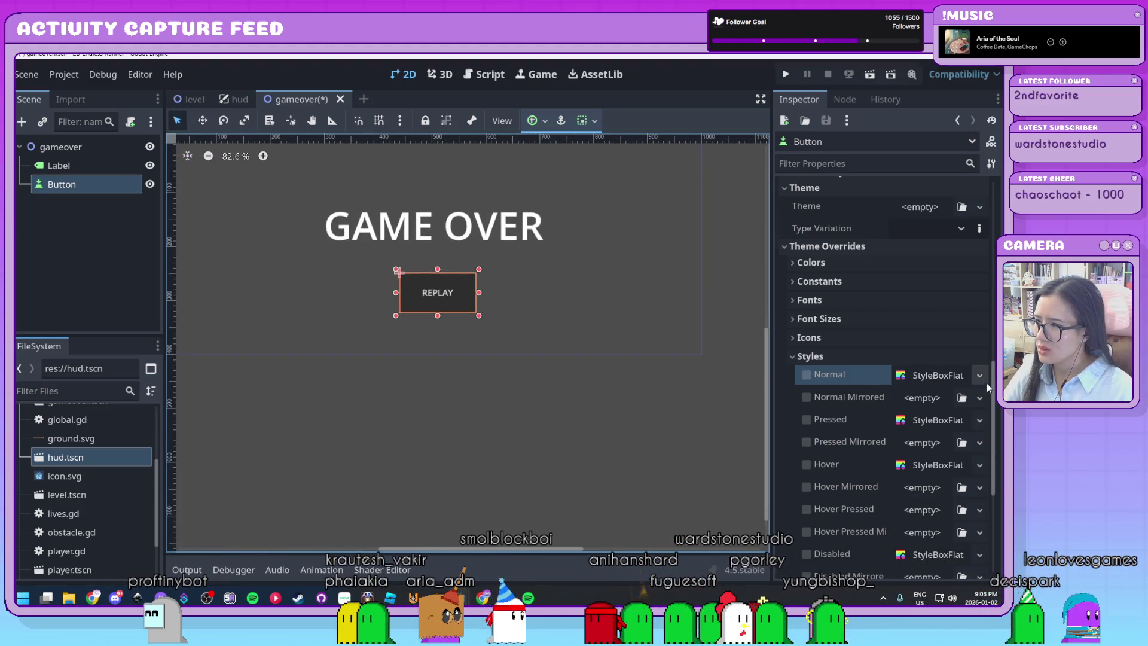
left_click(981, 376)
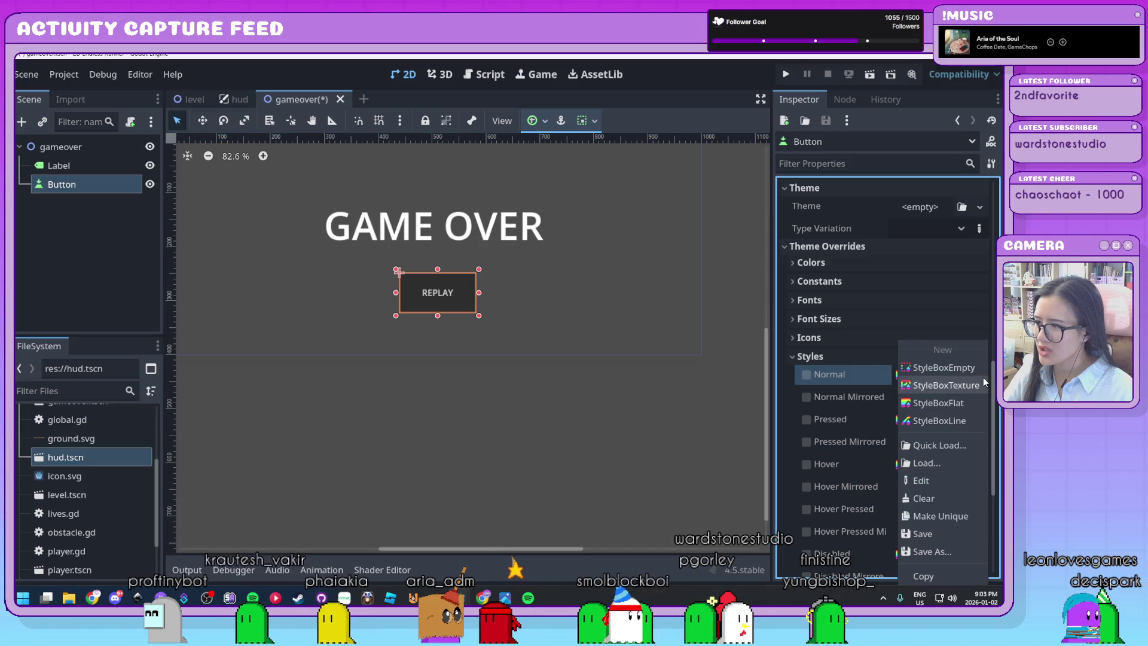
left_click(932, 405)
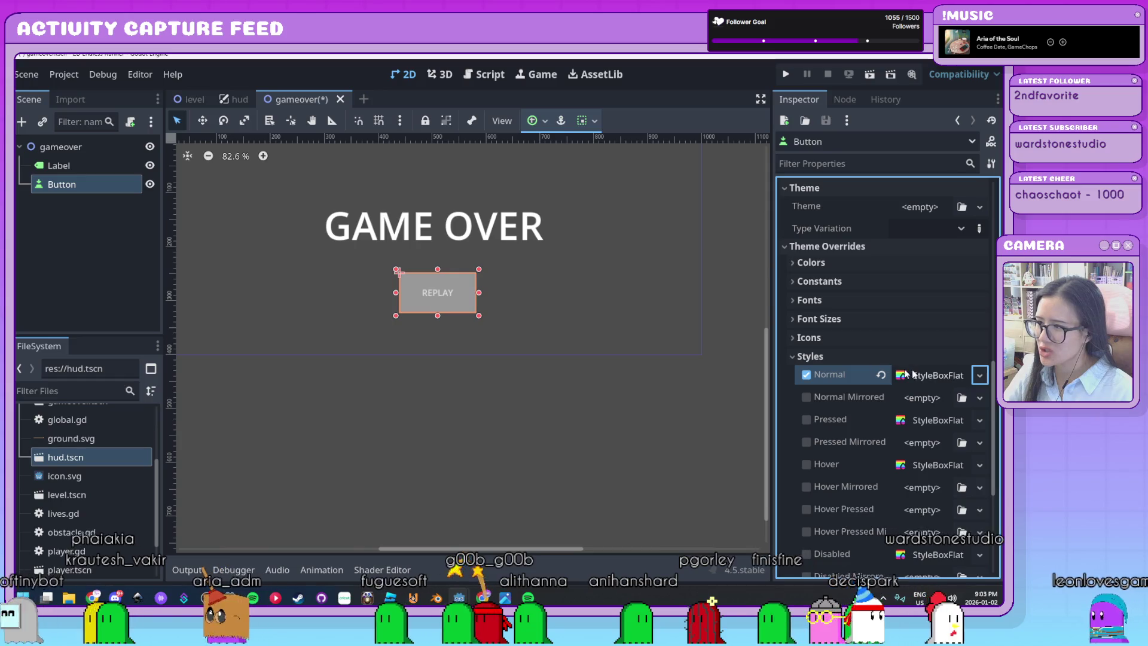
Step: Set the Normal StyleBoxFlat's BG Color to a dark teal
left_click(930, 375)
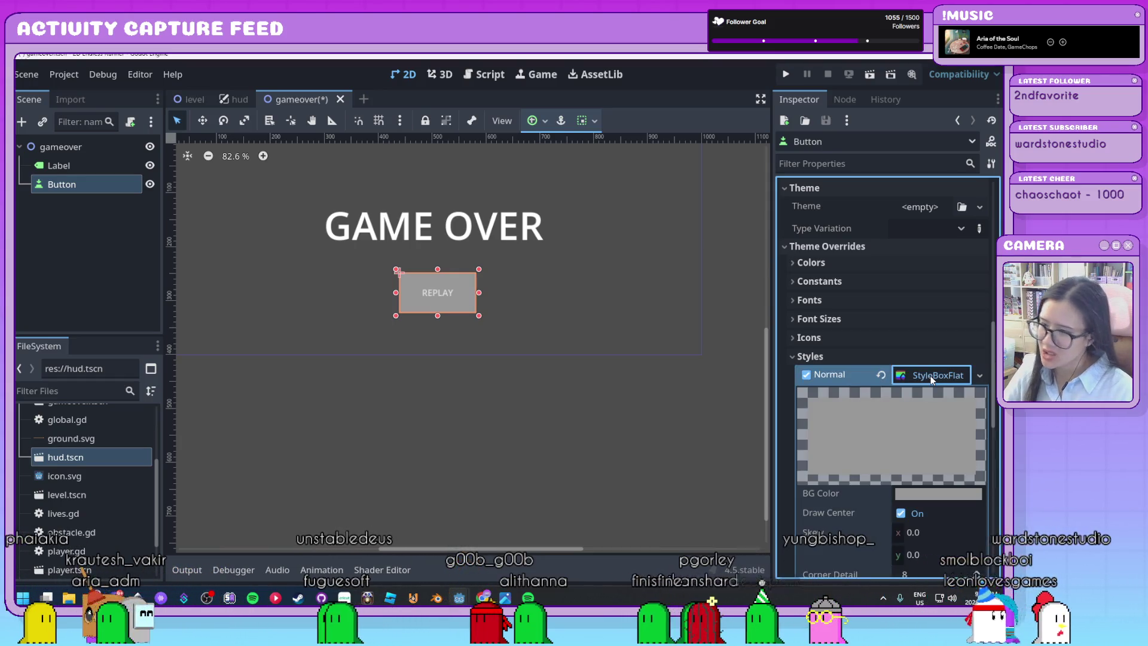
scroll(891, 426, "down", 2)
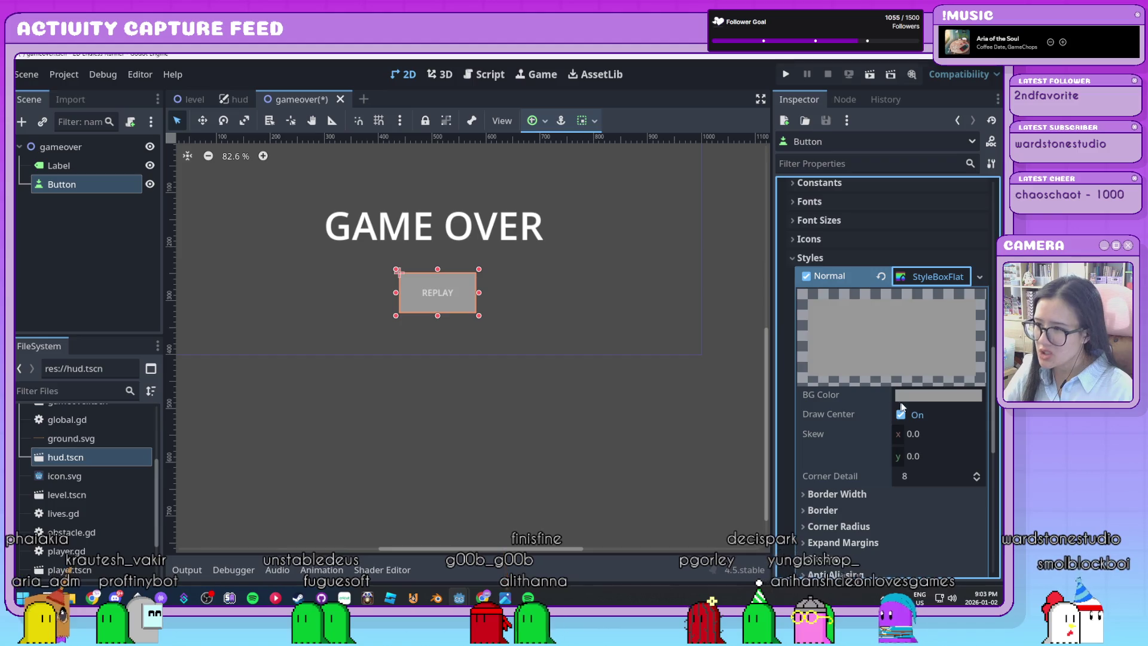
left_click(924, 396)
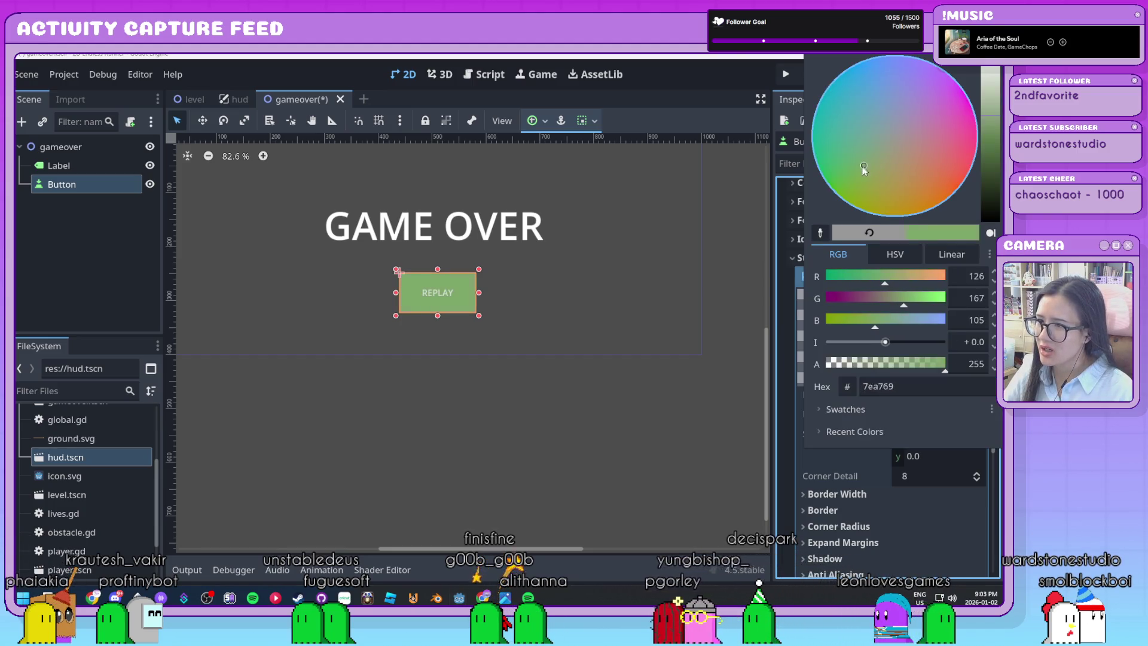
left_click_drag(848, 153, 817, 111)
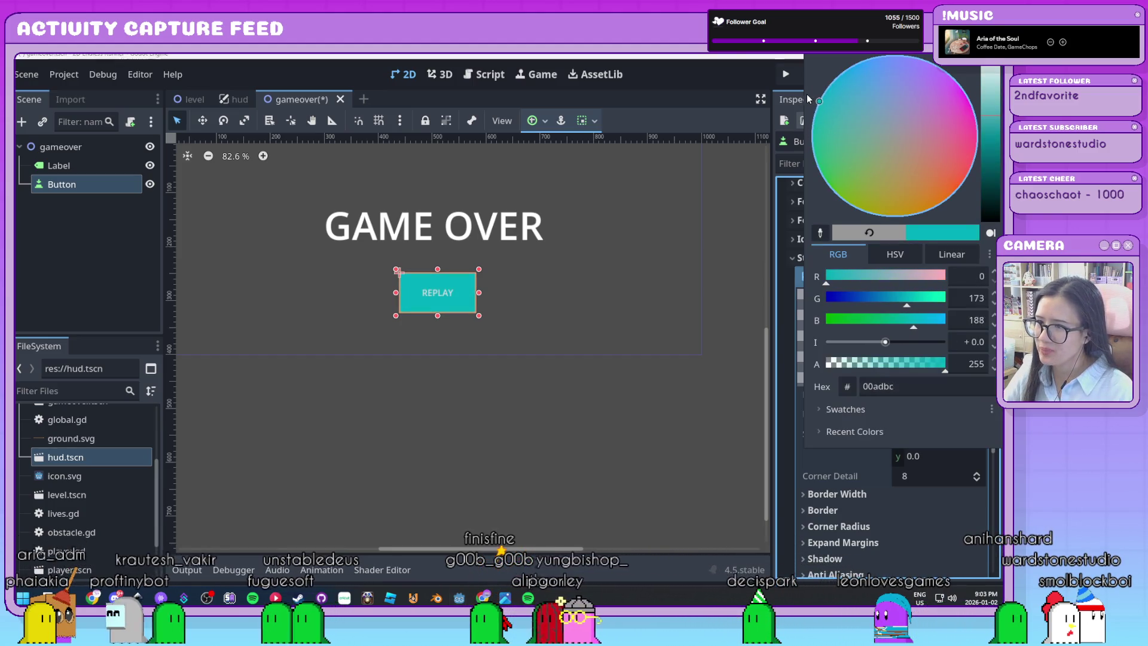
left_click_drag(996, 114, 989, 149)
left_click(783, 404)
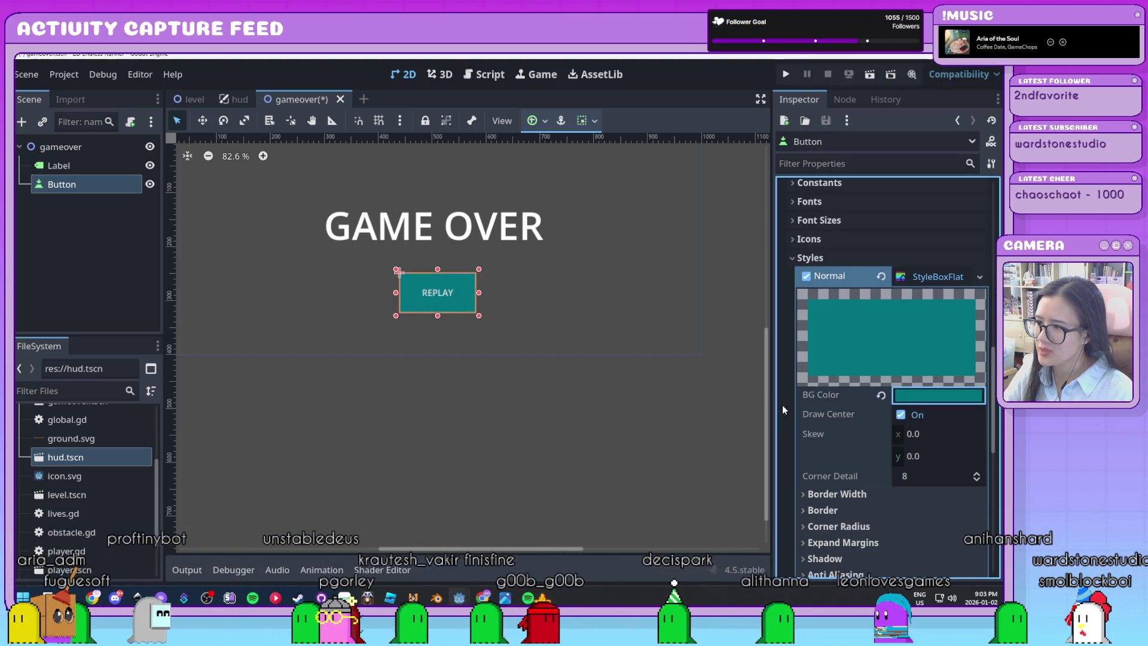
Step: Set the Normal style's Border Width to 5 on all sides
scroll(825, 413, "down", 4)
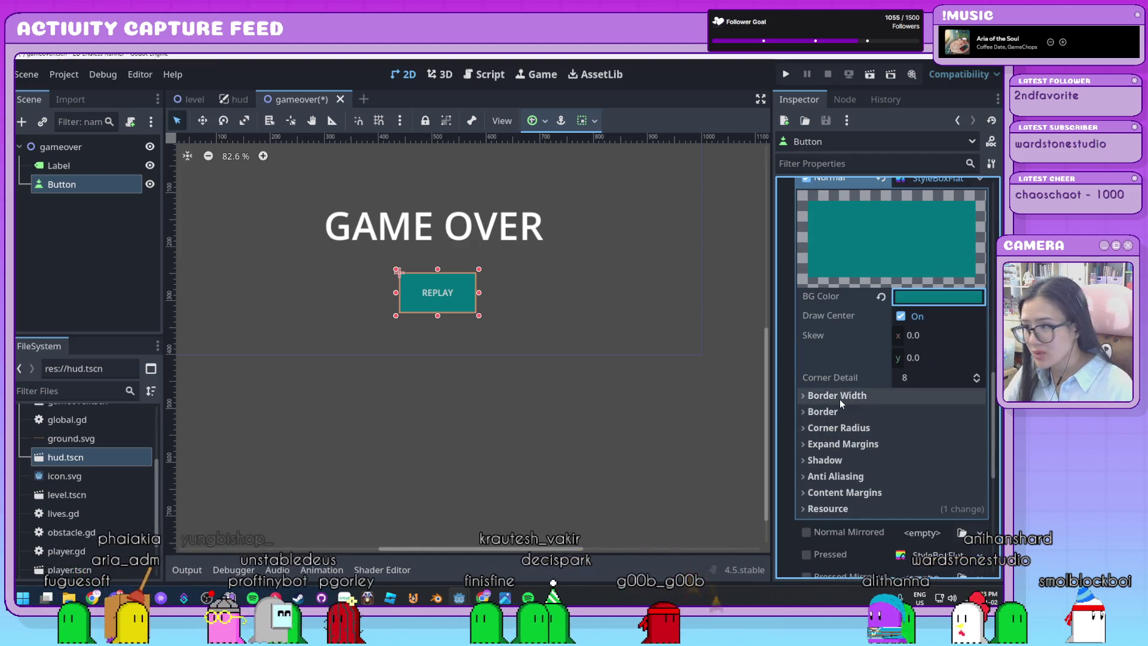
left_click(839, 396)
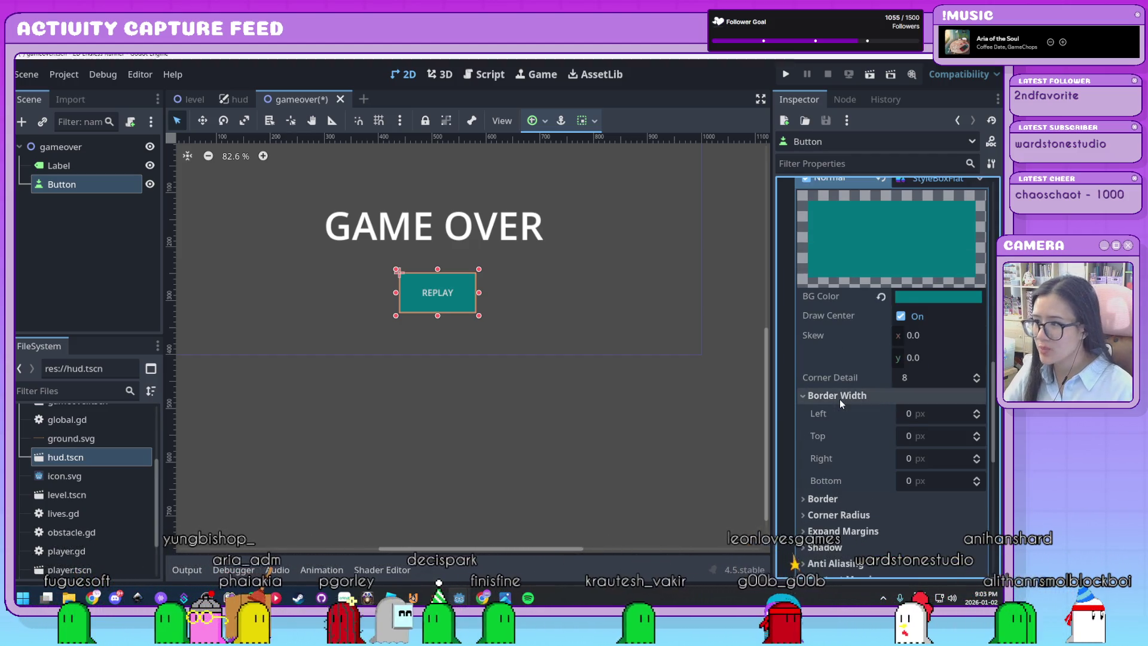
scroll(839, 400, "down", 2)
left_click(836, 466)
scroll(835, 470, "down", 2)
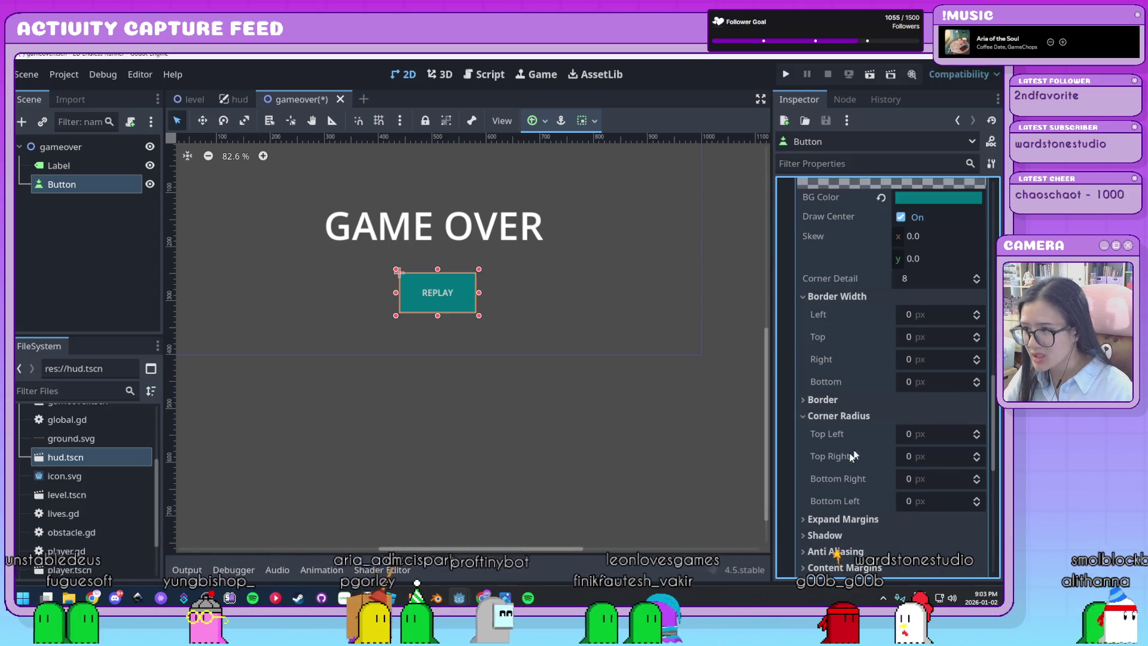
left_click(937, 317)
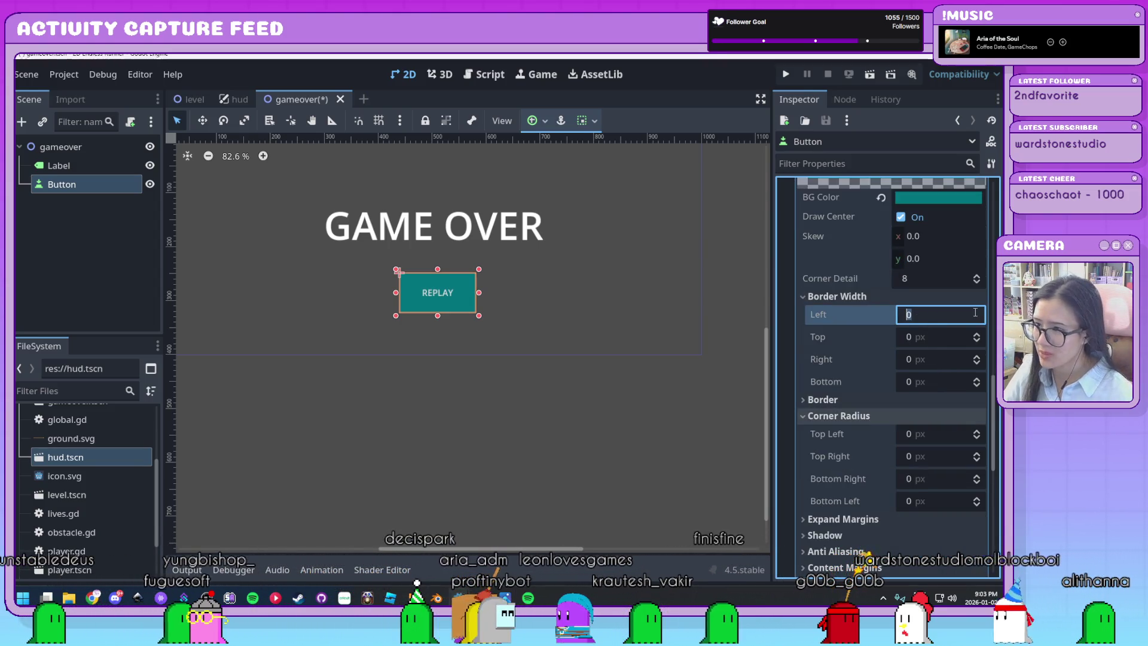
key("Tab")
type("5")
key("Tab")
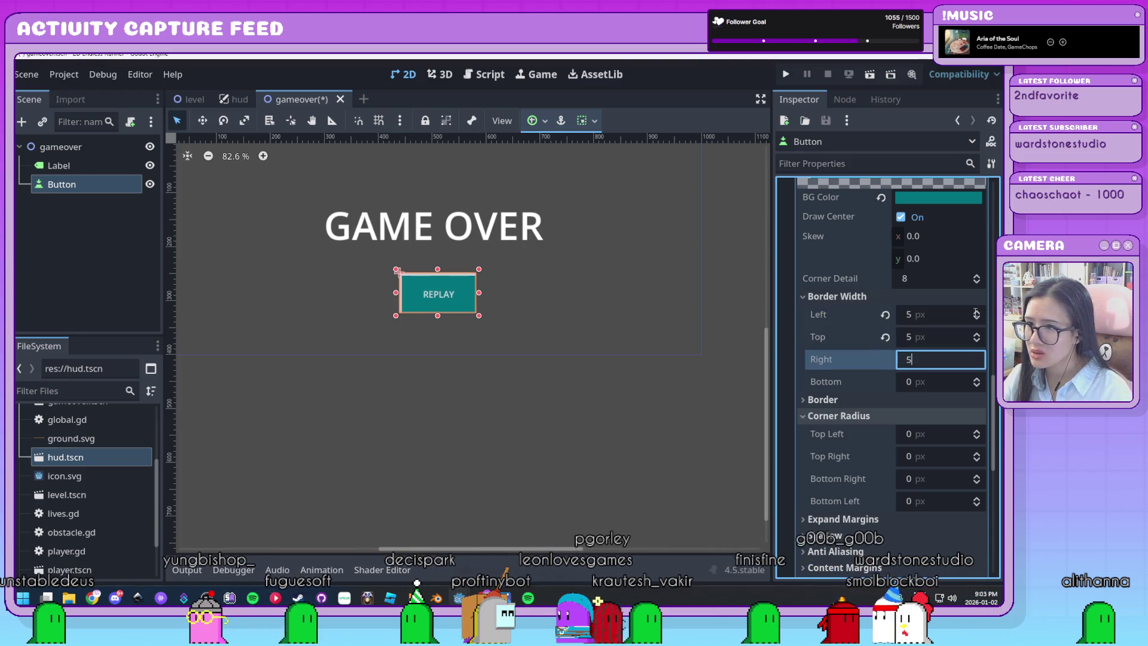
type("5")
key("Tab")
type("5")
key("Return")
left_click(456, 302)
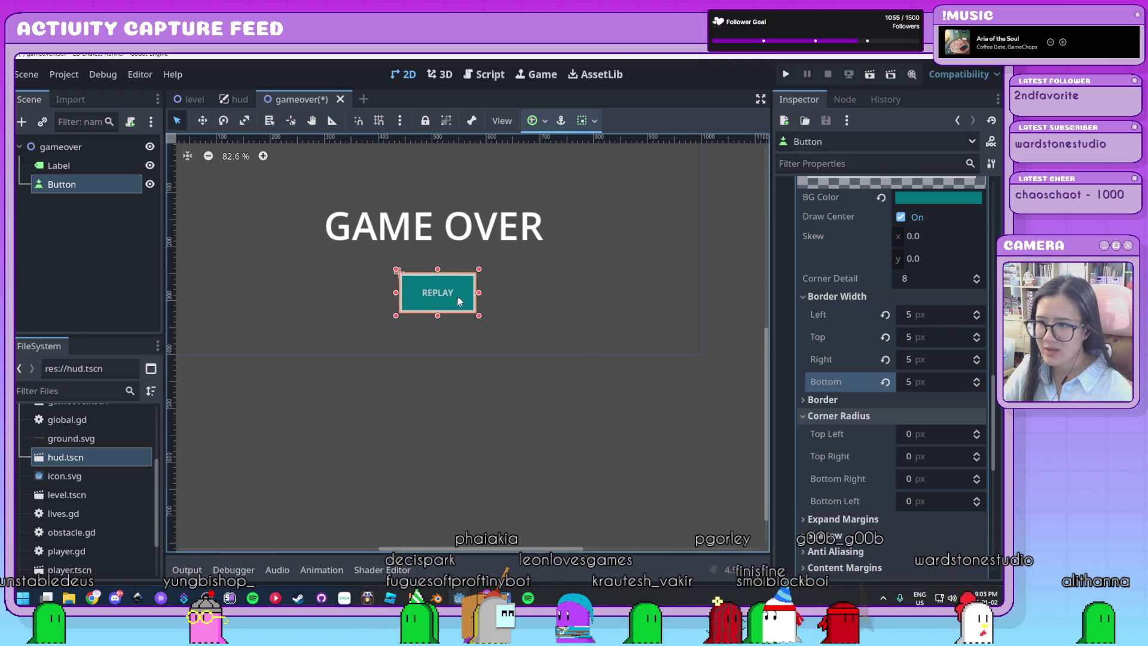
Step: Set all four Corner Radius values of the Normal style to 20
left_click(938, 433)
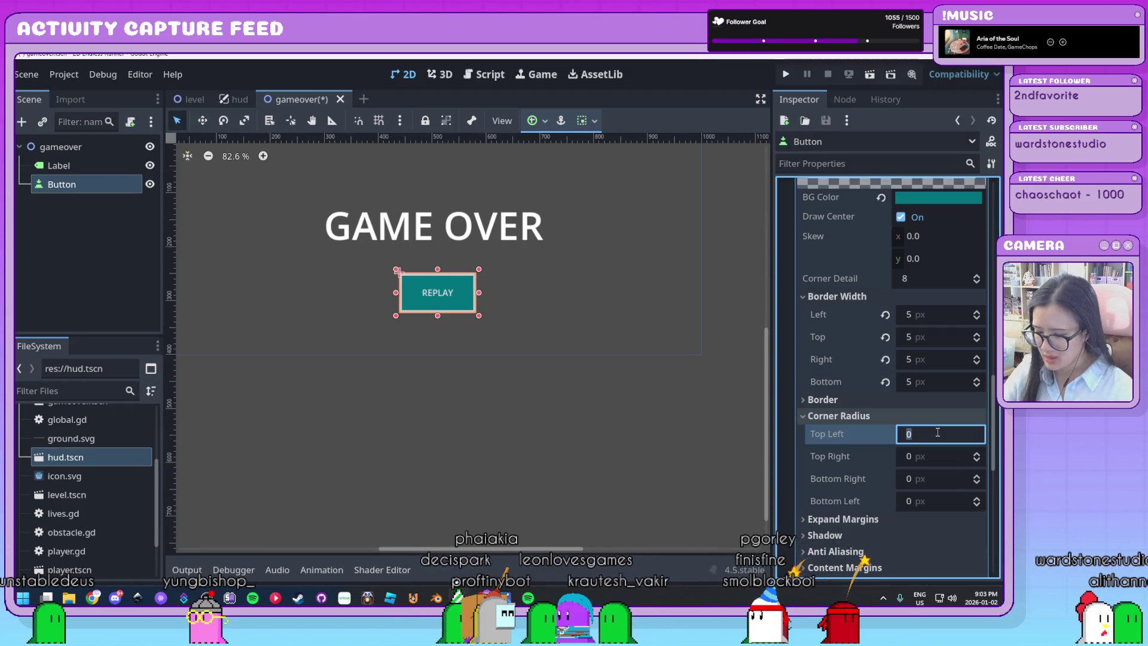
key("Tab")
type("20")
key("Tab")
type("20")
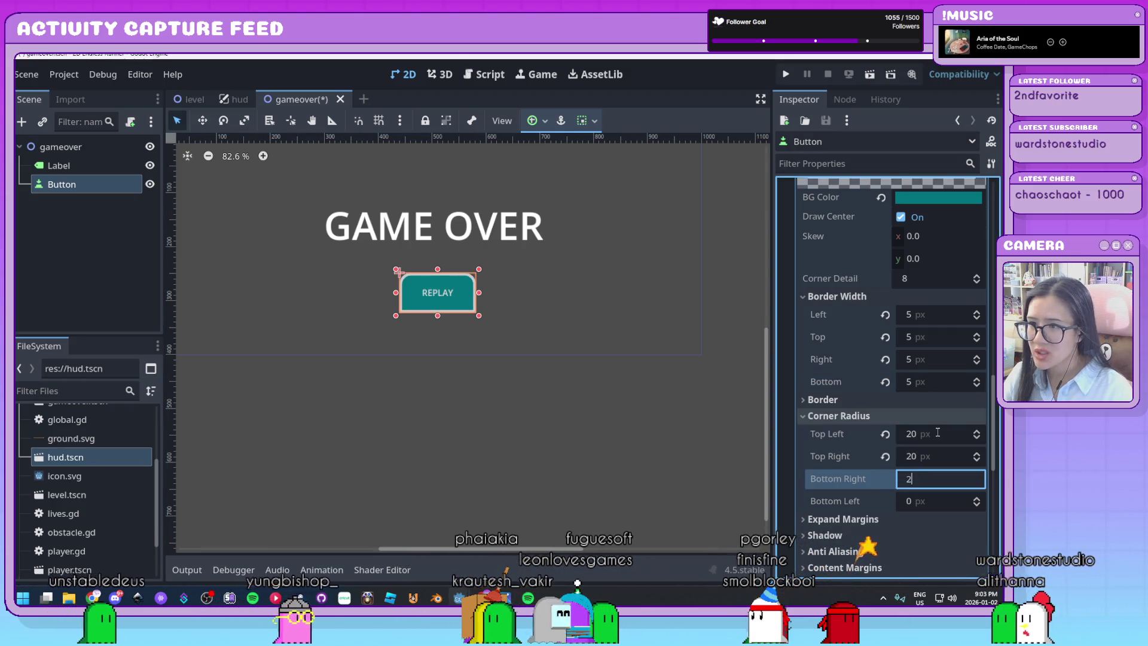
key("Tab")
type("20")
key("Return")
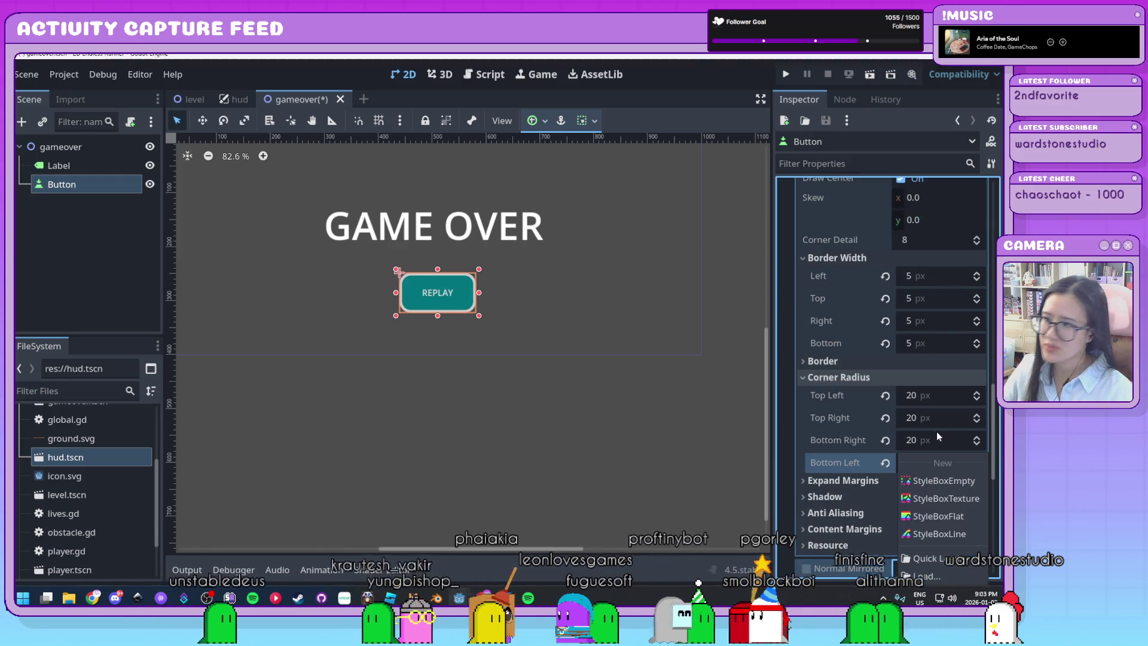
Step: Check the border colour, leaving it light grey, and collapse the StyleBoxFlat
left_click(835, 361)
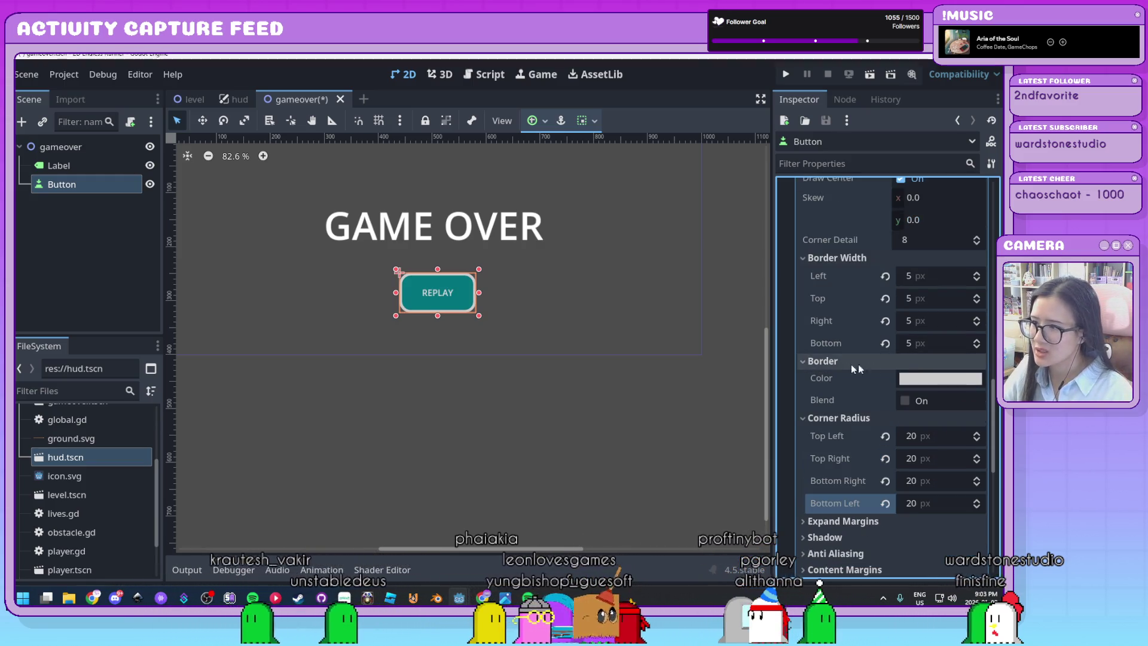
left_click(962, 379)
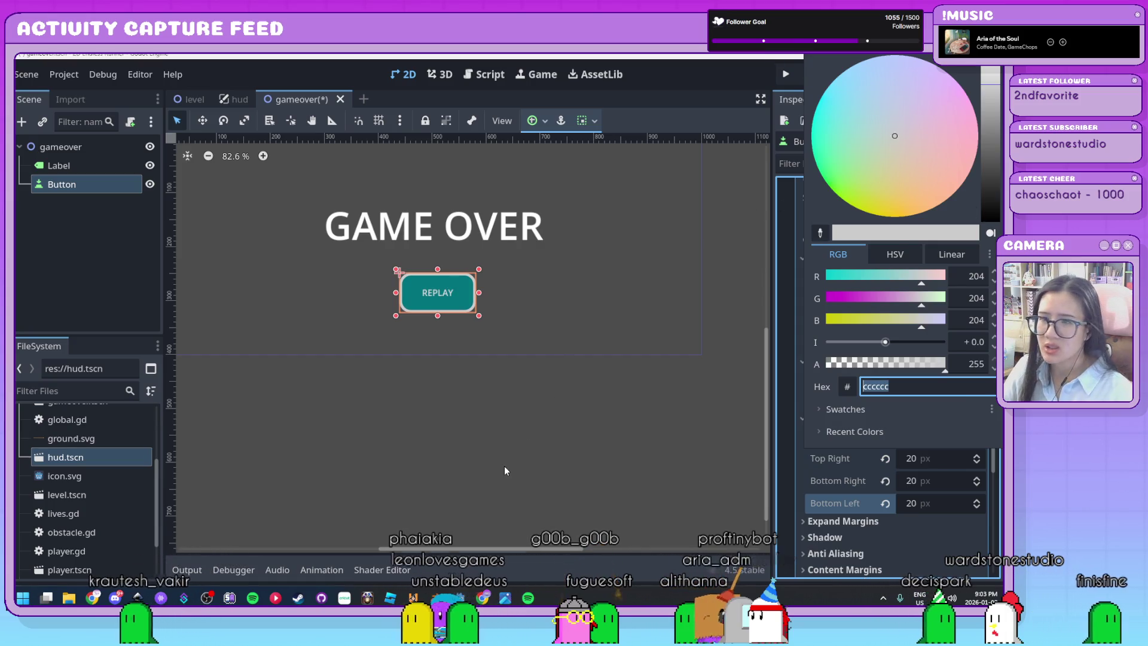
left_click(504, 465)
scroll(852, 378, "up", 5)
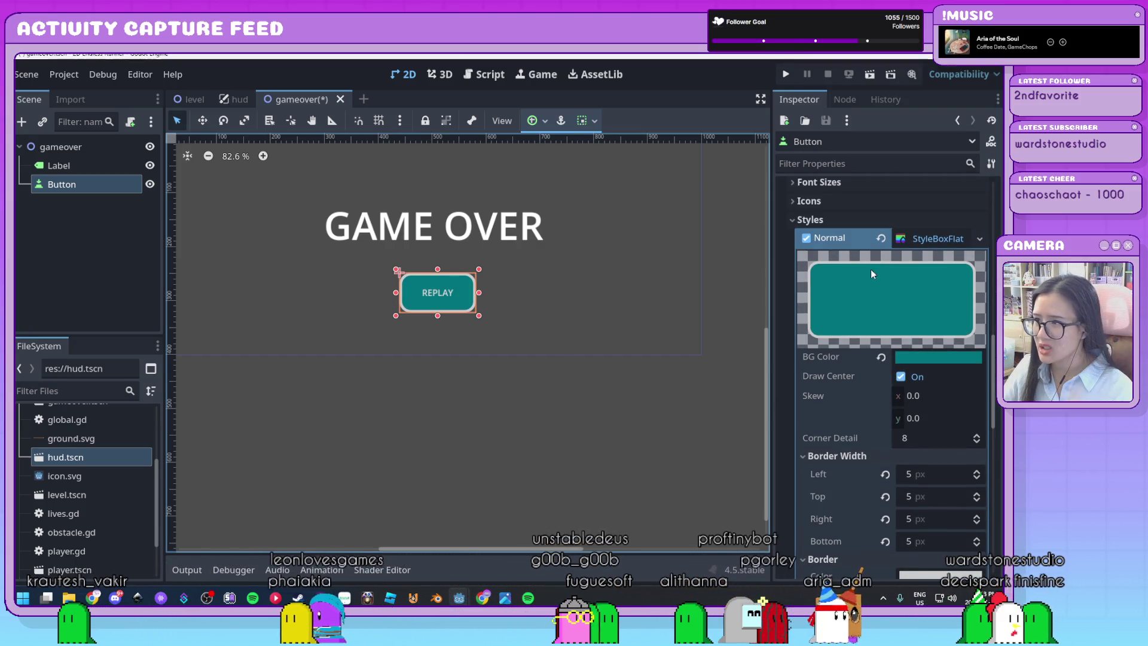
left_click(908, 242)
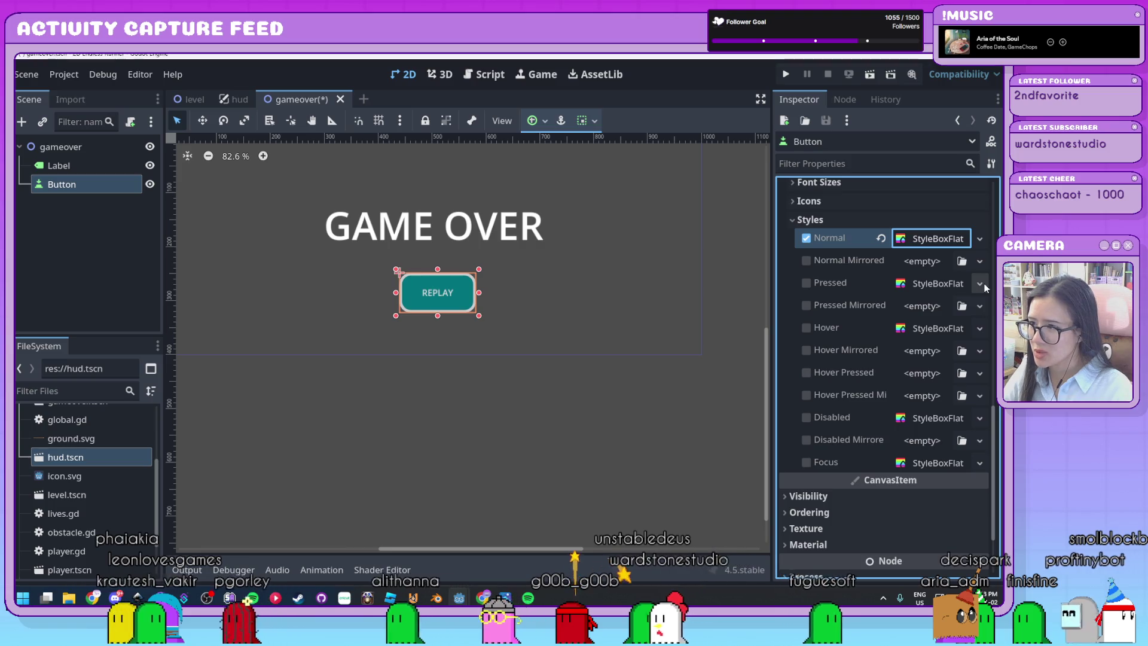
Step: Assign a New StyleBoxFlat to the REPLAY button's Pressed style override
left_click(981, 285)
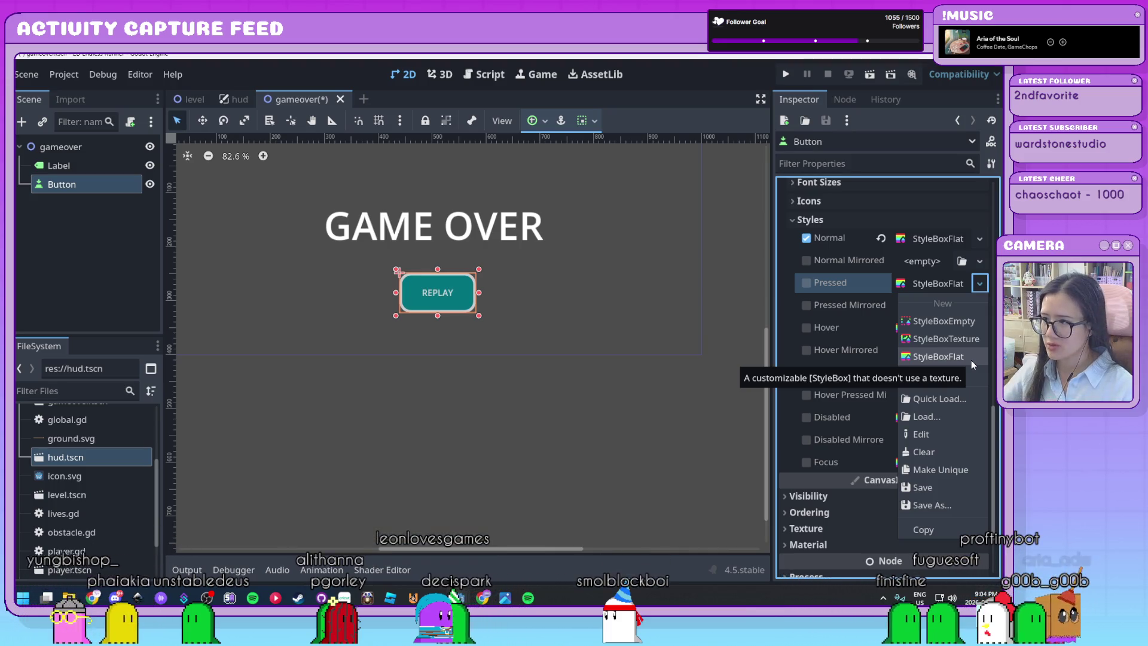
left_click(971, 358)
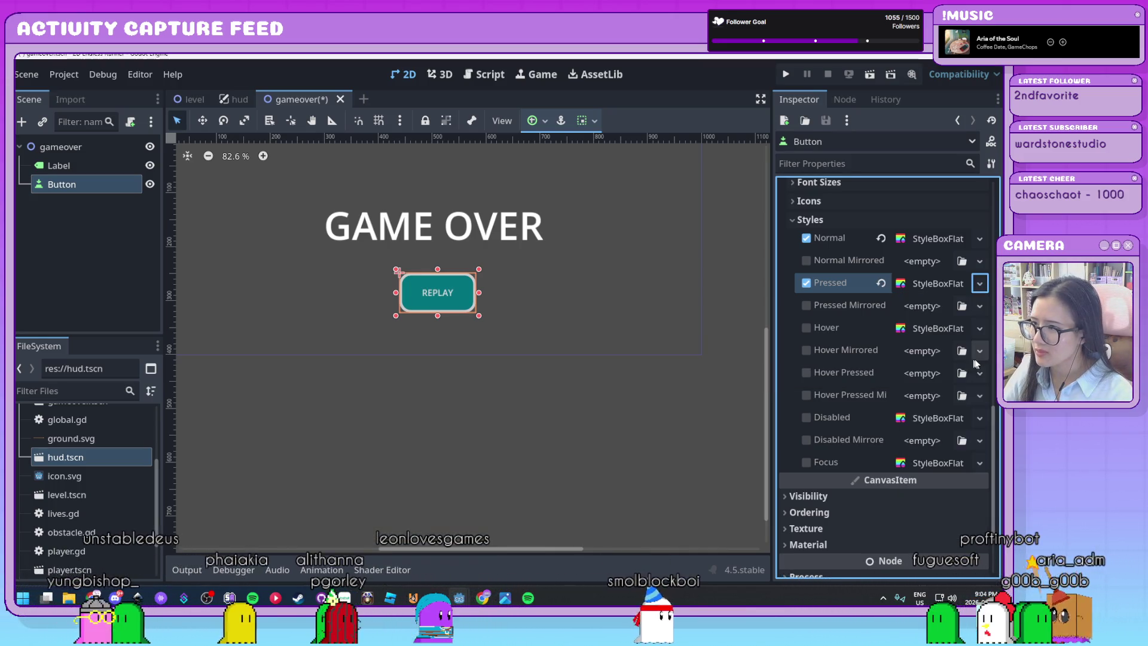
Step: Set the Pressed StyleBoxFlat's BG Color to a bright blue
left_click(934, 283)
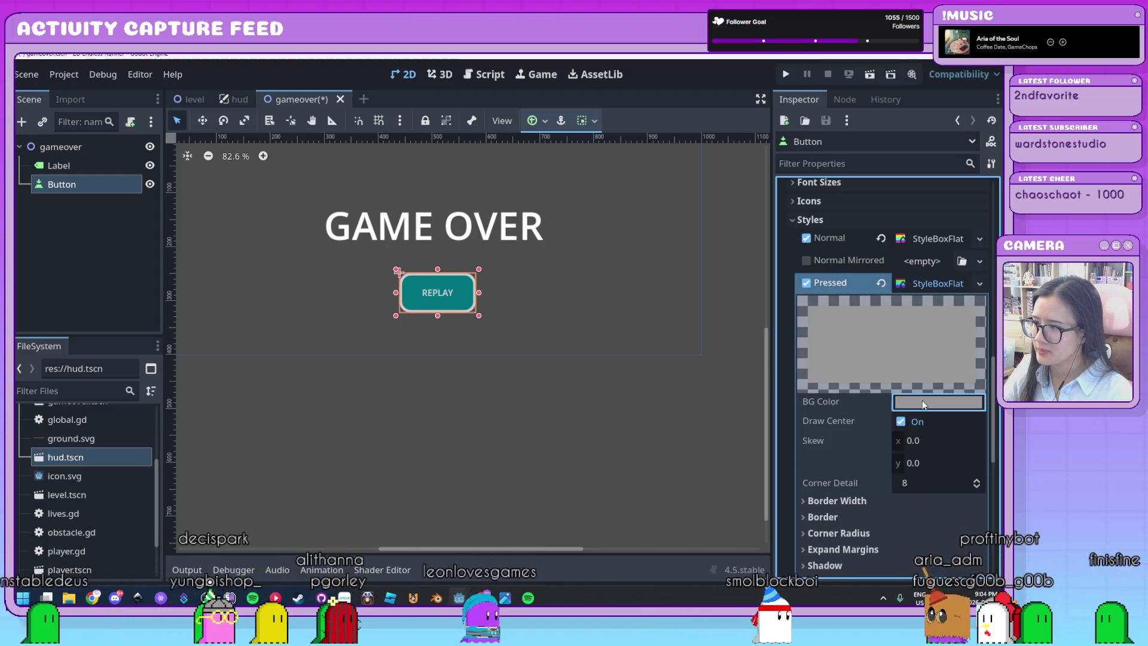
left_click(933, 401)
left_click_drag(895, 134, 838, 53)
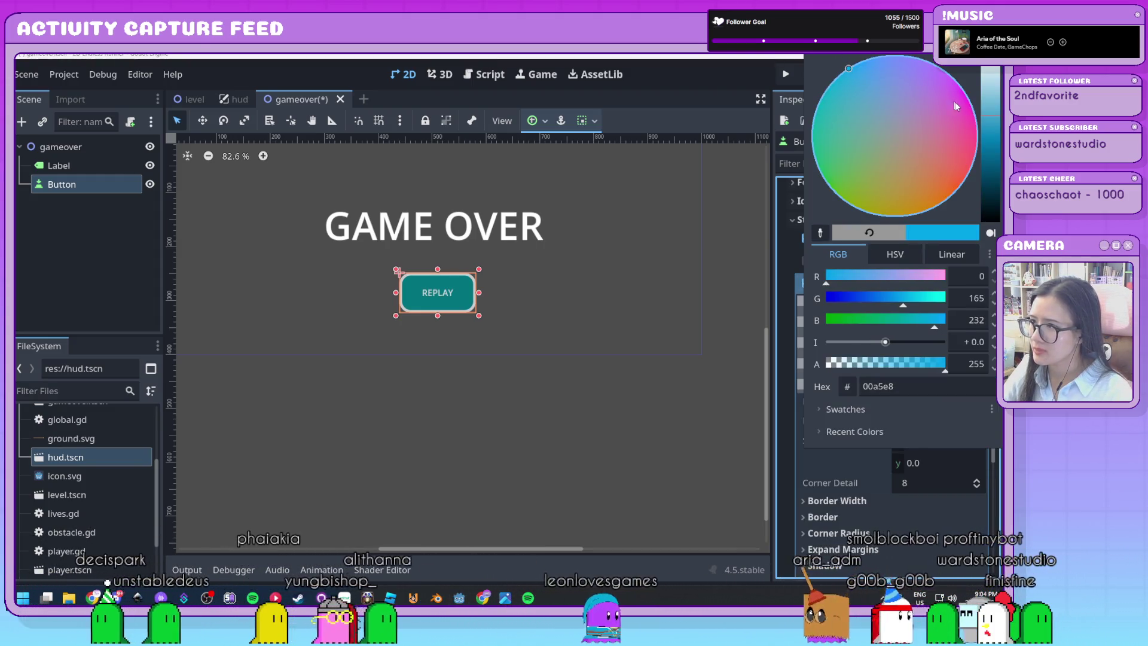
mouse_move(993, 143)
left_mouse_down()
mouse_move(993, 75)
mouse_move(993, 198)
mouse_move(993, 90)
mouse_move(993, 105)
left_mouse_up()
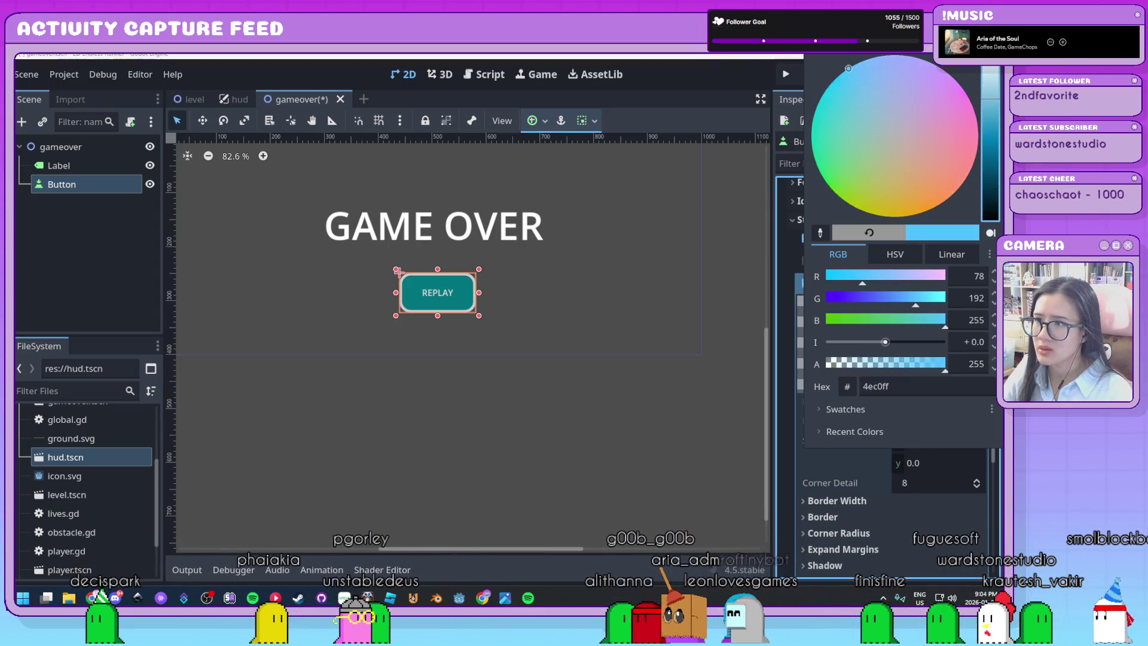
left_click(596, 408)
scroll(838, 359, "down", 2)
scroll(837, 359, "up", 2)
Step: Lighten the Pressed background to 72caff, then save and run the gameover scene
left_click(924, 246)
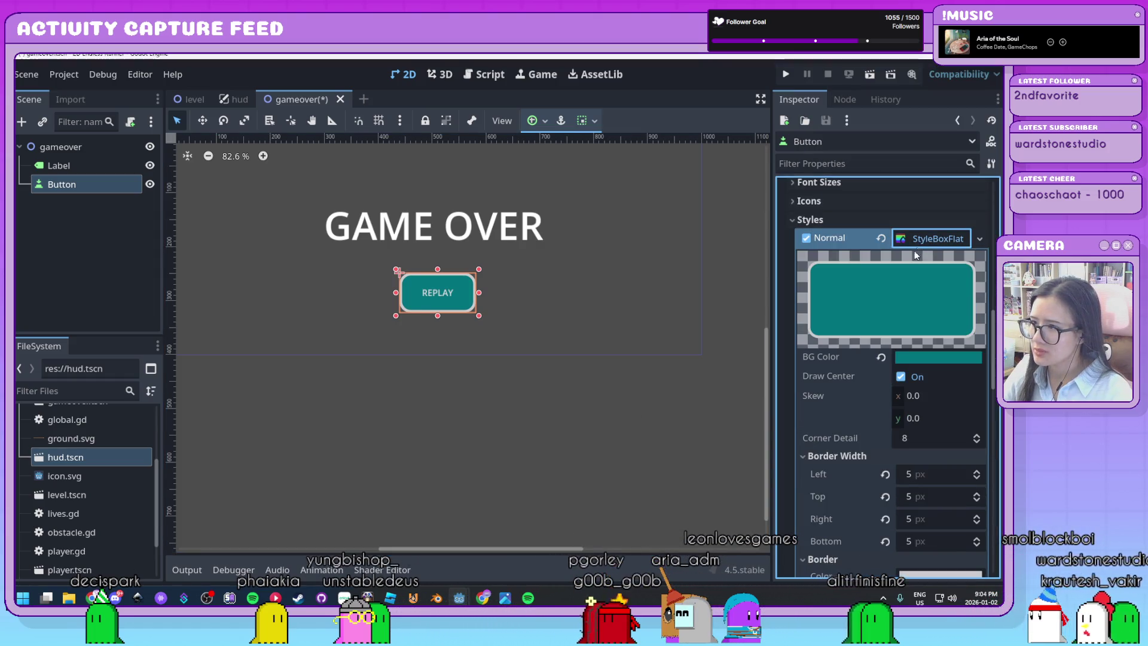
scroll(839, 347, "down", 3)
scroll(850, 432, "down", 5)
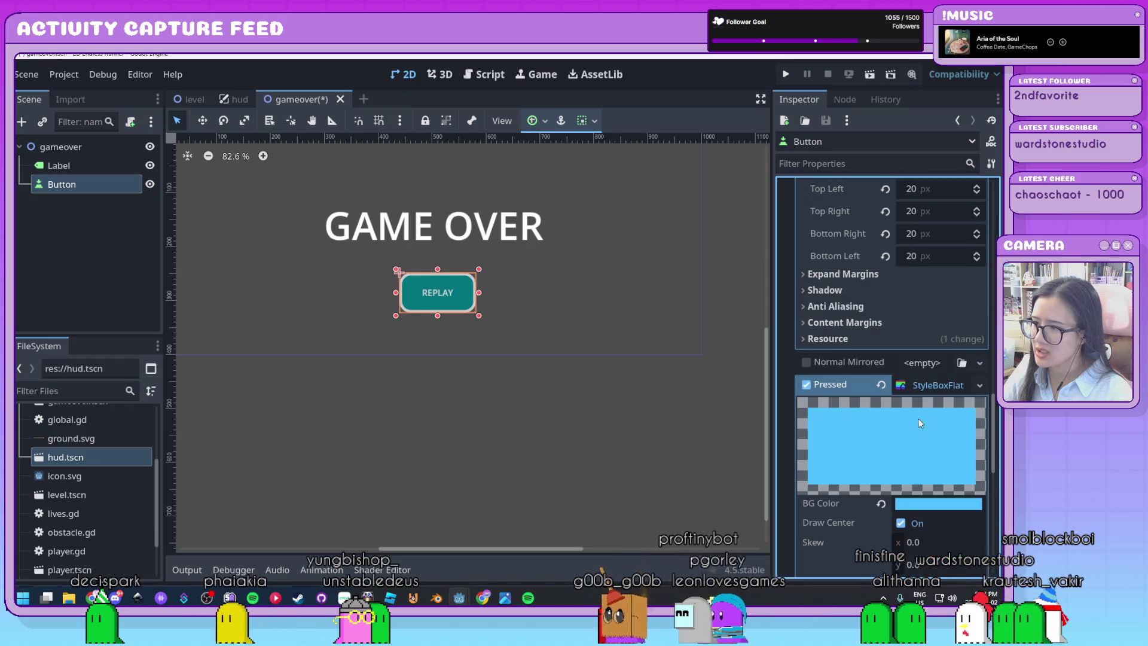
scroll(897, 457, "down", 2)
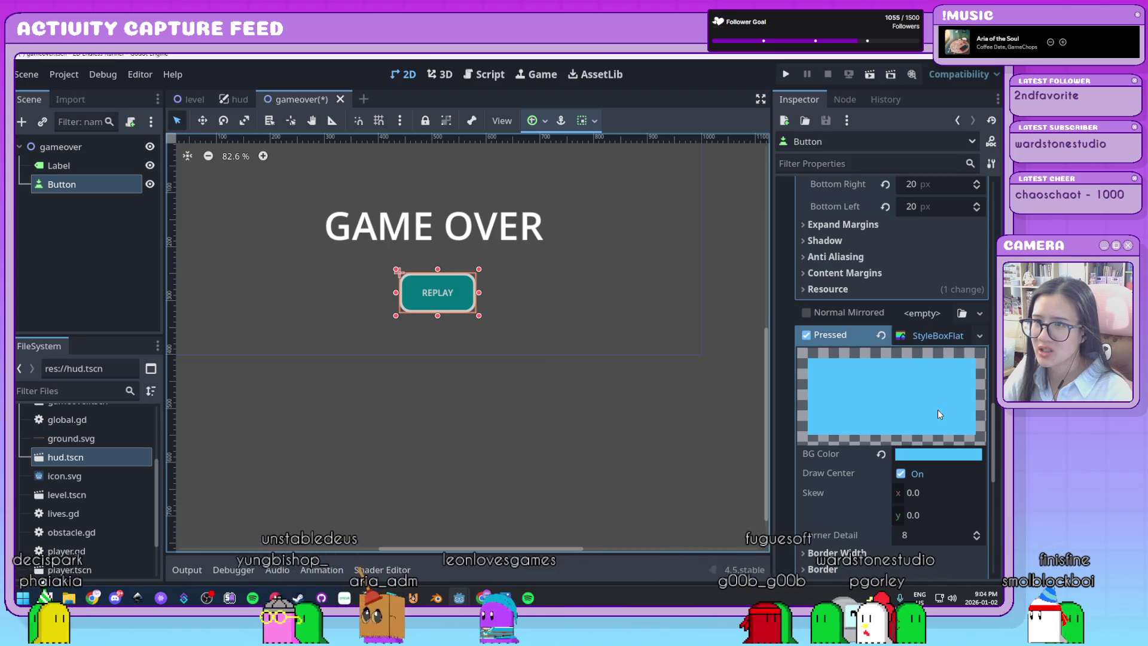
scroll(944, 410, "down", 4)
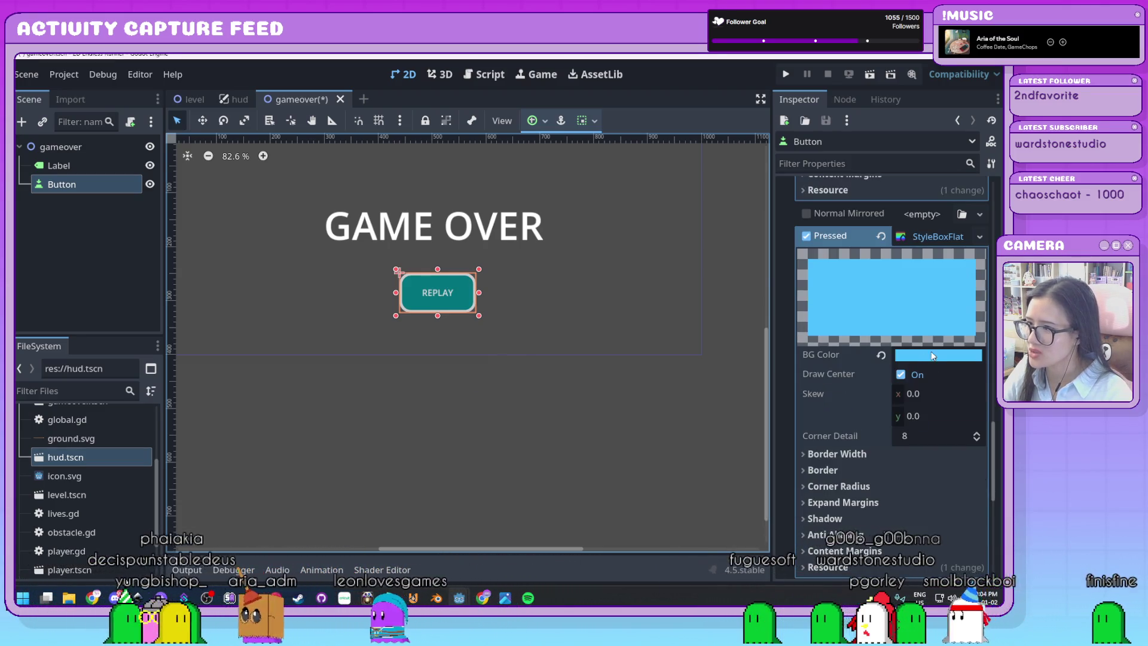
left_click(931, 356)
left_click(990, 98)
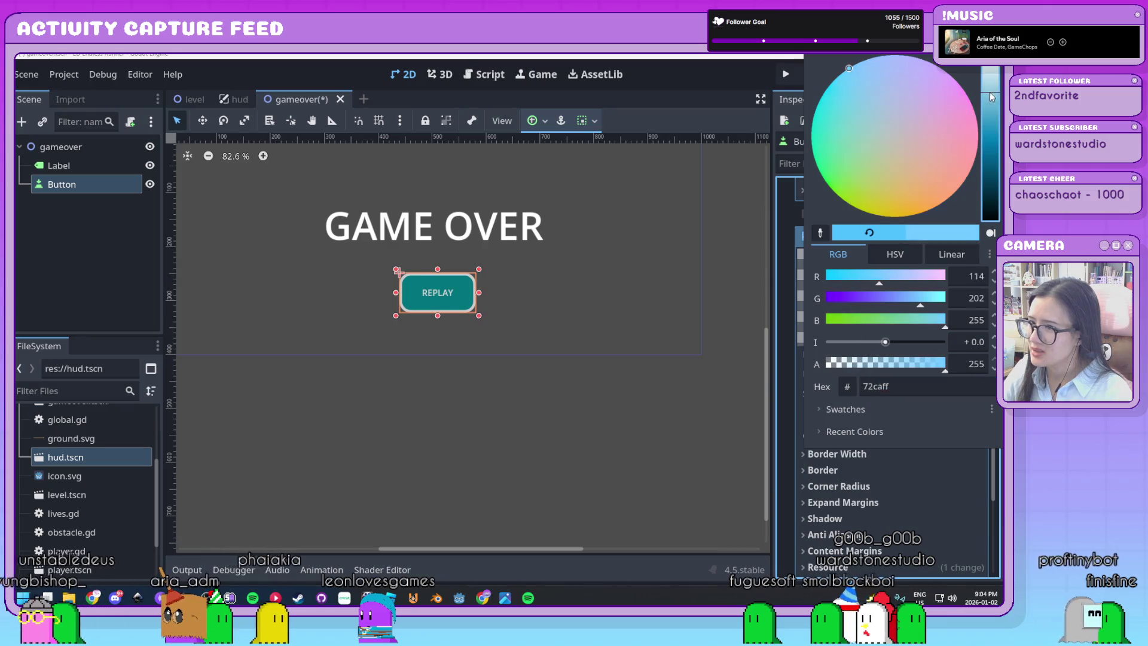
left_click(780, 317)
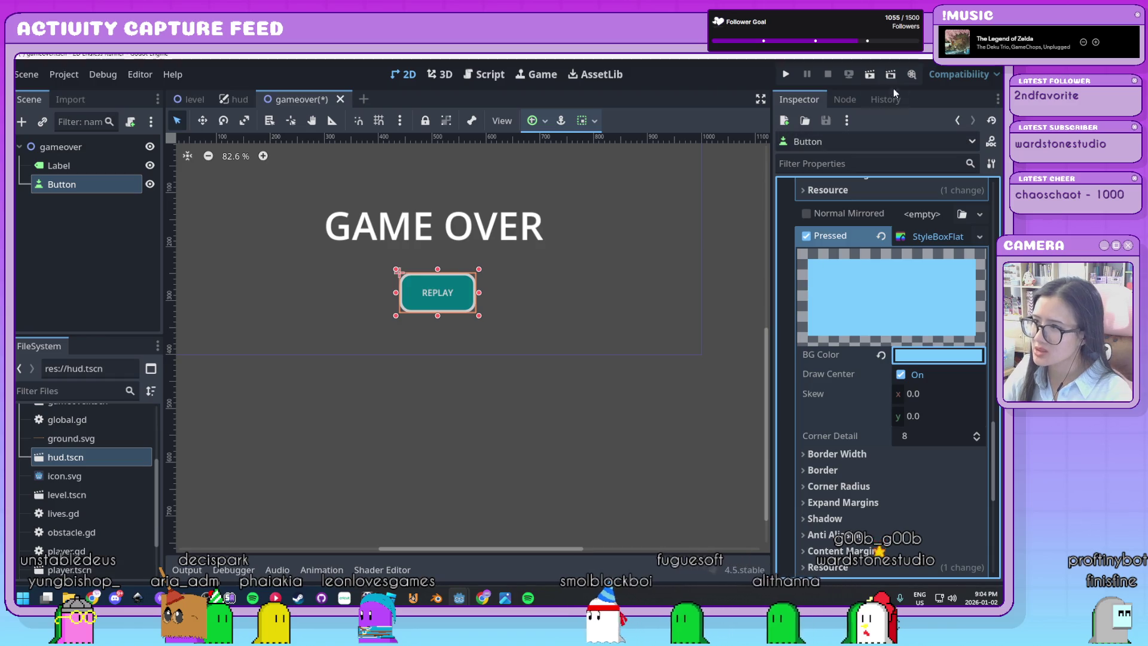
left_click(872, 75)
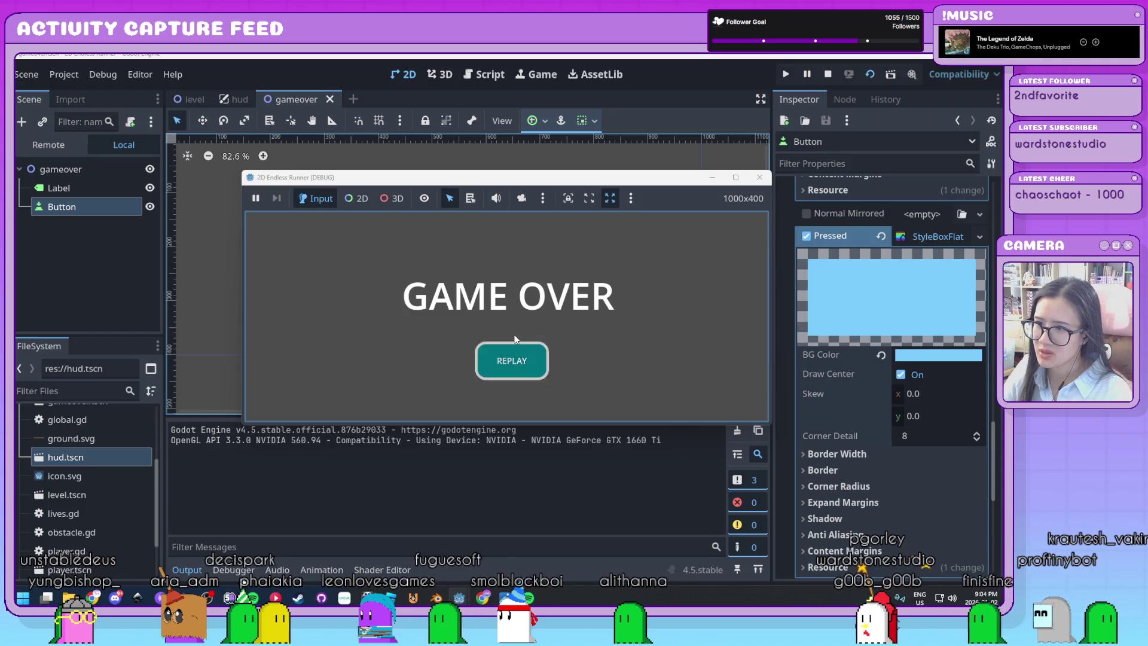
Step: Press REPLAY twice in the running game to check the light-blue pressed colour, then stop it with F8
left_click(527, 364)
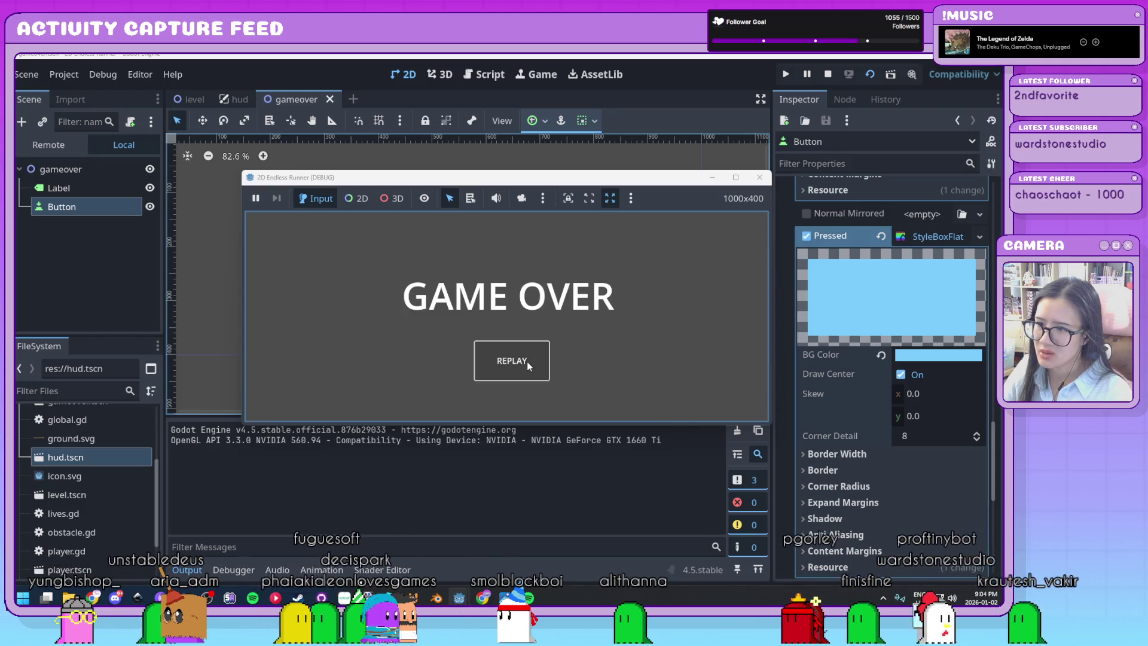
left_click(526, 362)
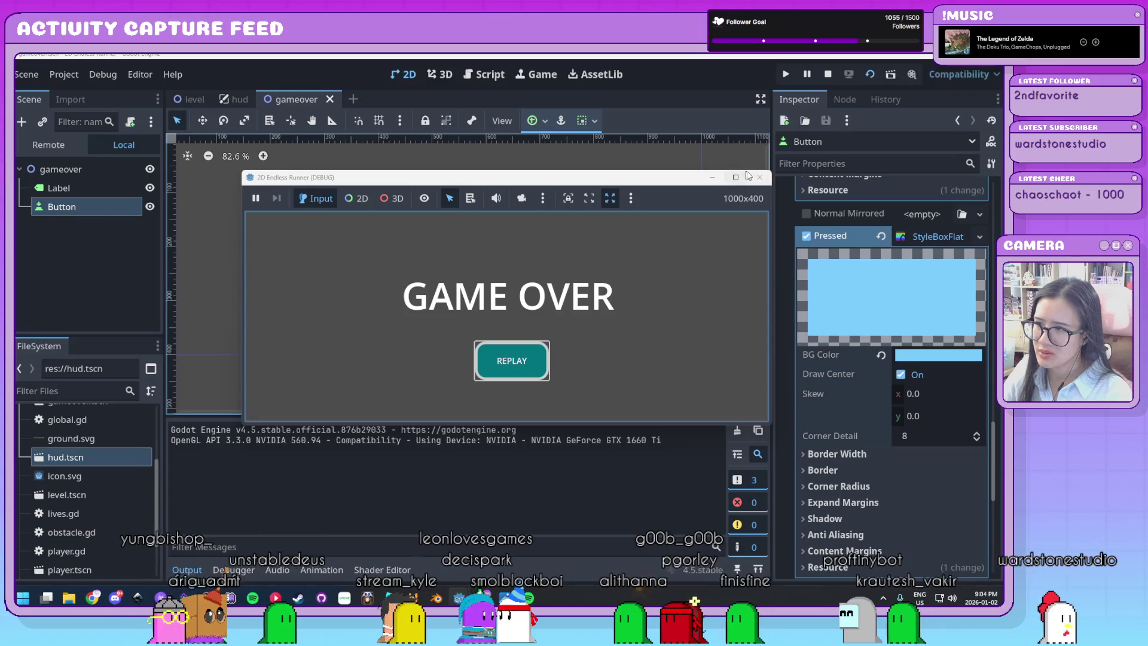
key("F8")
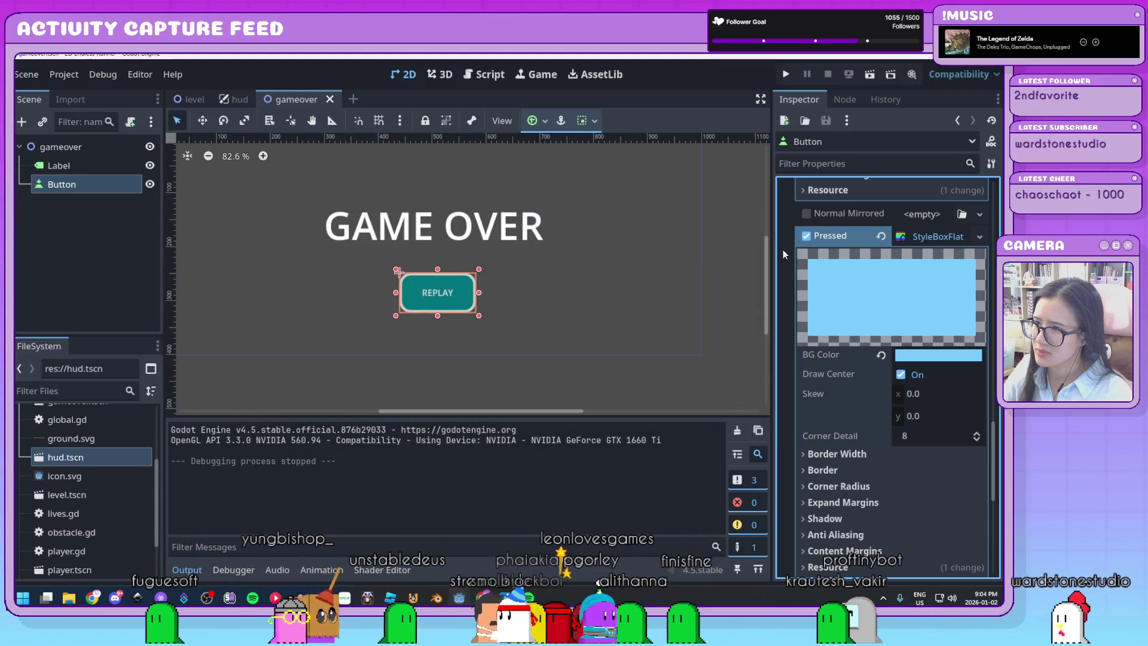
scroll(790, 271, "up", 3)
Step: Assign a New StyleBoxFlat to the Focus style override
scroll(790, 271, "down", 10)
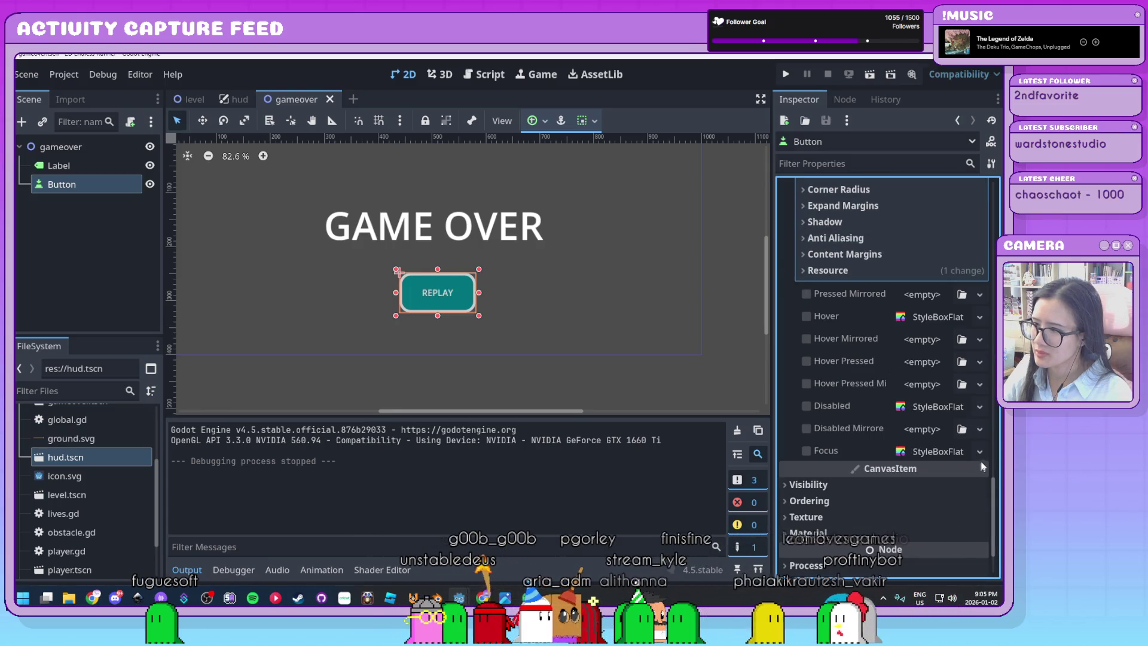
left_click(980, 452)
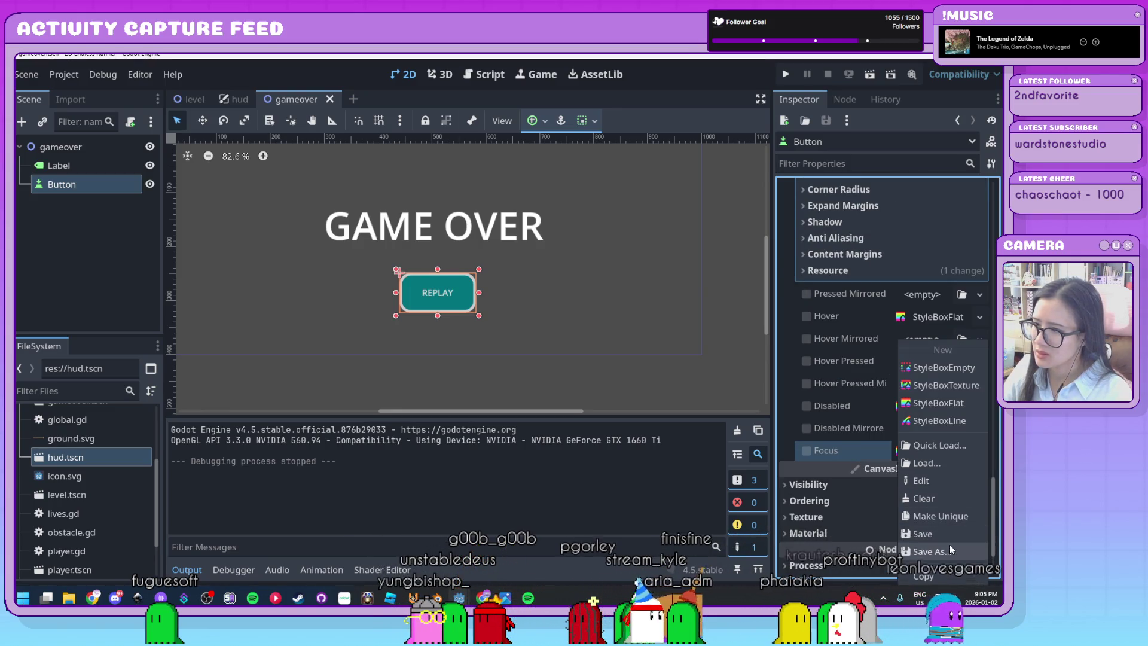
left_click(946, 497)
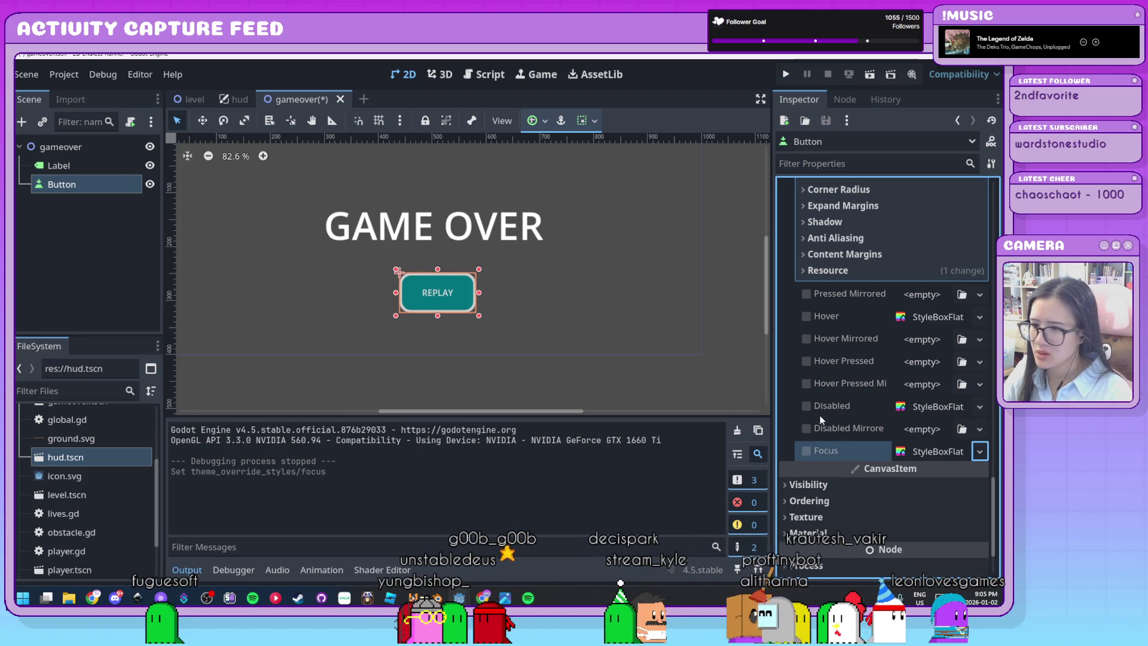
right_click(916, 451)
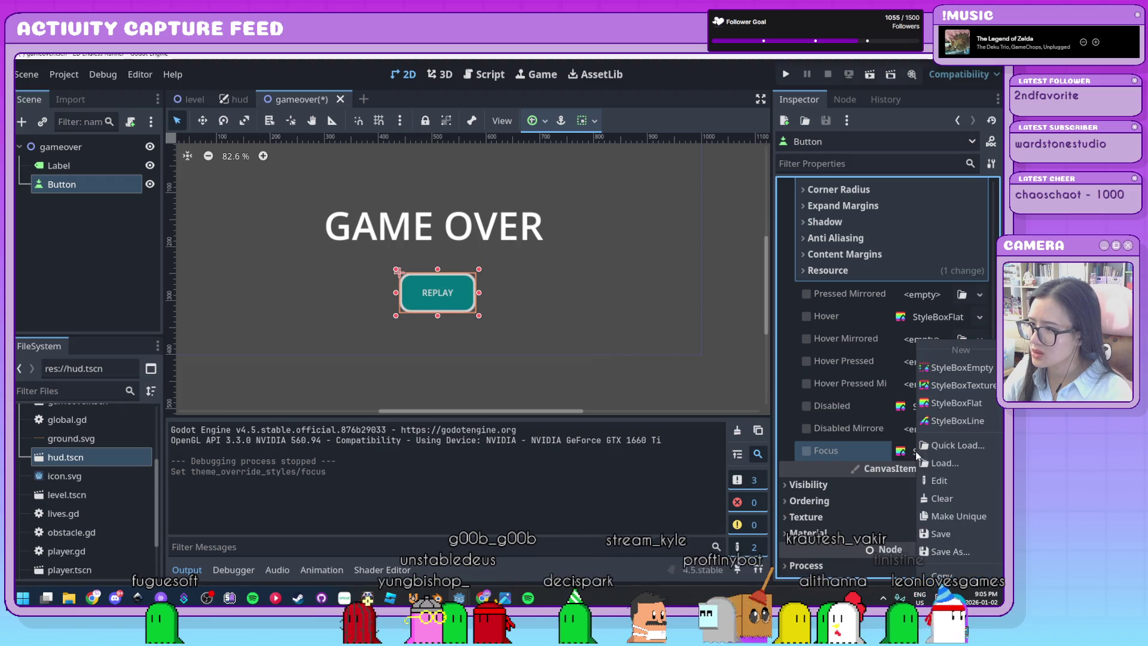
left_click(789, 411)
Step: Collapse the Pressed style's settings and expand the Hover style
scroll(790, 410, "up", 2)
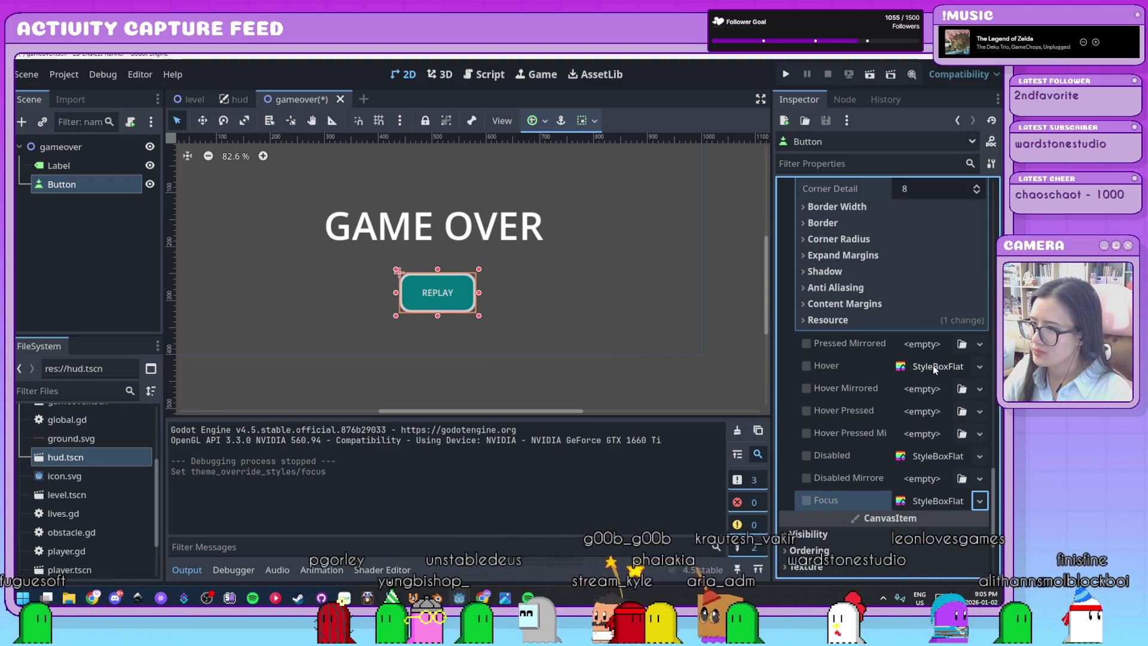
scroll(847, 390, "up", 10)
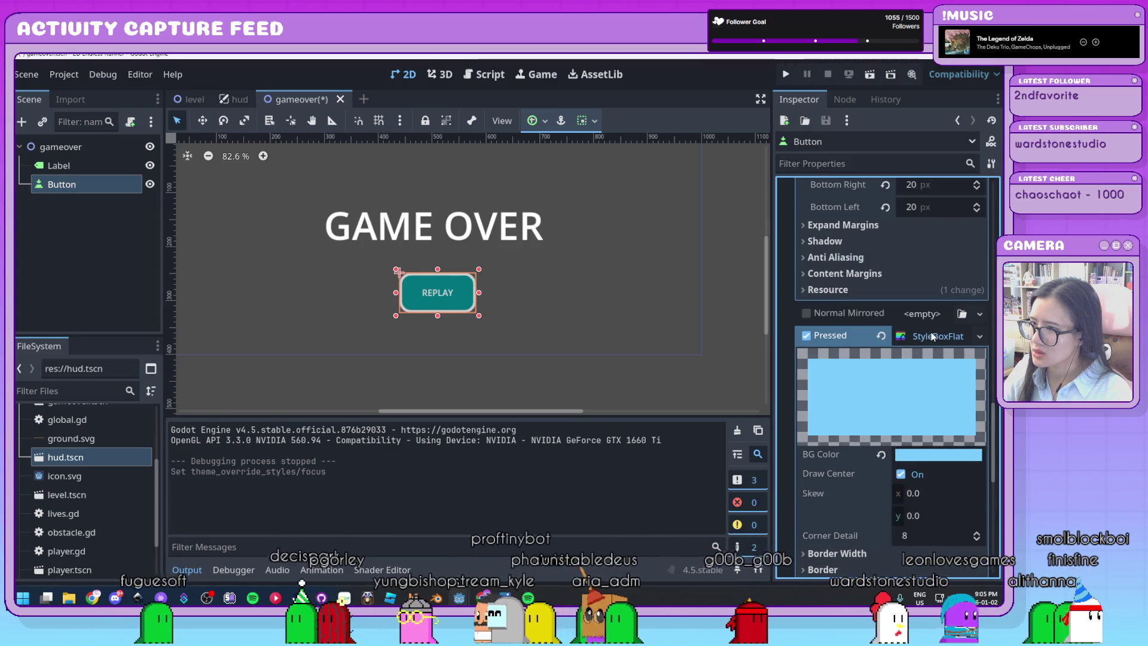
scroll(861, 369, "up", 5)
scroll(859, 369, "down", 12)
scroll(859, 370, "up", 10)
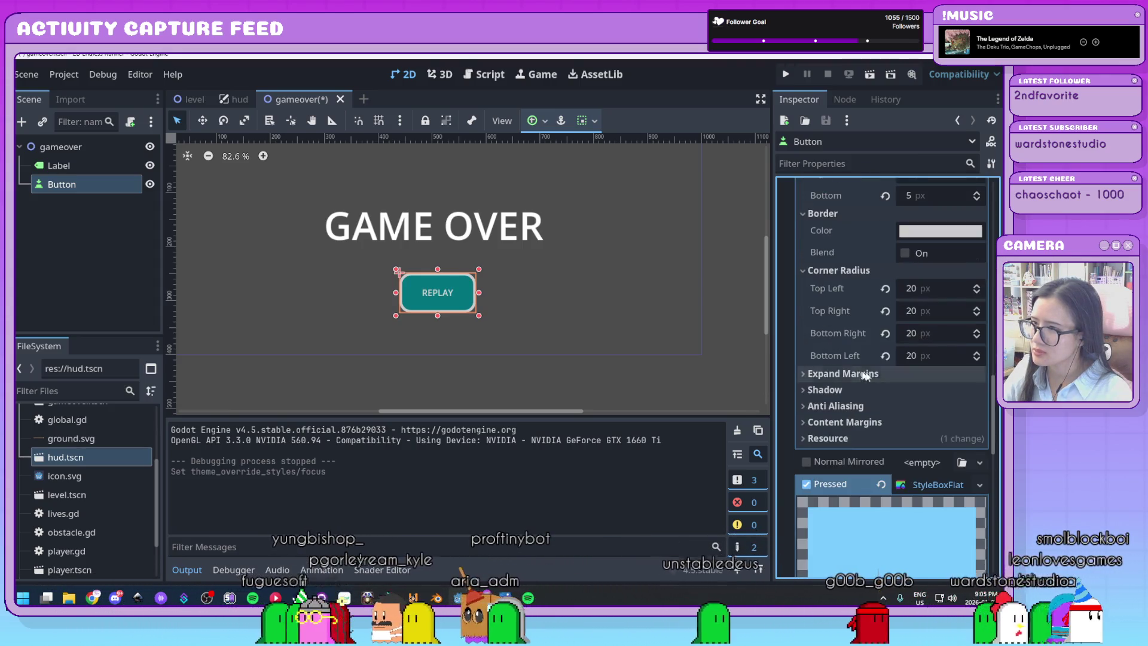
left_click(915, 490)
scroll(931, 437, "down", 4)
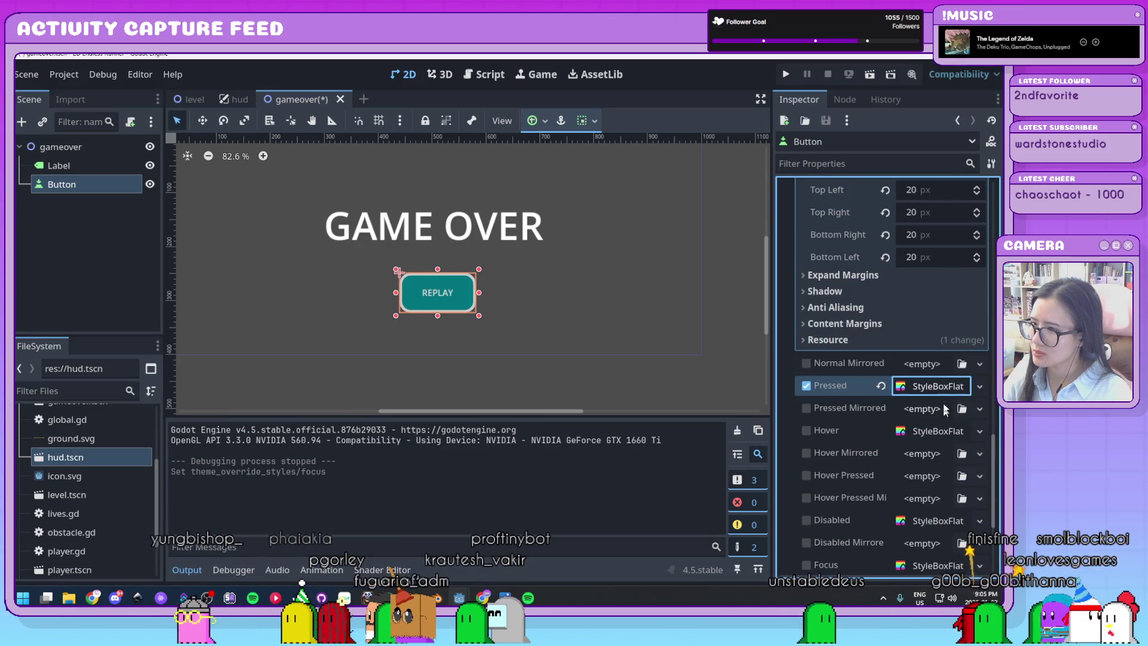
left_click(932, 432)
scroll(928, 431, "down", 6)
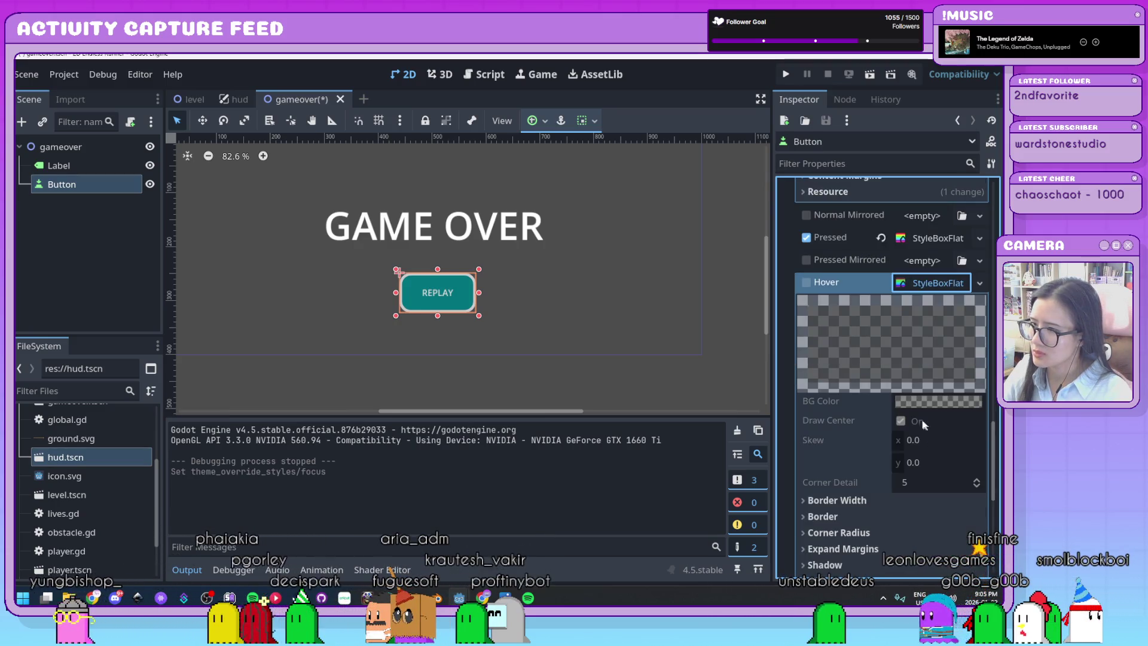
Step: Give the Hover style a new StyleBoxFlat with a lighter version of the dark teal background
left_click(981, 283)
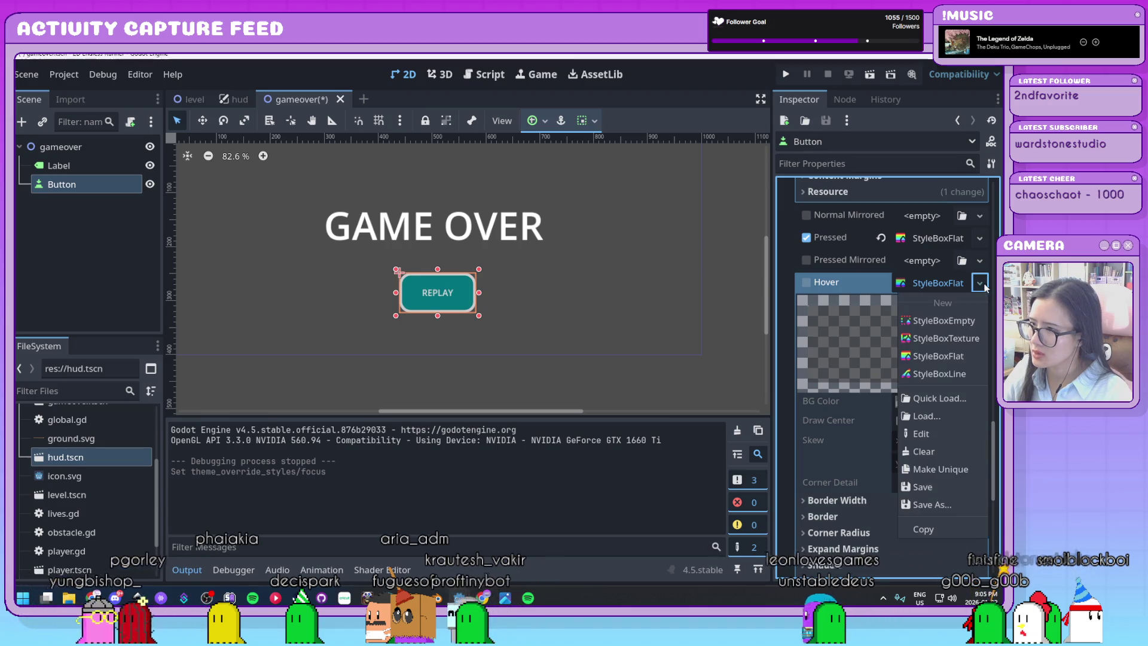
left_click(966, 355)
left_click(904, 400)
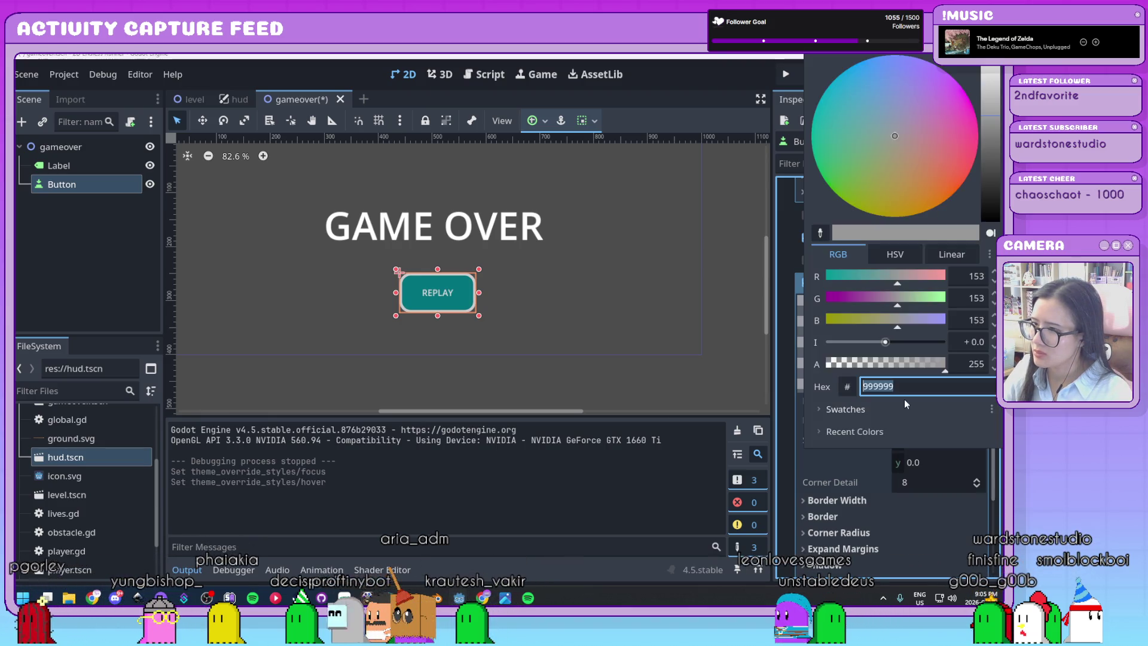
left_click(857, 432)
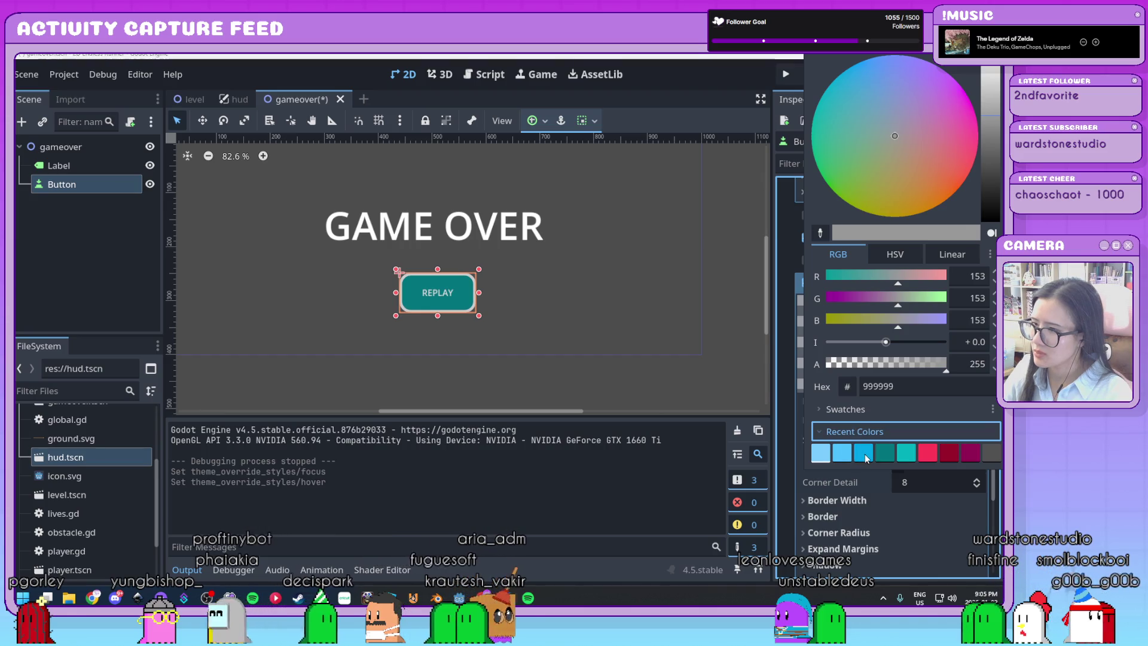
left_click(882, 454)
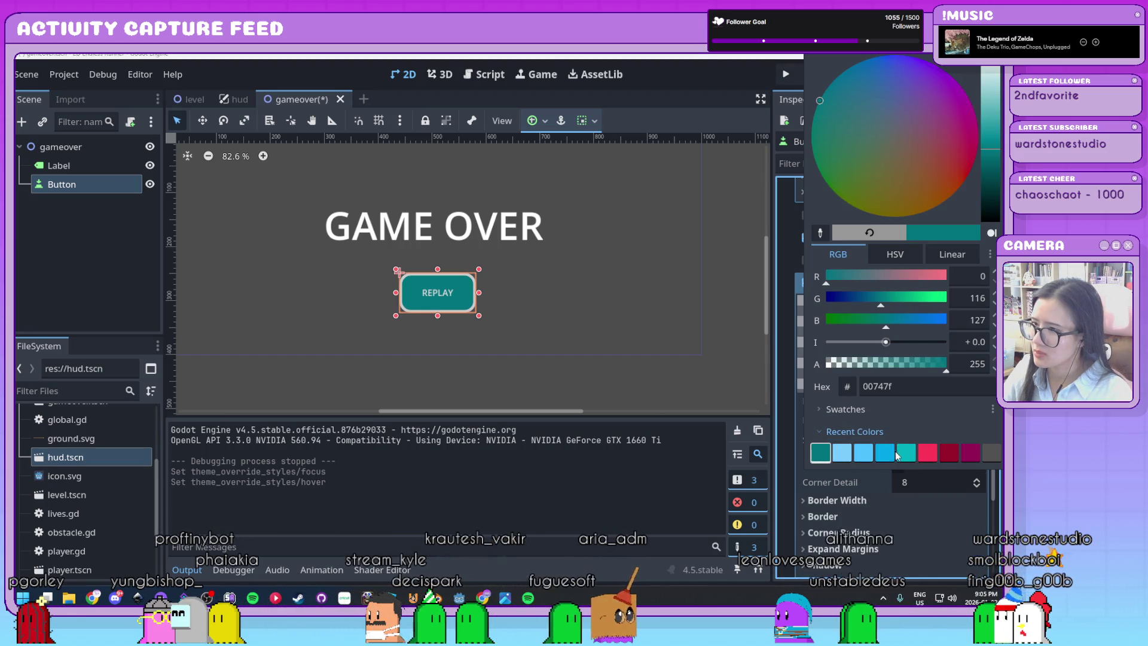
left_click_drag(991, 152, 991, 112)
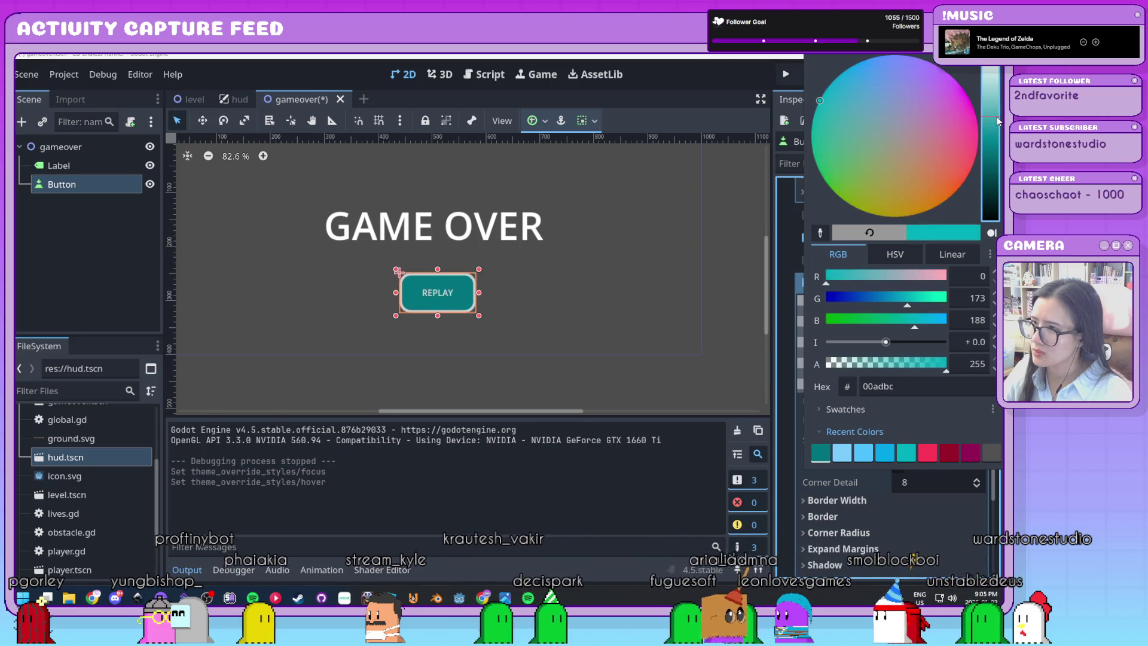
left_click(784, 354)
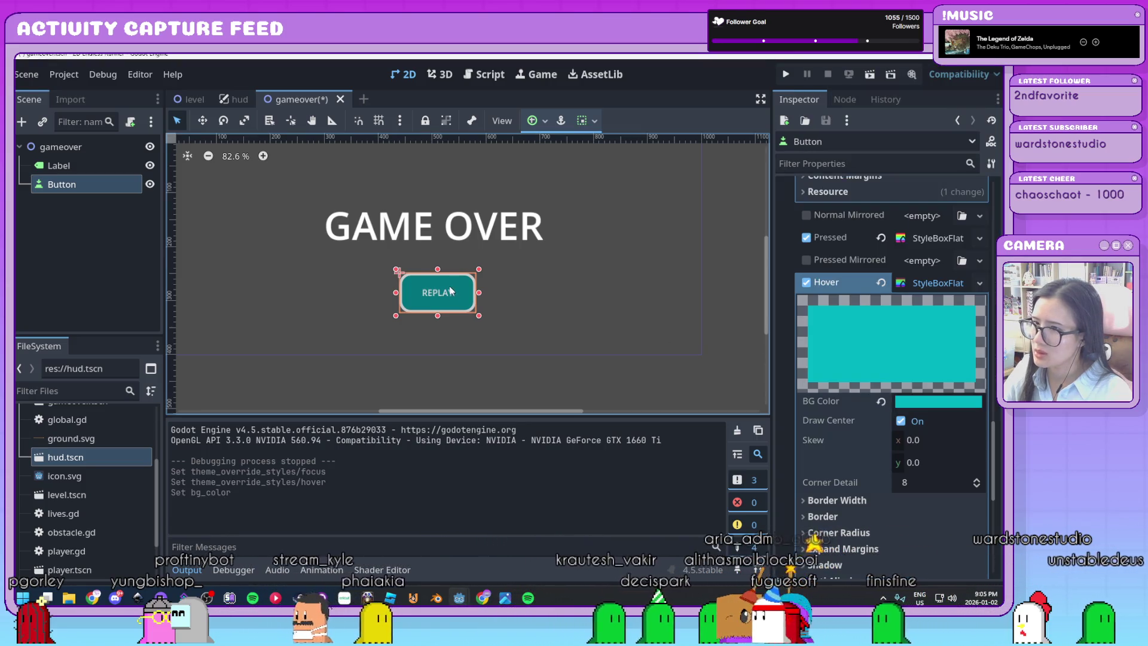
Step: Set the Hover style's Border Width to 5 on all sides
scroll(637, 322, "down", 3)
scroll(637, 323, "up", 2)
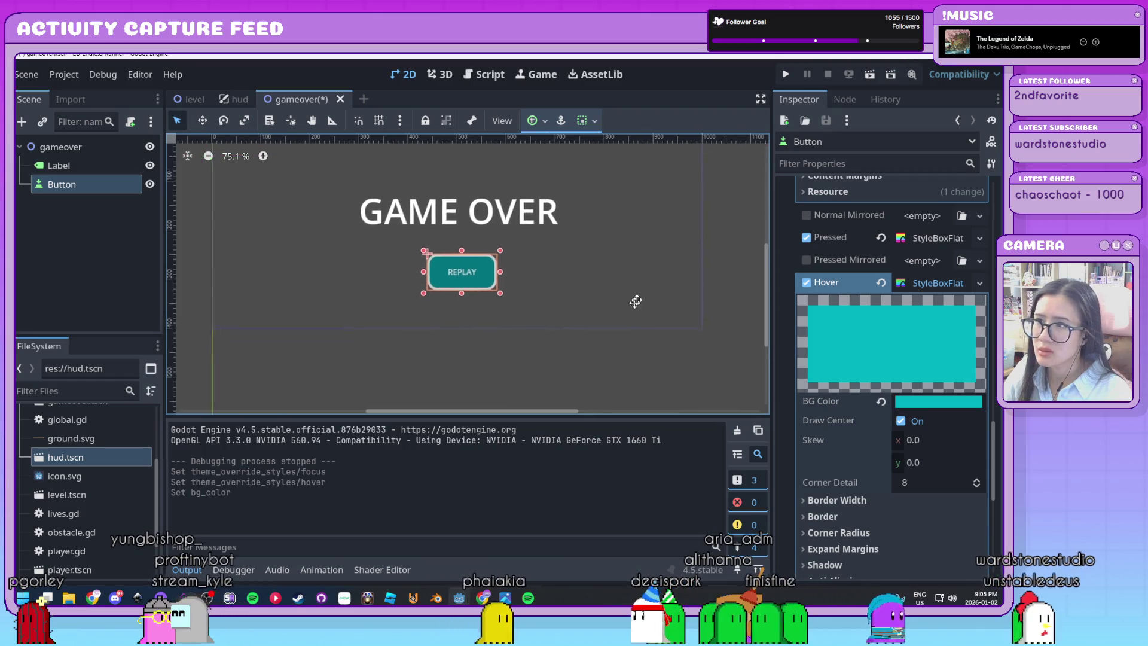
scroll(785, 444, "down", 2)
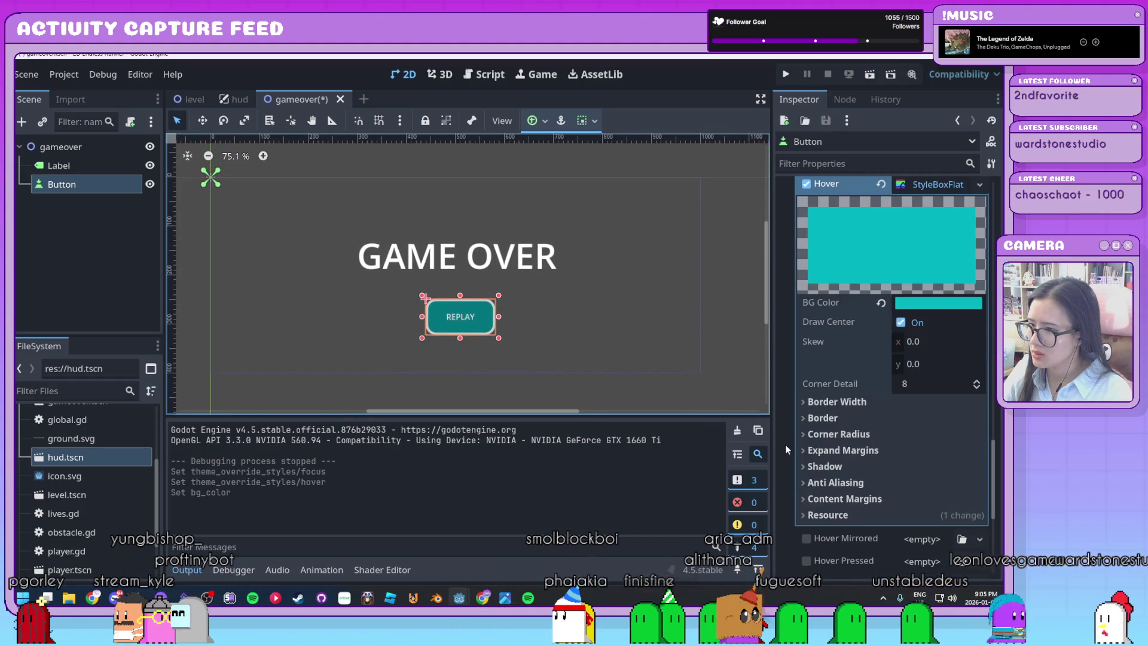
left_click(862, 402)
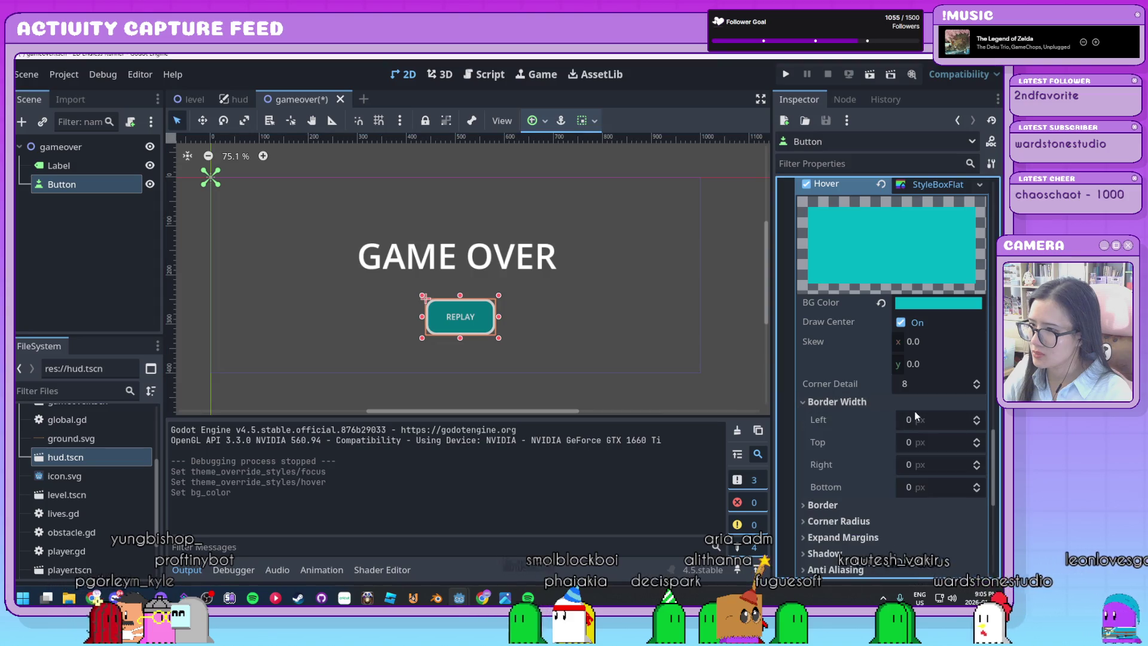
left_click(933, 420)
type("5")
key("Tab")
type("5")
key("Tab")
type("5")
key("Tab")
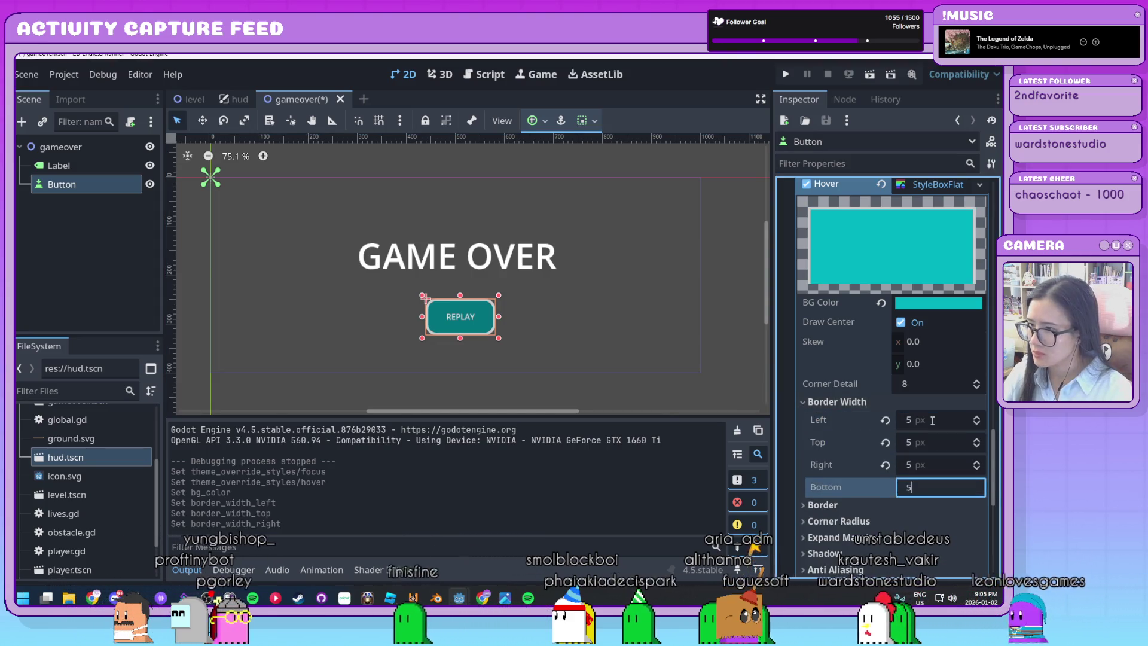
type("5")
key("Return")
Step: Check the Hover border colour, keeping it light grey
scroll(933, 420, "down", 2)
left_click(877, 411)
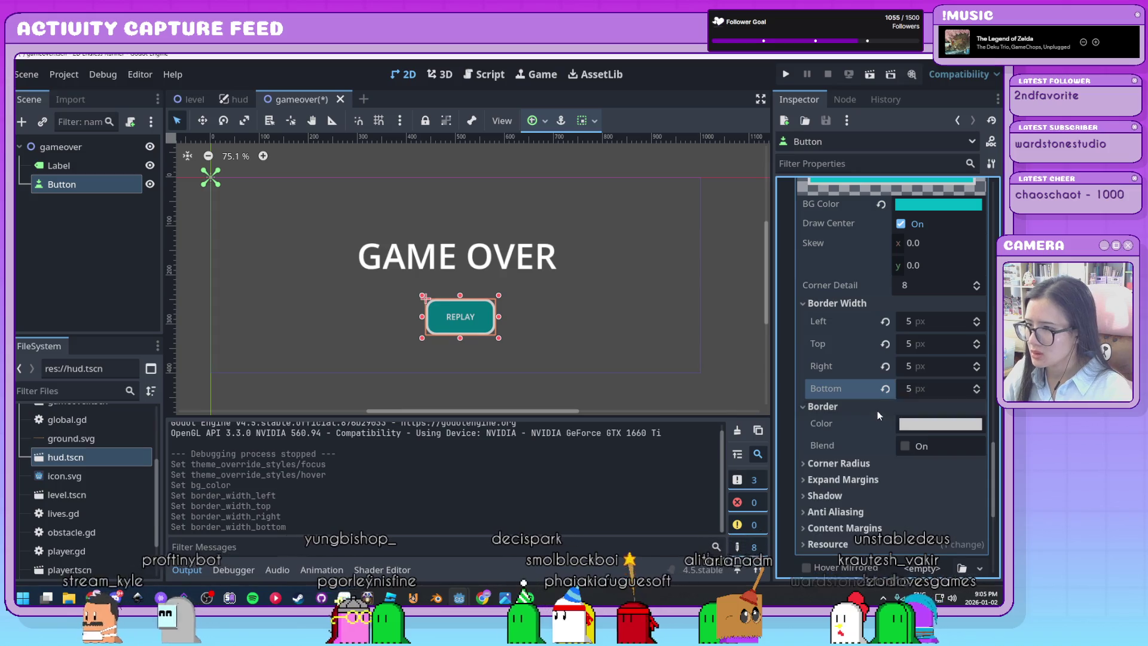
left_click(935, 426)
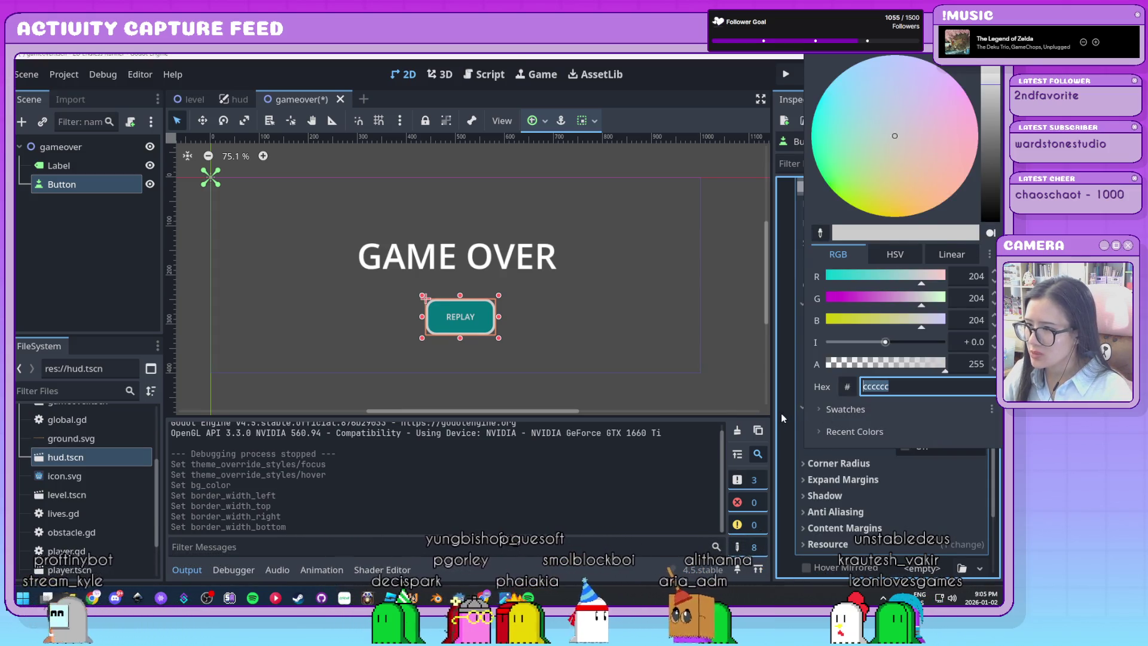
left_click(781, 414)
Step: Set the Hover style's corner radii to 20
left_click(864, 463)
left_click(931, 481)
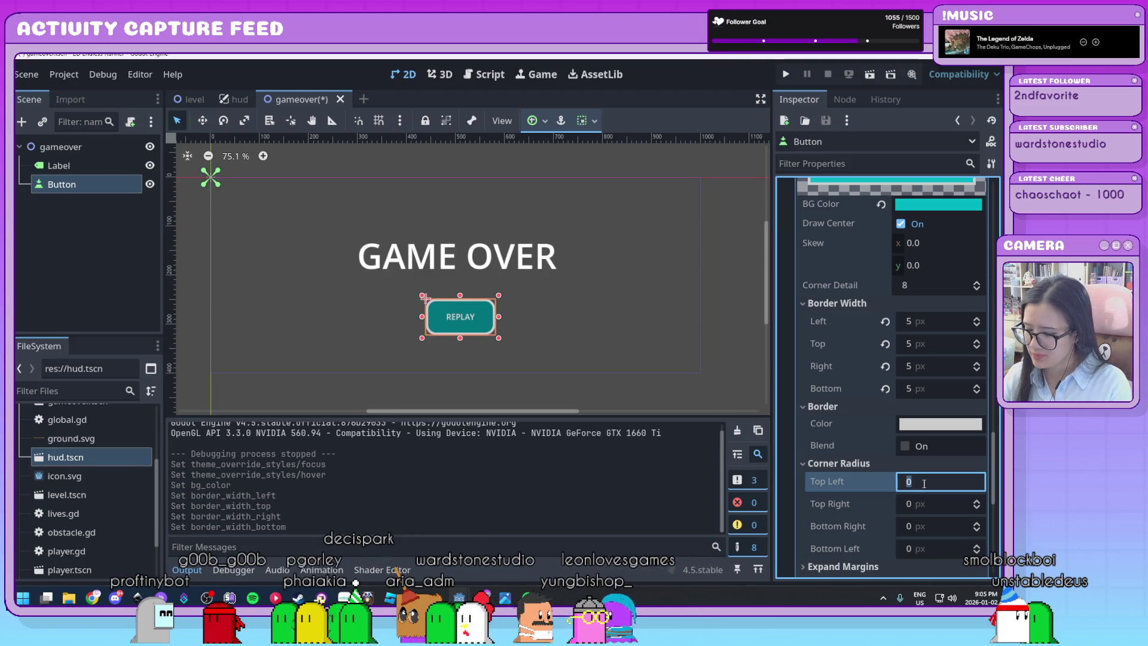
type("20")
key("Tab")
key("Tab")
type("20")
key("Tab")
type("20")
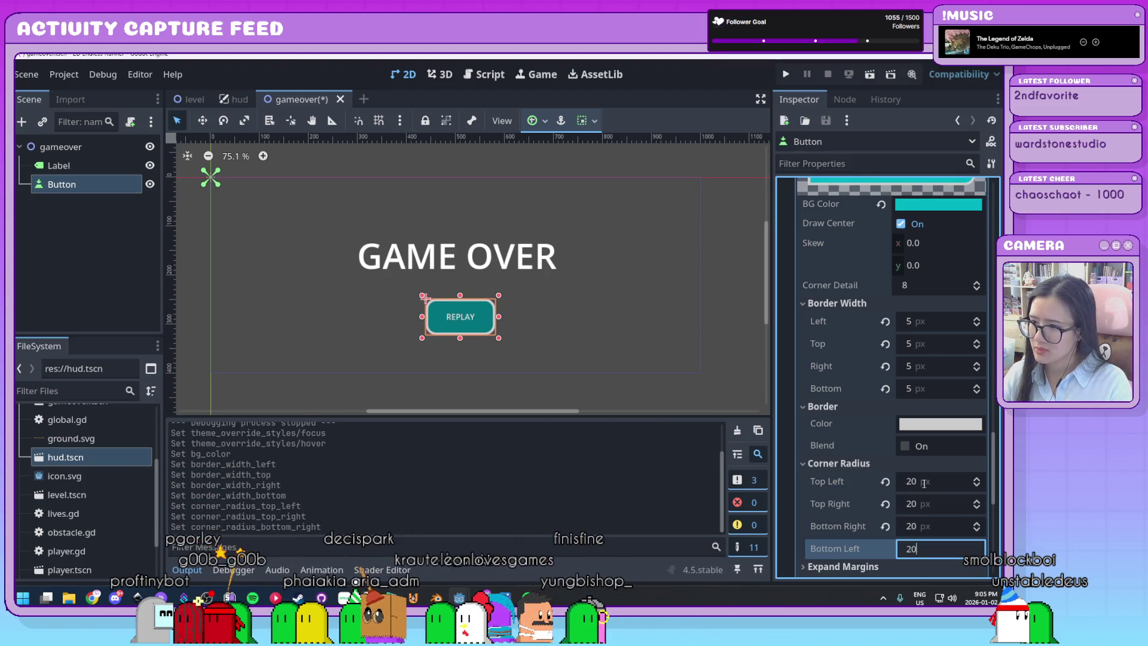
scroll(885, 464, "up", 3)
scroll(885, 464, "down", 6)
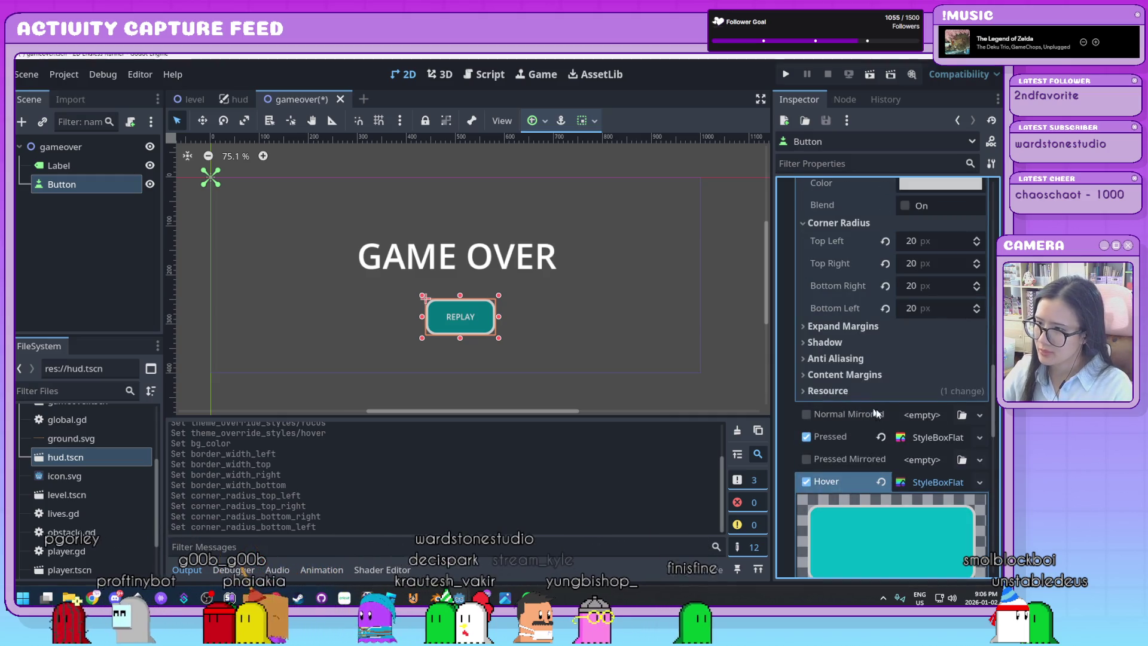
scroll(951, 436, "down", 3)
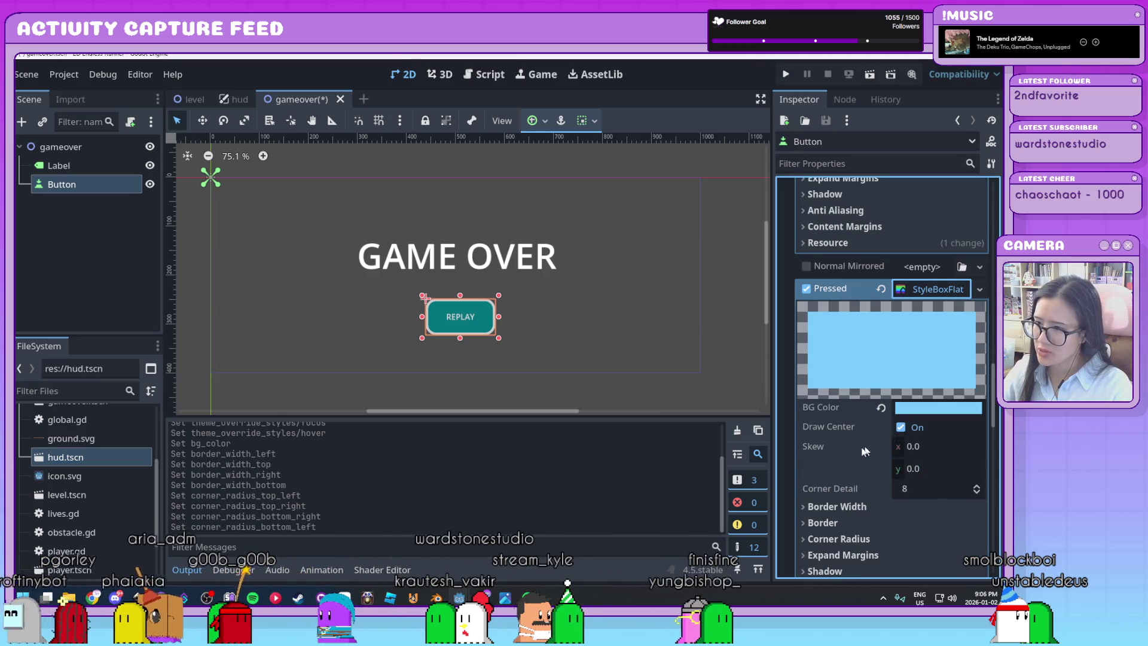
Step: Set the pressed StyleBoxFlat's border width to 5 px on all sides
scroll(865, 446, "down", 3)
left_click(855, 359)
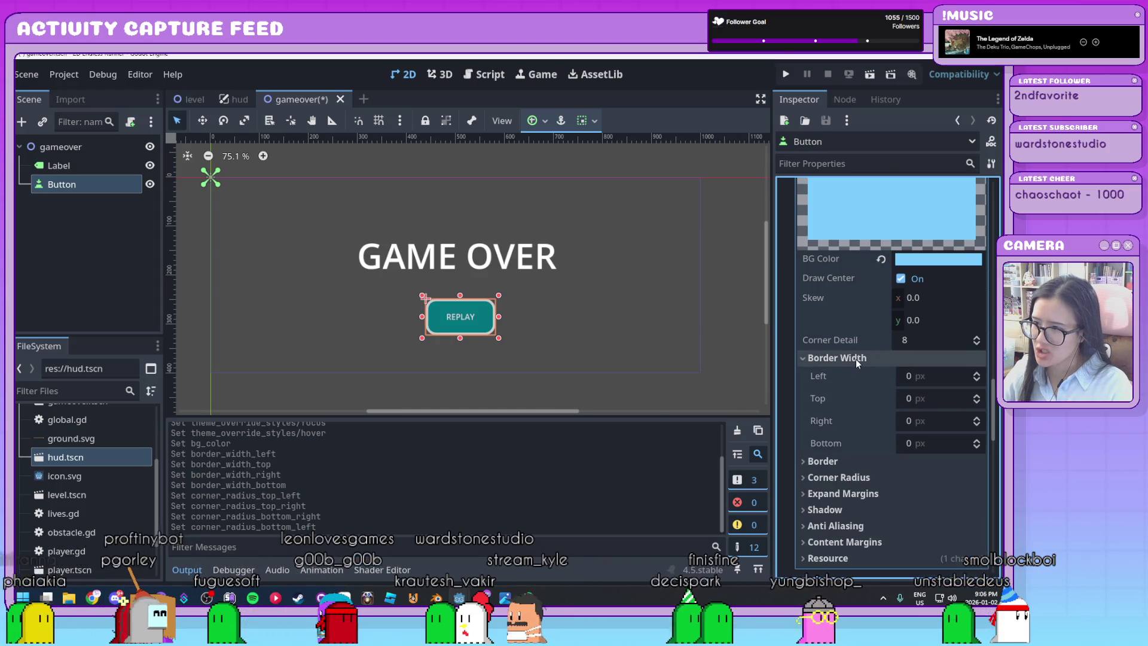
left_click(938, 378)
type("5")
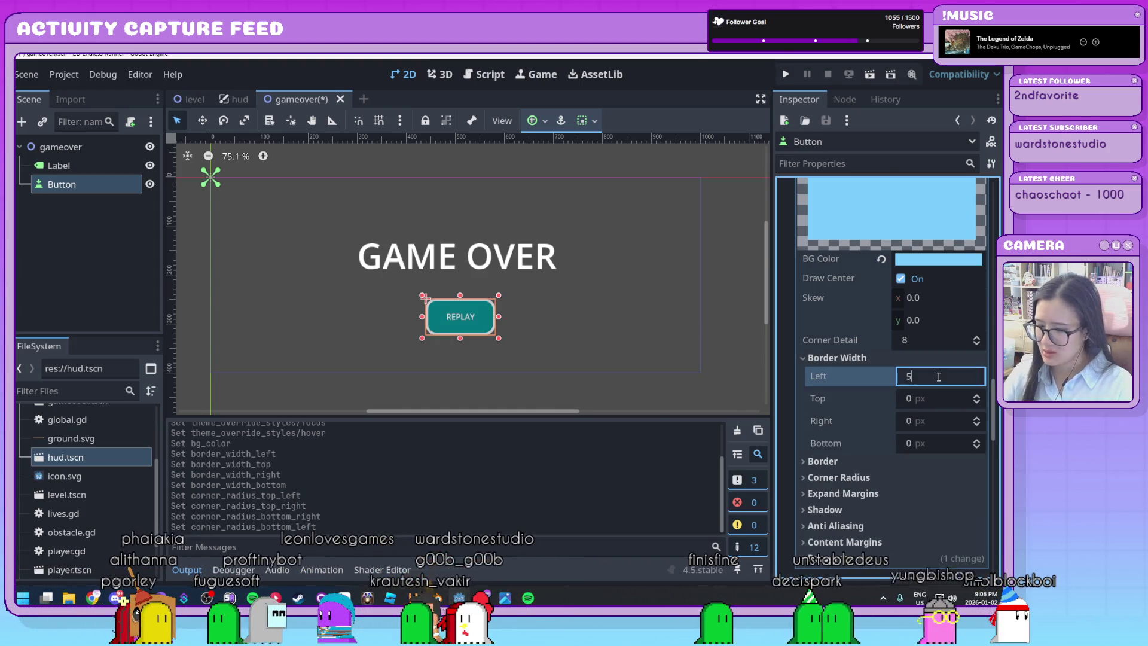
key("Tab")
type("5")
key("Tab")
type("5")
key("Tab")
type("5")
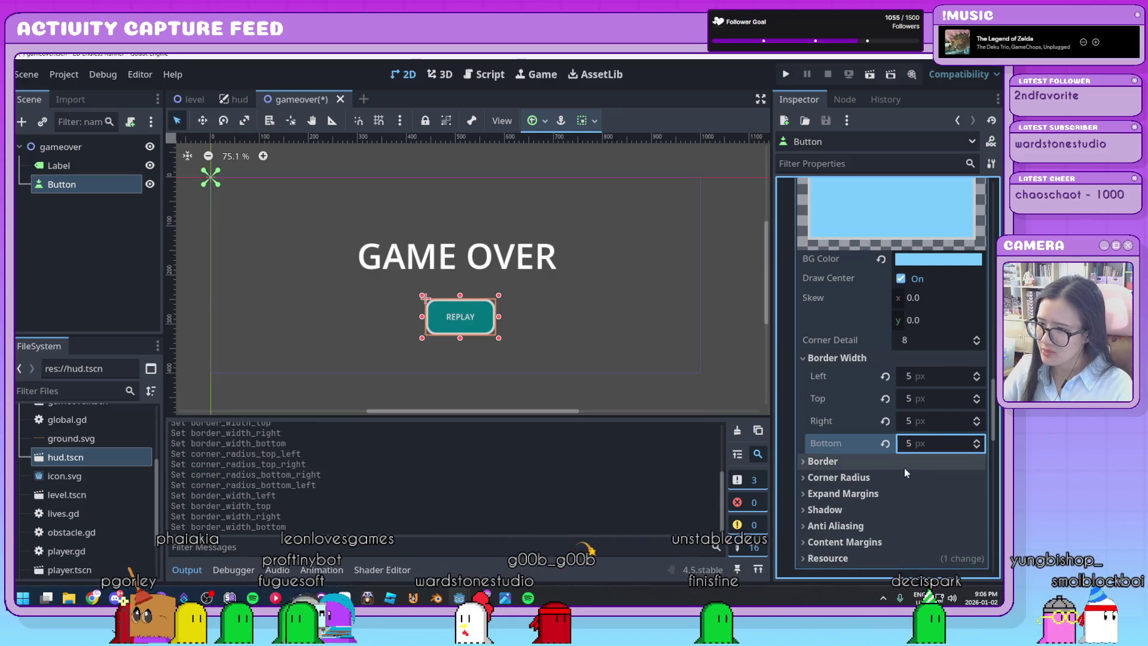
left_click(903, 466)
Step: Round all pressed-style corners to 20 px, then test-run the scene and try REPLAY
scroll(858, 490, "down", 2)
left_click(857, 471)
scroll(863, 480, "down", 3)
left_click(936, 390)
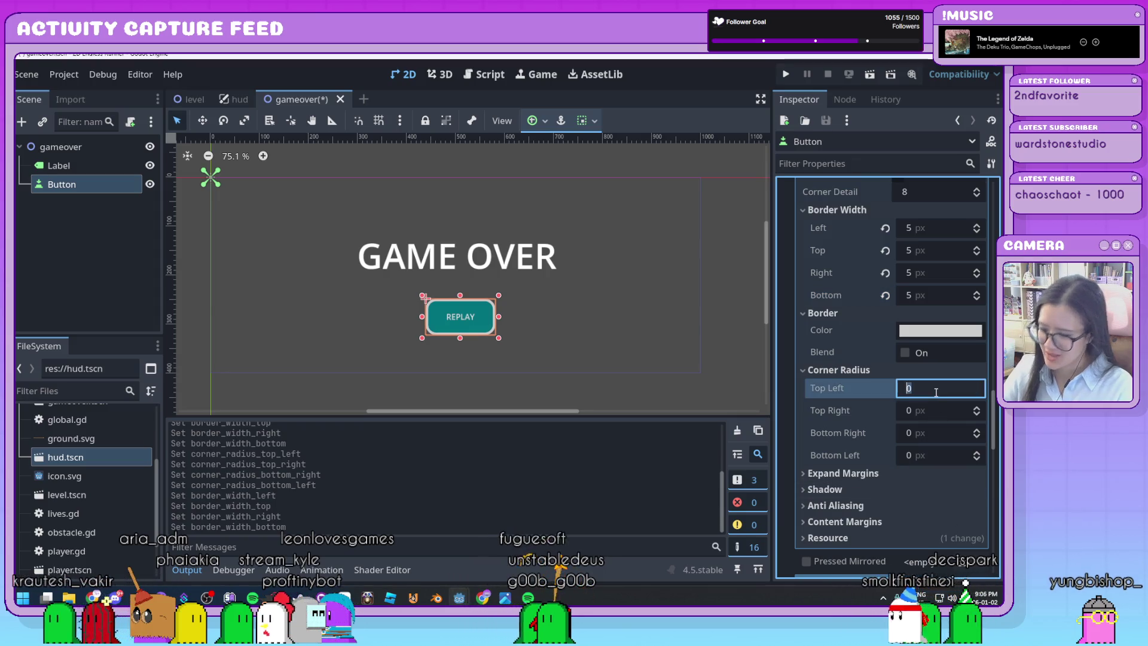
type("0")
key("Tab")
type("20")
key("Tab")
type("20")
key("Tab")
type("2")
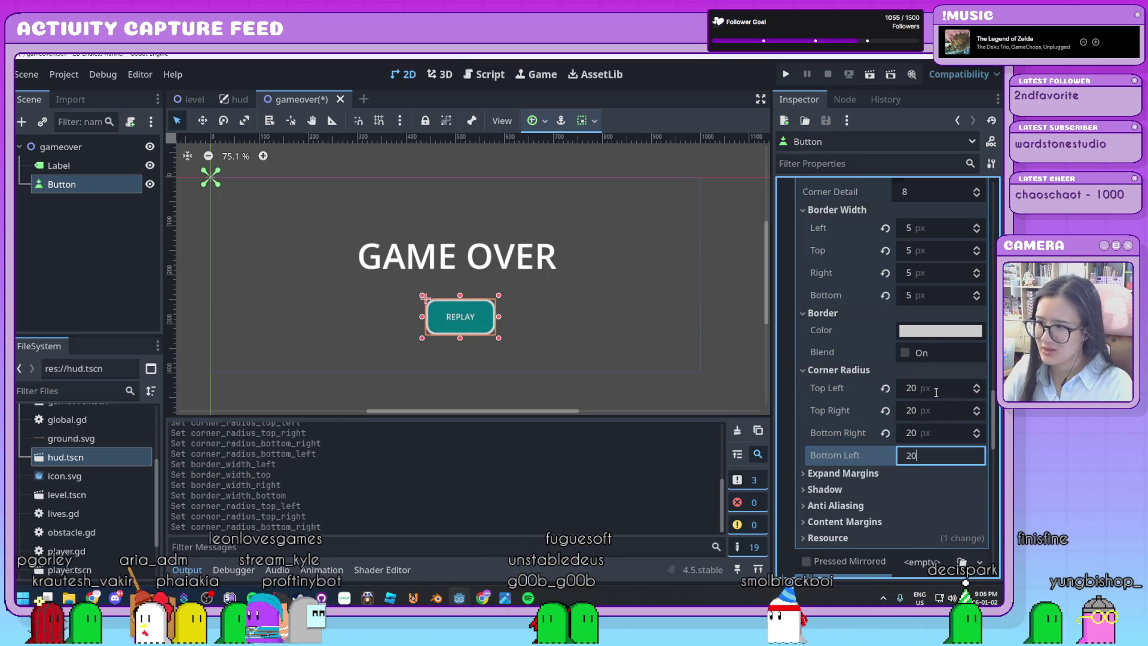
key("Return")
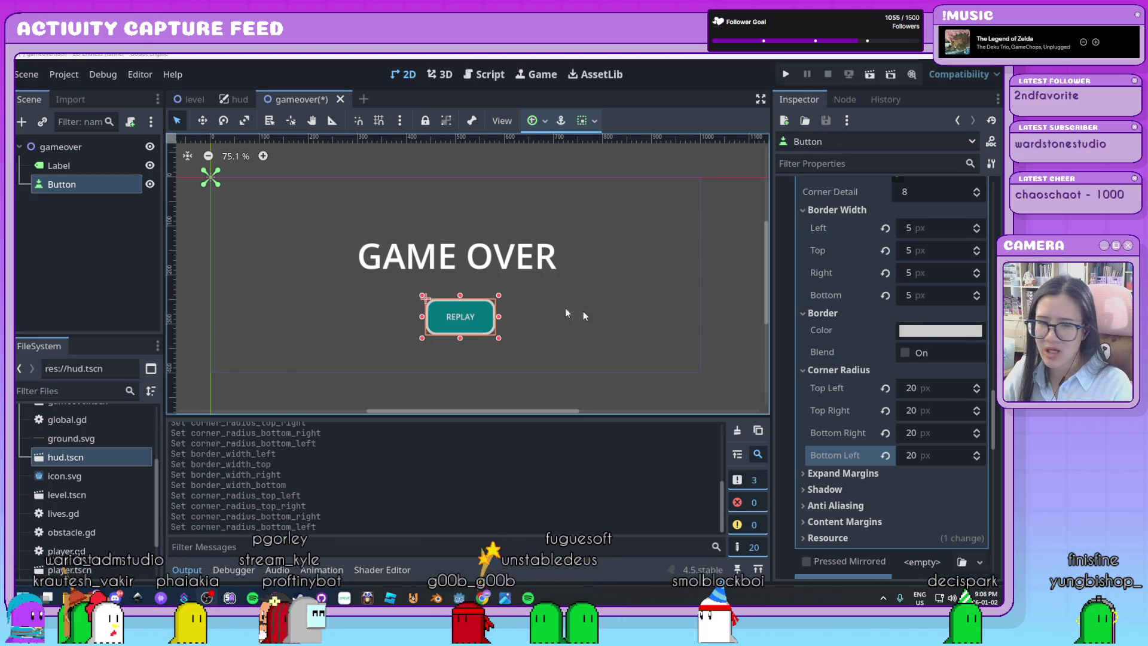
left_click(869, 75)
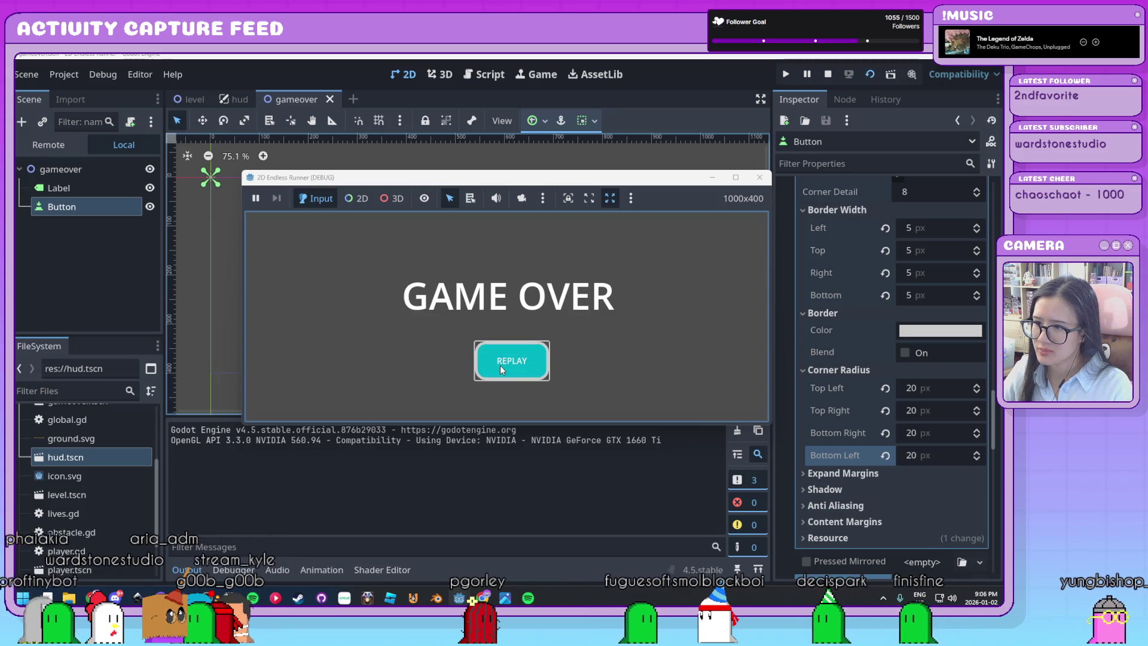
left_click(500, 365)
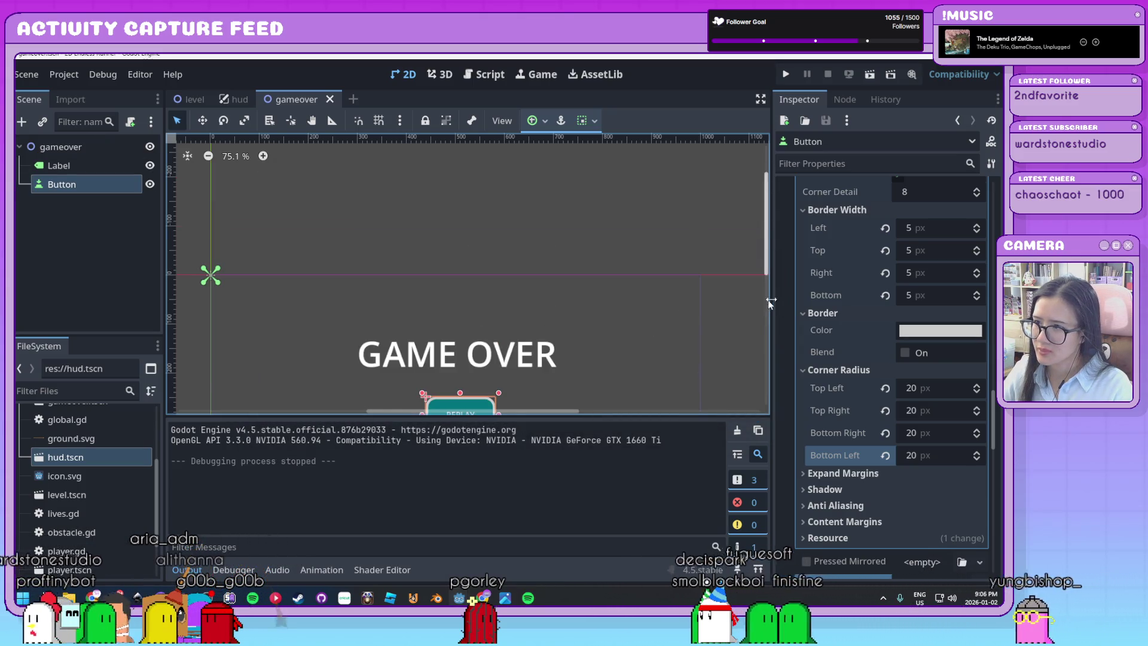
Step: Look through the Button's Focus, Text Behavior and Icon Behavior Inspector sections
scroll(792, 300, "up", 10)
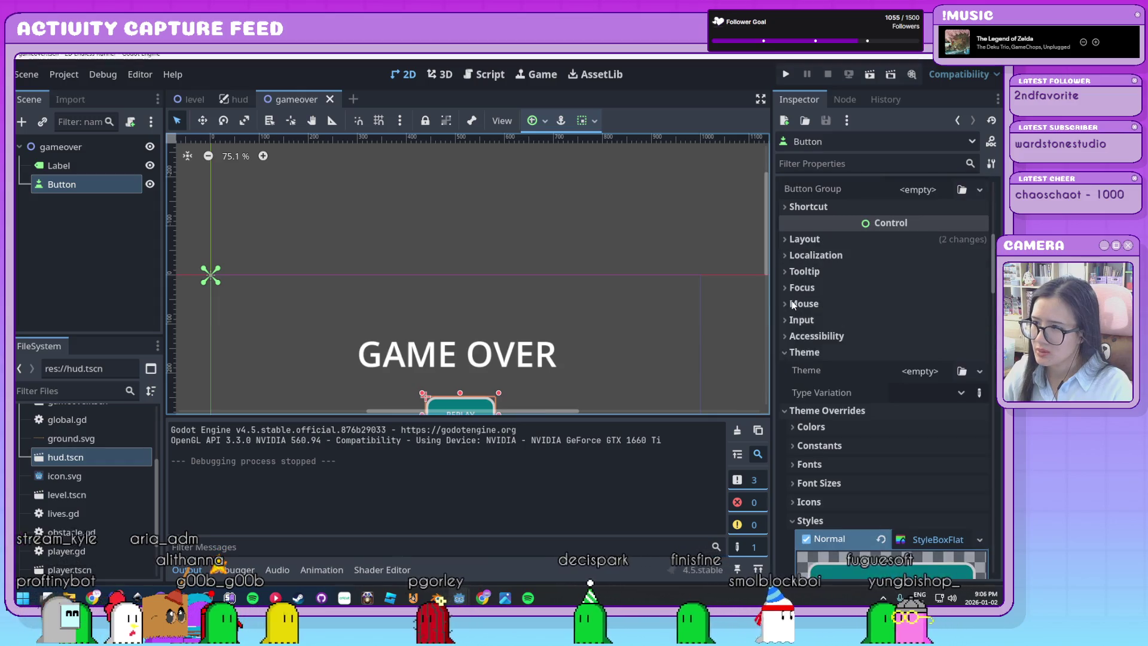
left_click(801, 288)
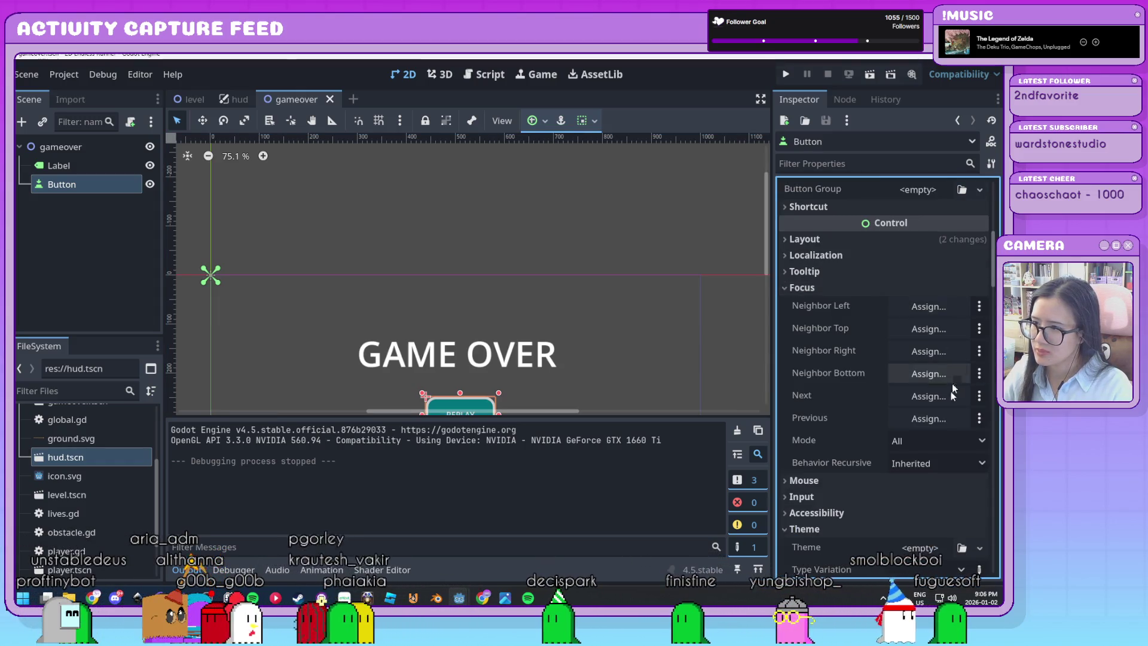
left_click(816, 289)
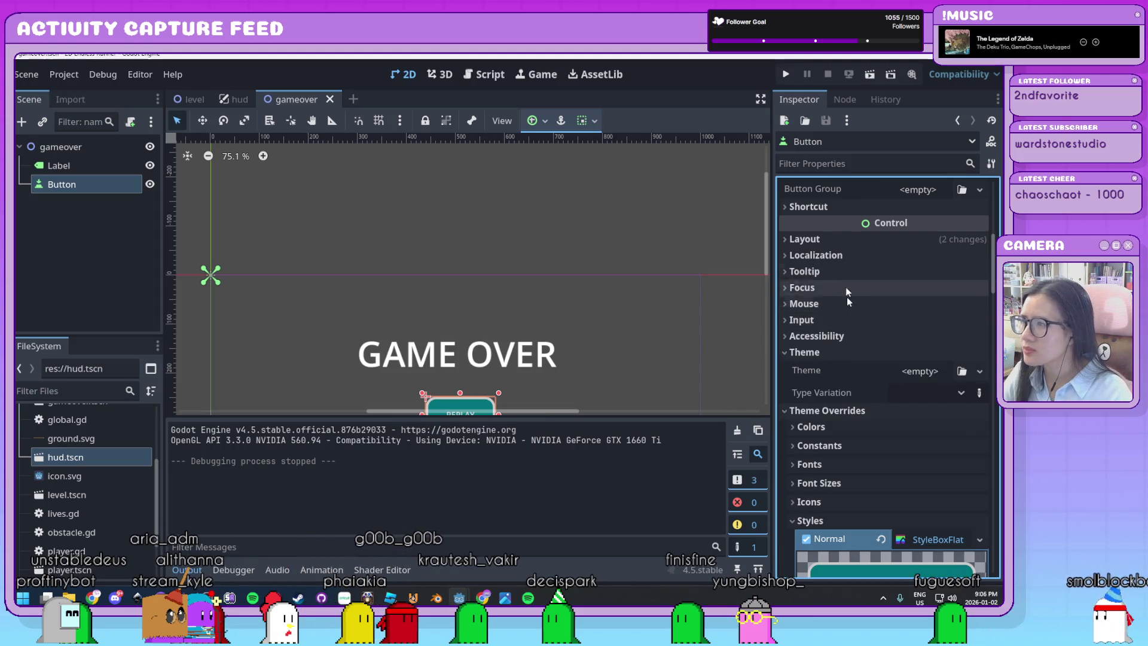
scroll(848, 305, "up", 3)
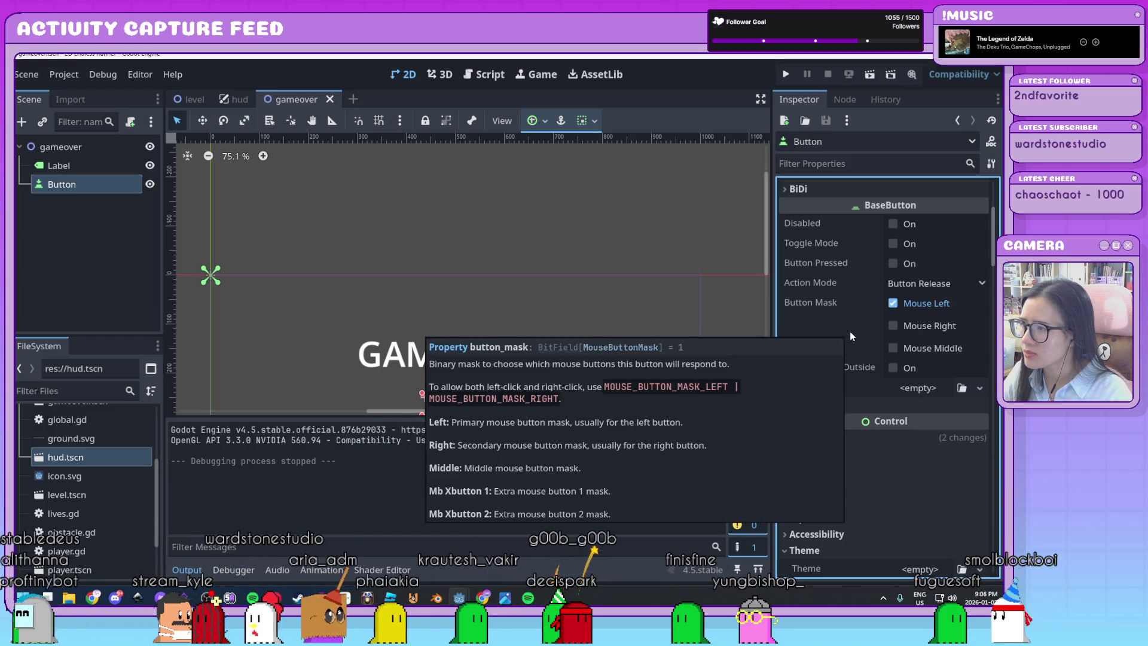
scroll(867, 318, "up", 1)
scroll(867, 319, "up", 3)
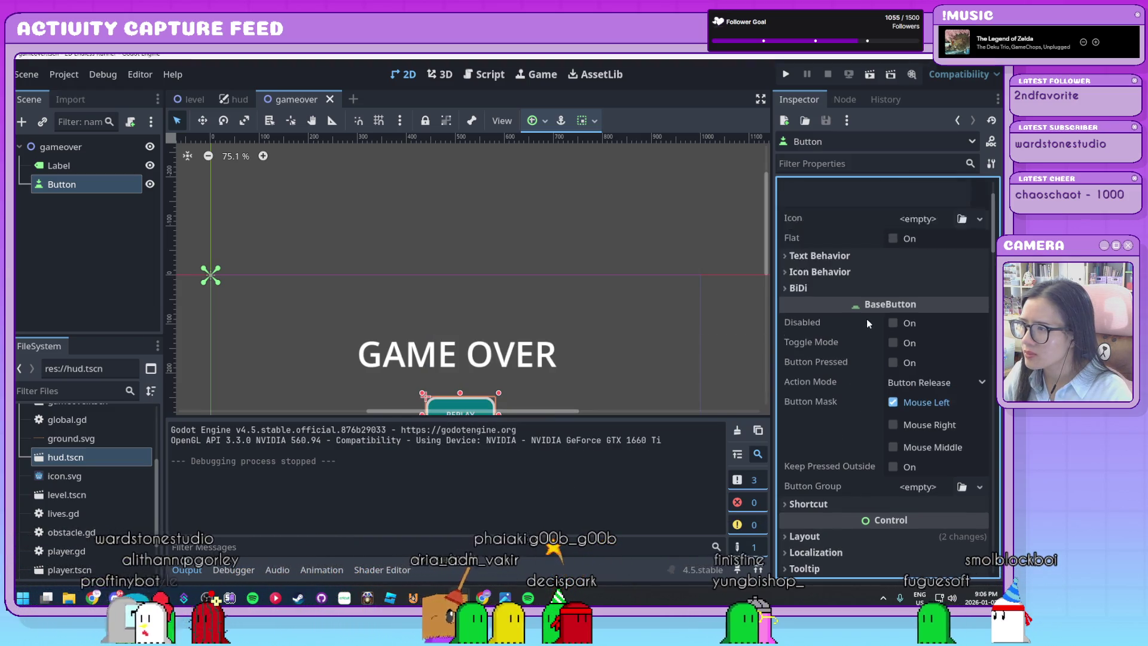
left_click(853, 344)
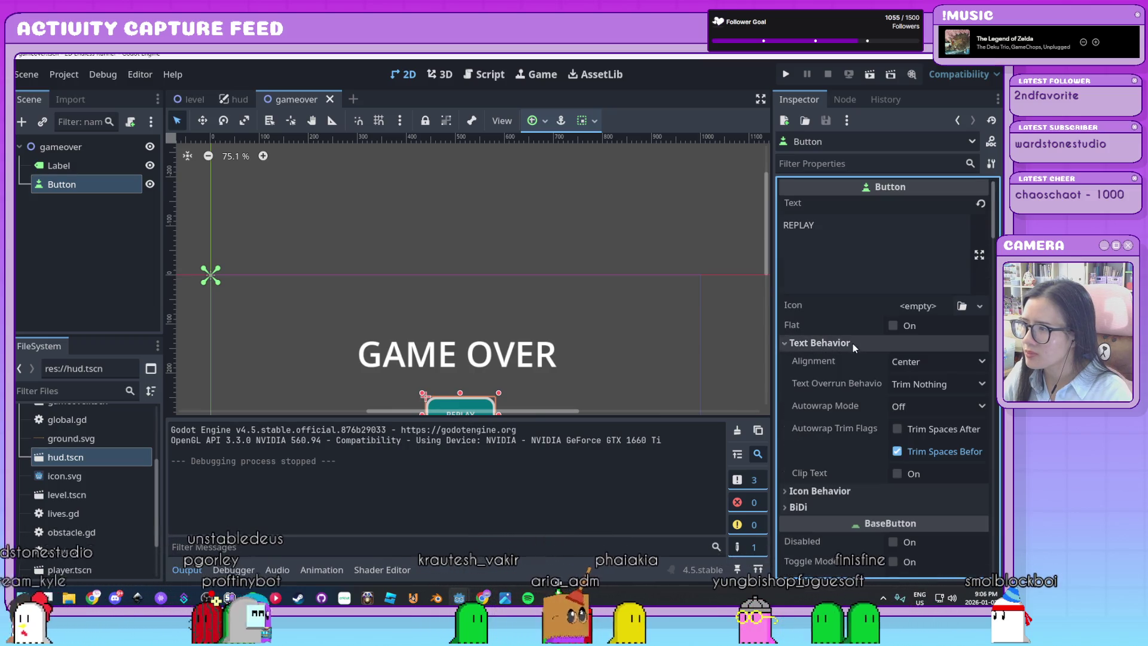
left_click(853, 343)
left_click(847, 360)
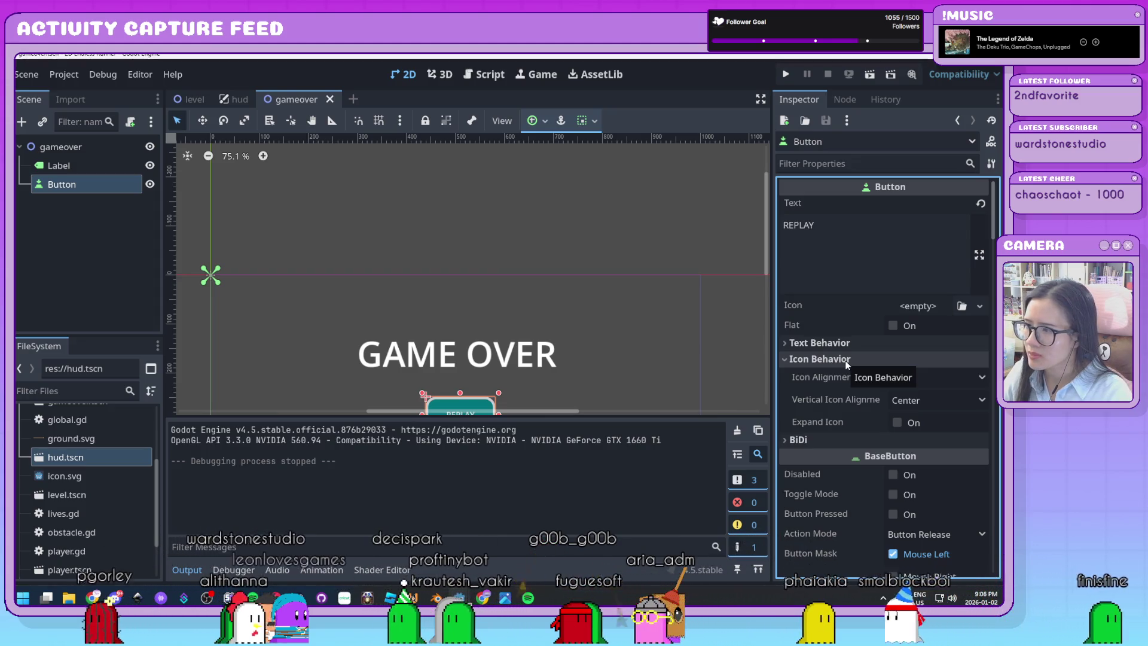
left_click(846, 360)
left_click(847, 359)
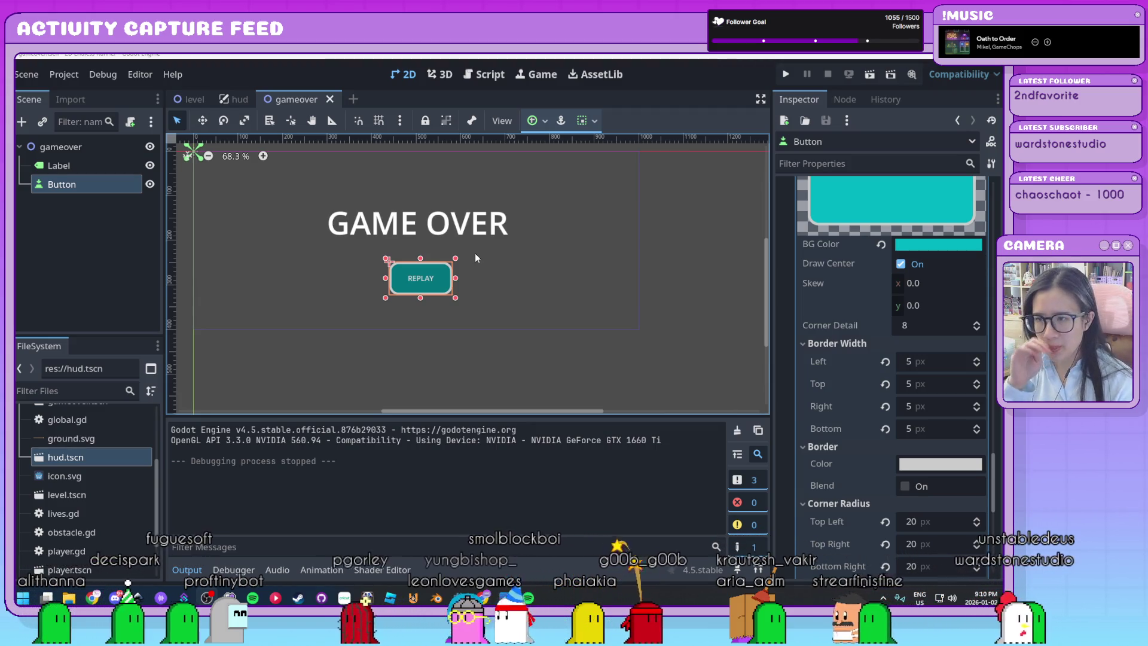
Step: Deselect the REPLAY button, recentre the canvas, and switch to the Script workspace
left_click(542, 269)
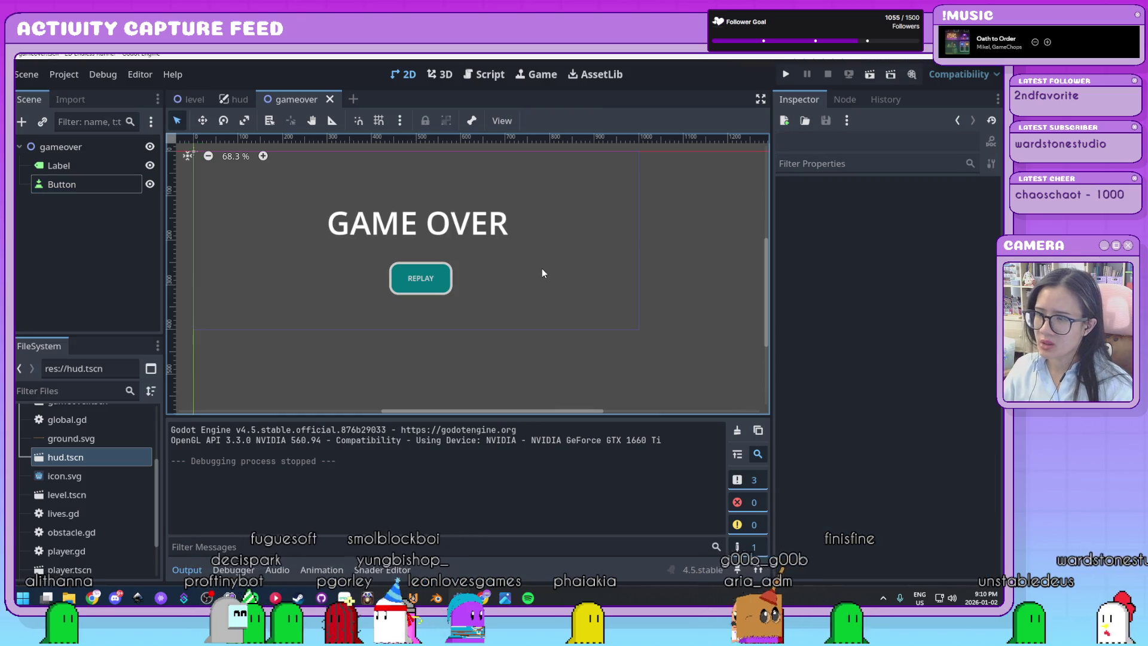
scroll(554, 228, "down", 1)
mouse_move(554, 228)
left_mouse_down()
mouse_move(562, 296)
mouse_move(583, 270)
left_mouse_up()
scroll(562, 301, "up", 1)
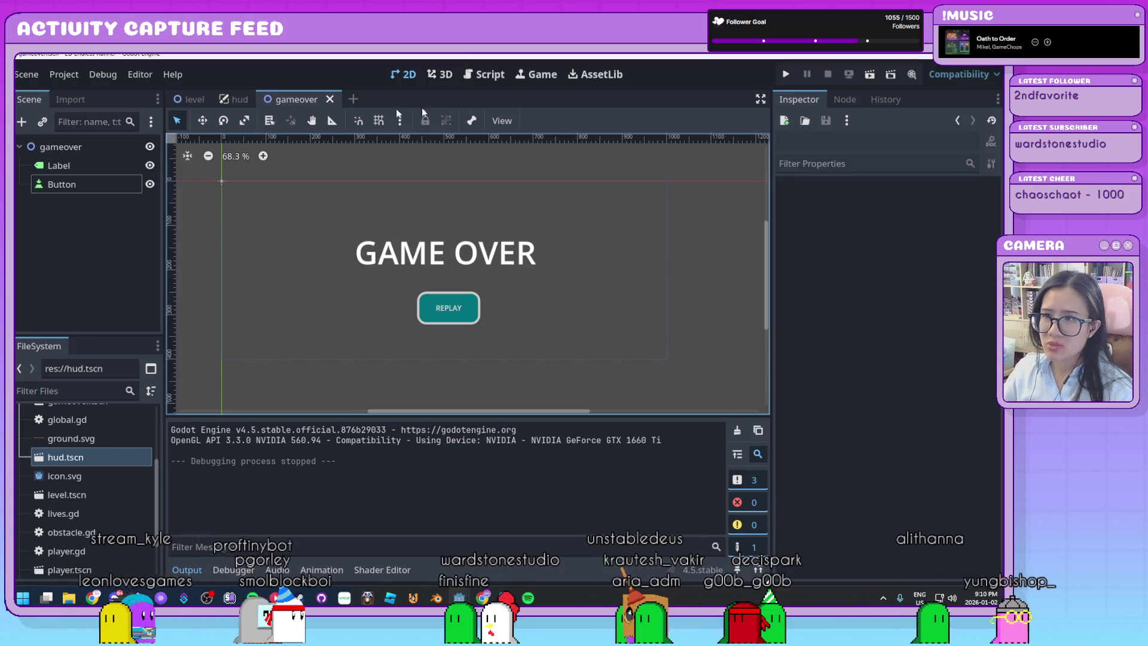
left_click(487, 74)
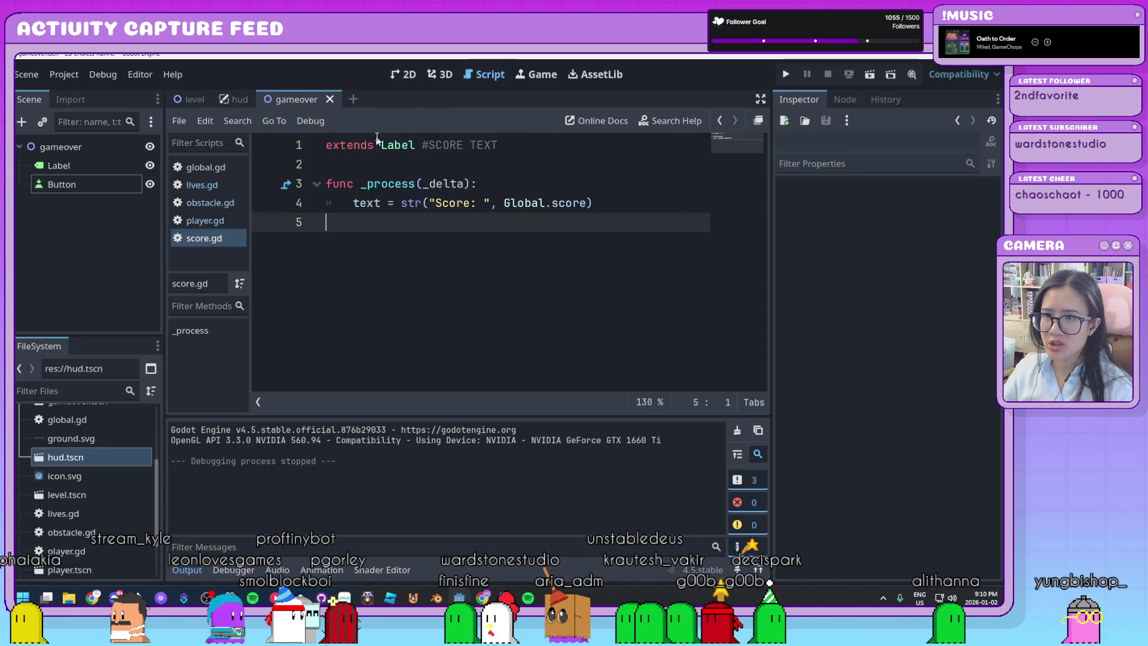
Step: In global.gd, add a _process(_delta) function with an 'if lives <= 0:' check
left_click(227, 169)
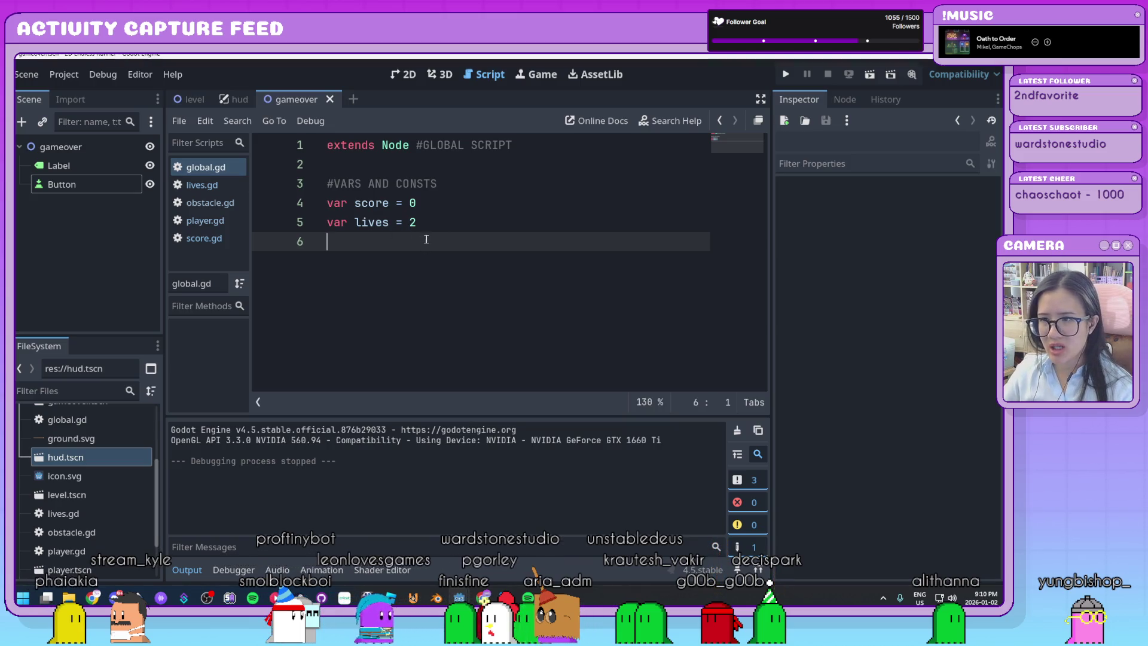
key("Return")
key("Return")
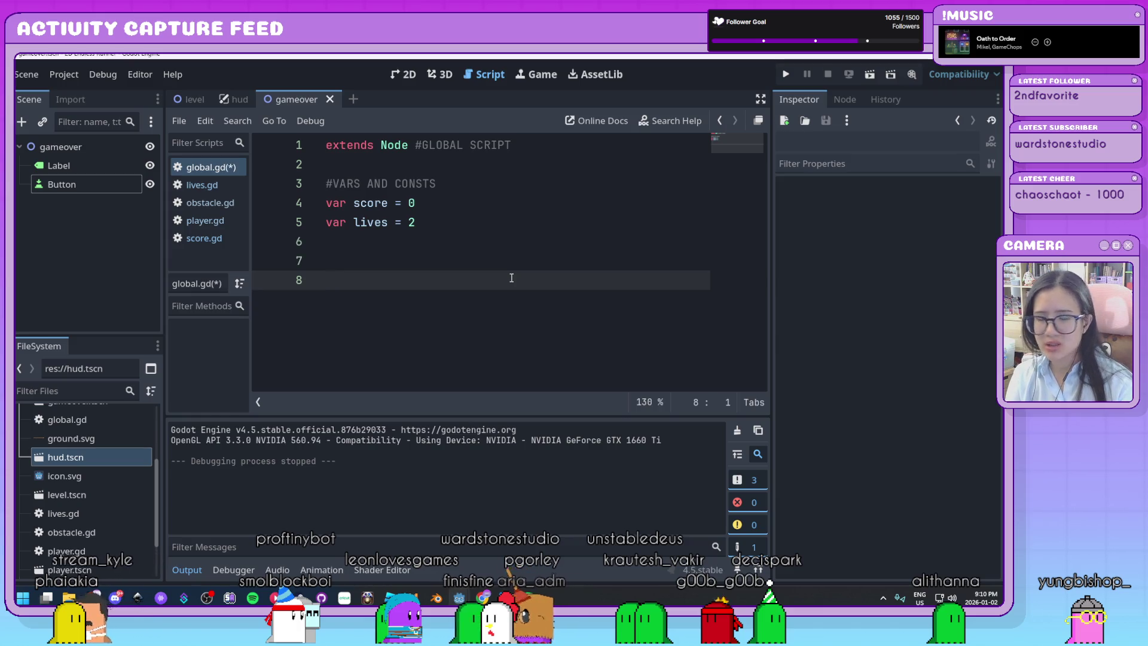
type("func _pro")
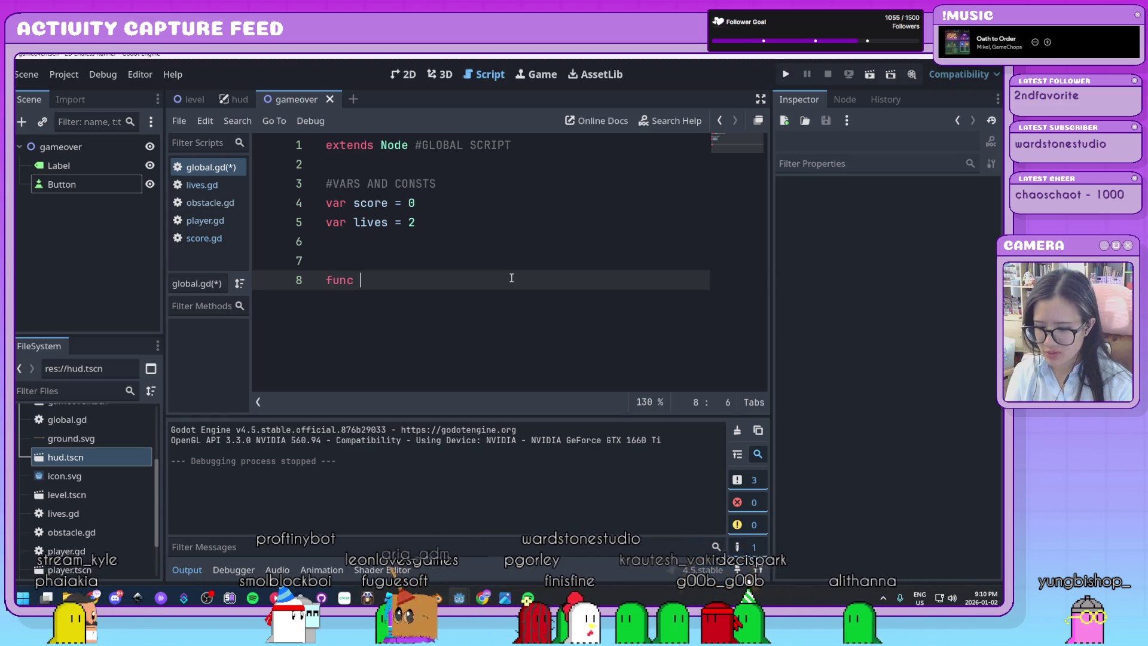
key("Return")
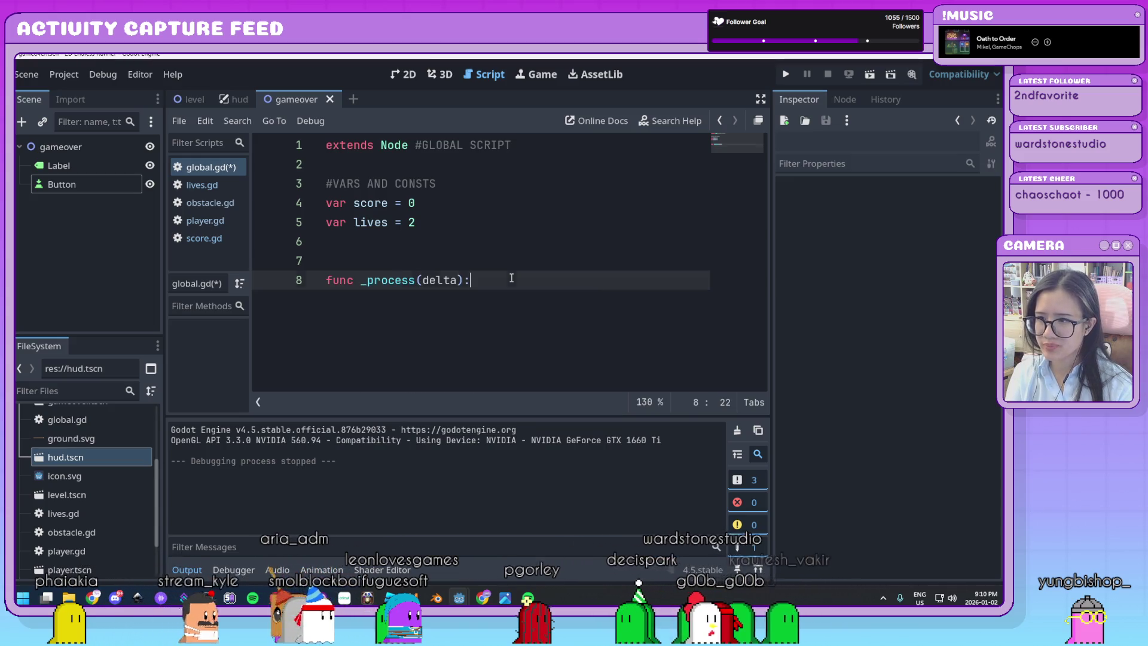
key("Return")
type("i")
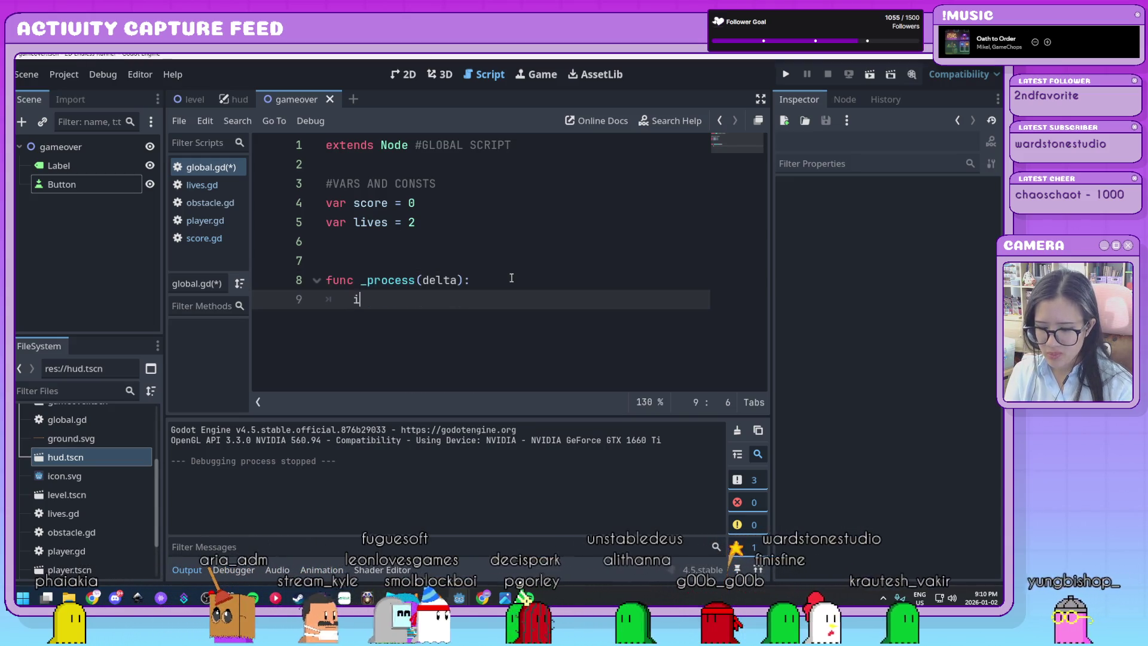
type("f lives")
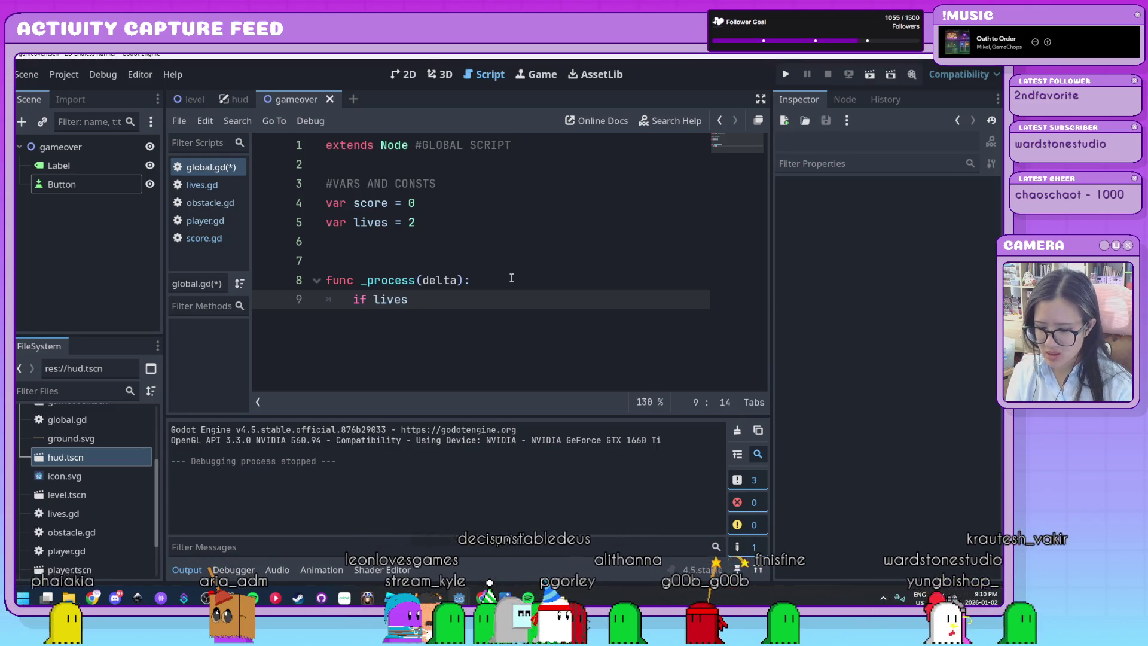
type(" <= 0:")
key("Return")
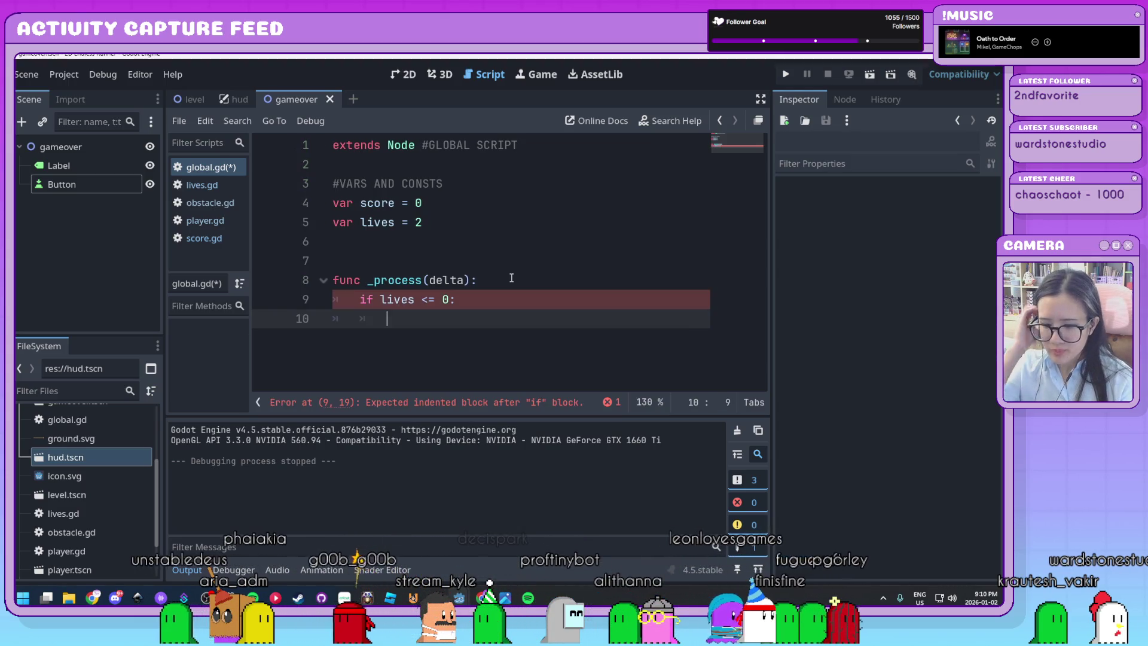
Step: Inside the check, call get_tree().change_scene_to_file("res://gameover.tscn")
type("get")
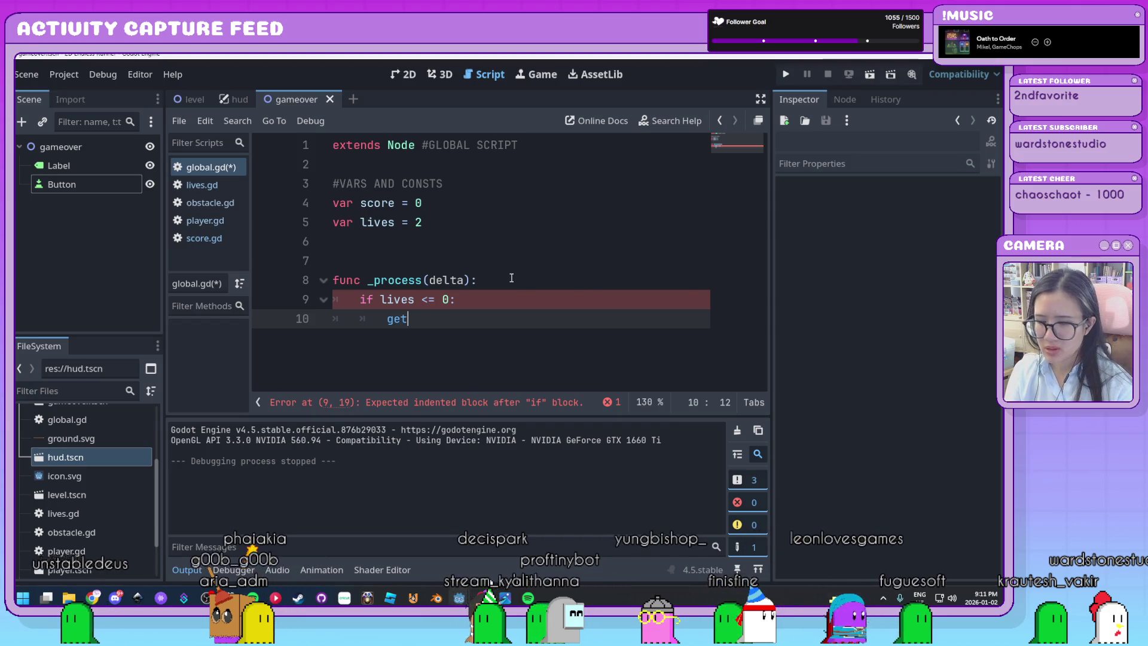
type("_tre")
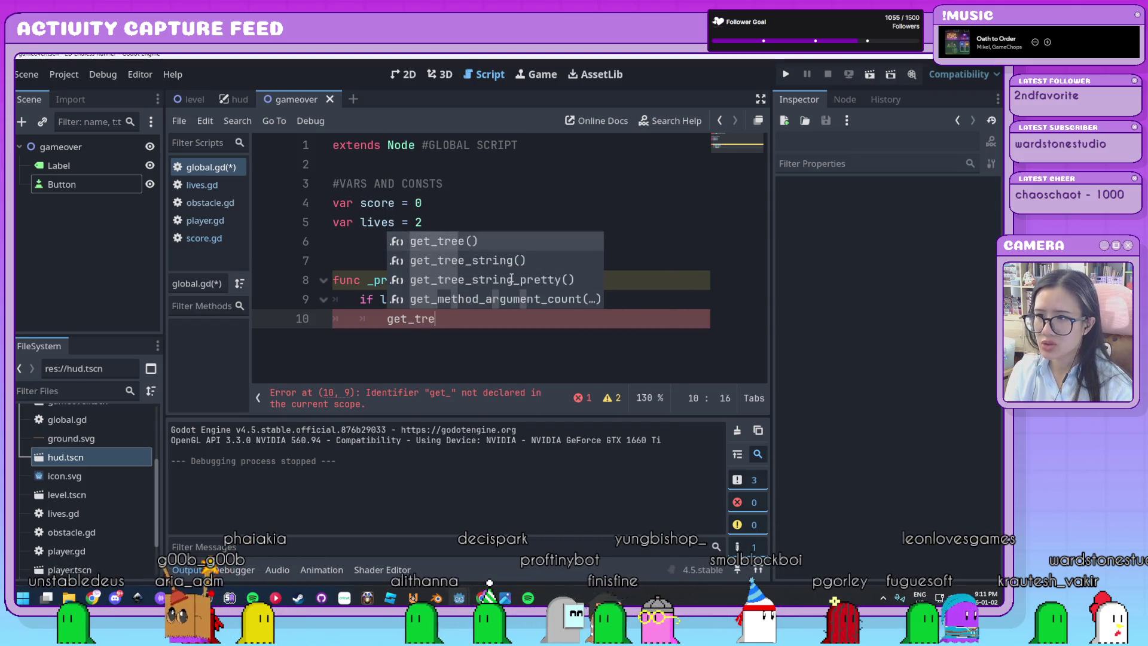
key("Return")
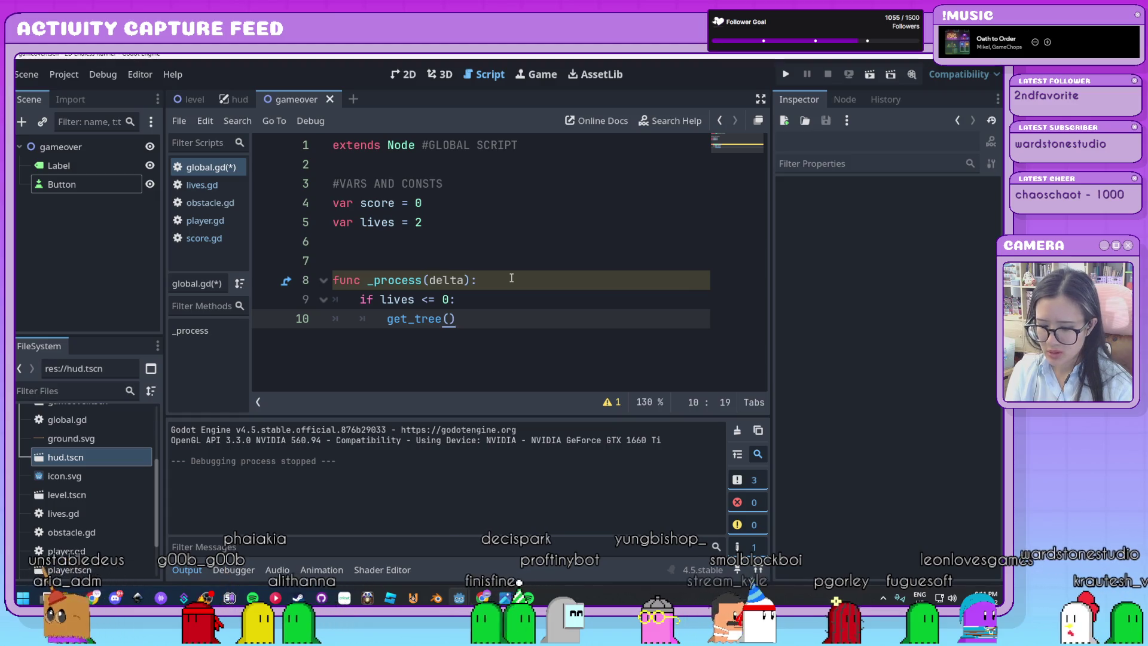
type(".change")
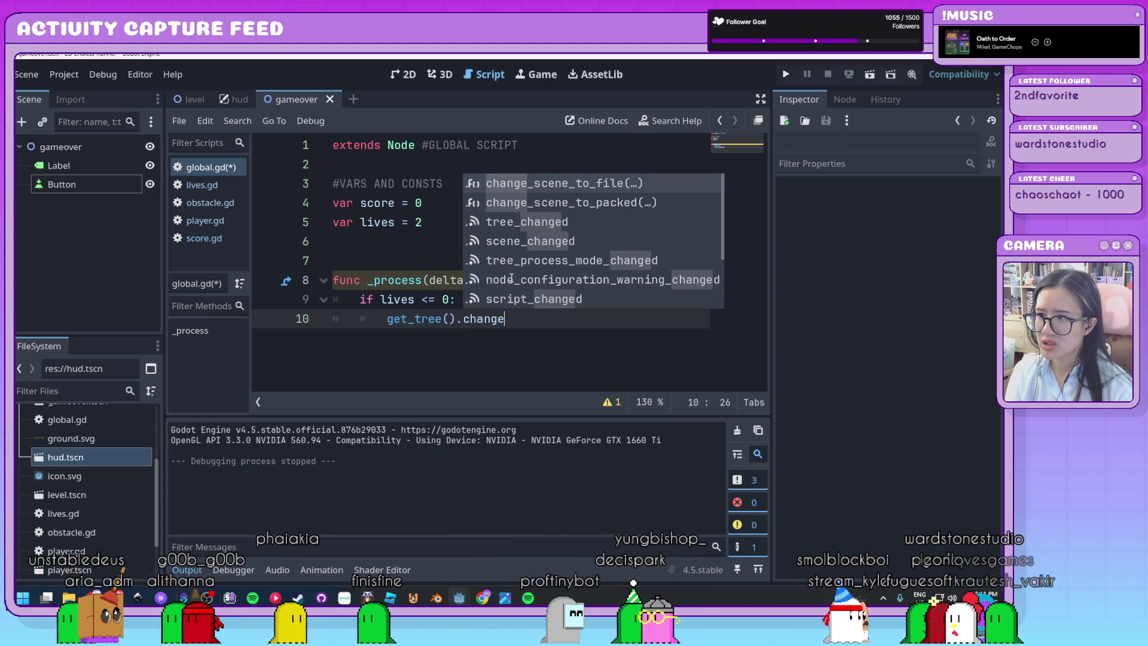
key("Return")
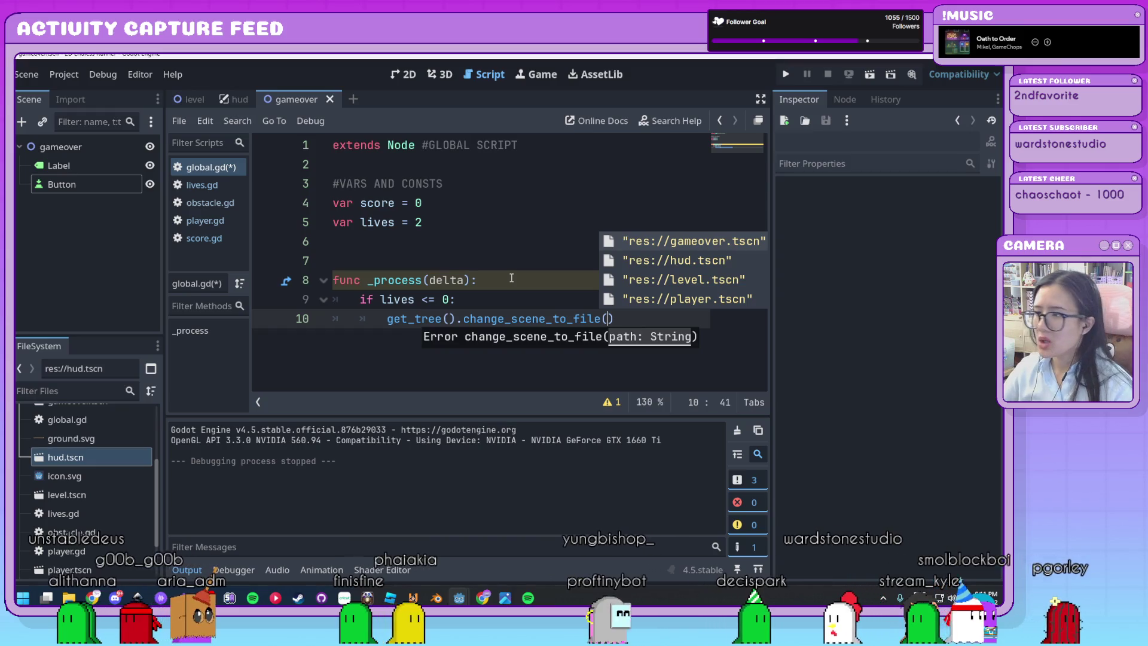
double_click(726, 242)
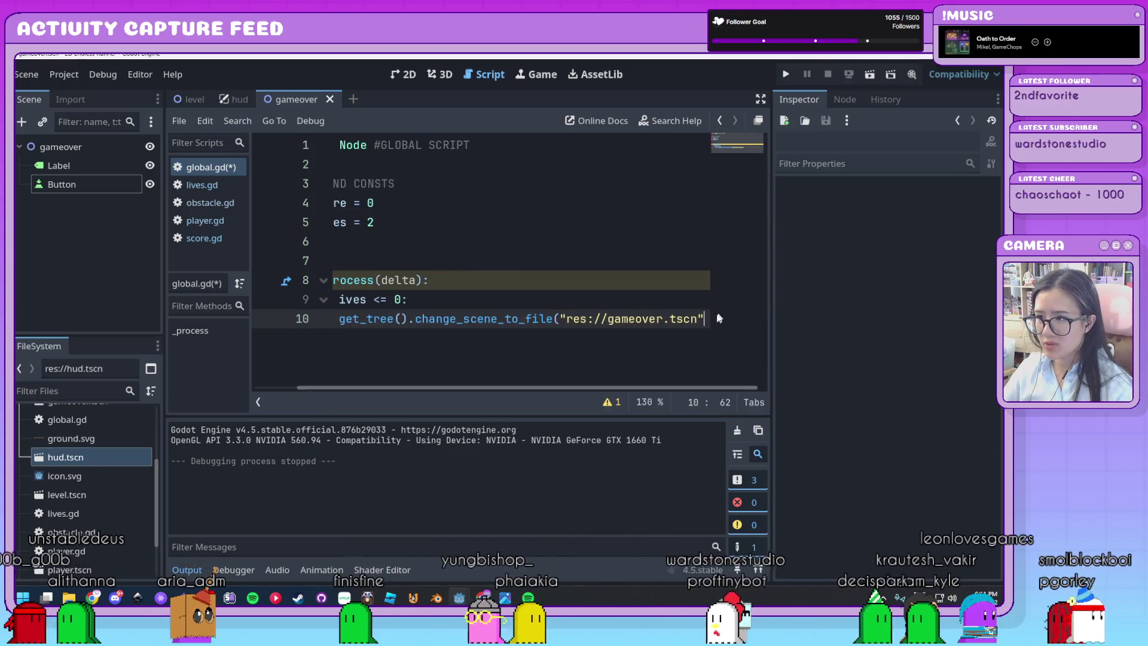
Step: Widen the script editor to review the new lines, then quit to the Project Manager
scroll(564, 293, "down", 2)
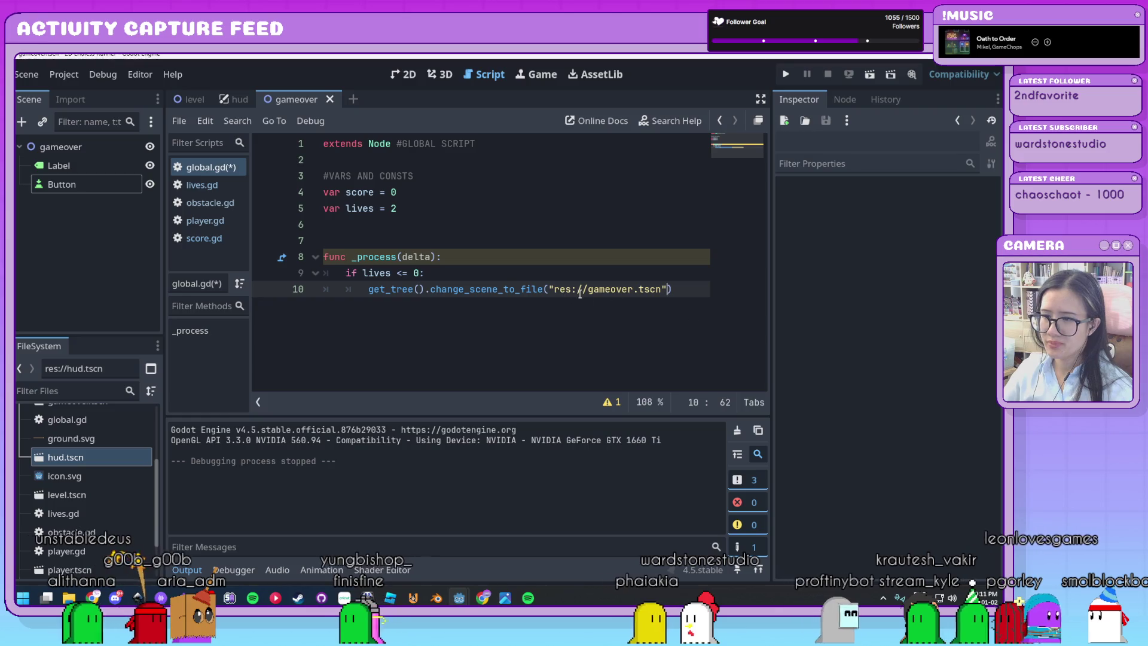
left_click_drag(772, 334, 861, 335)
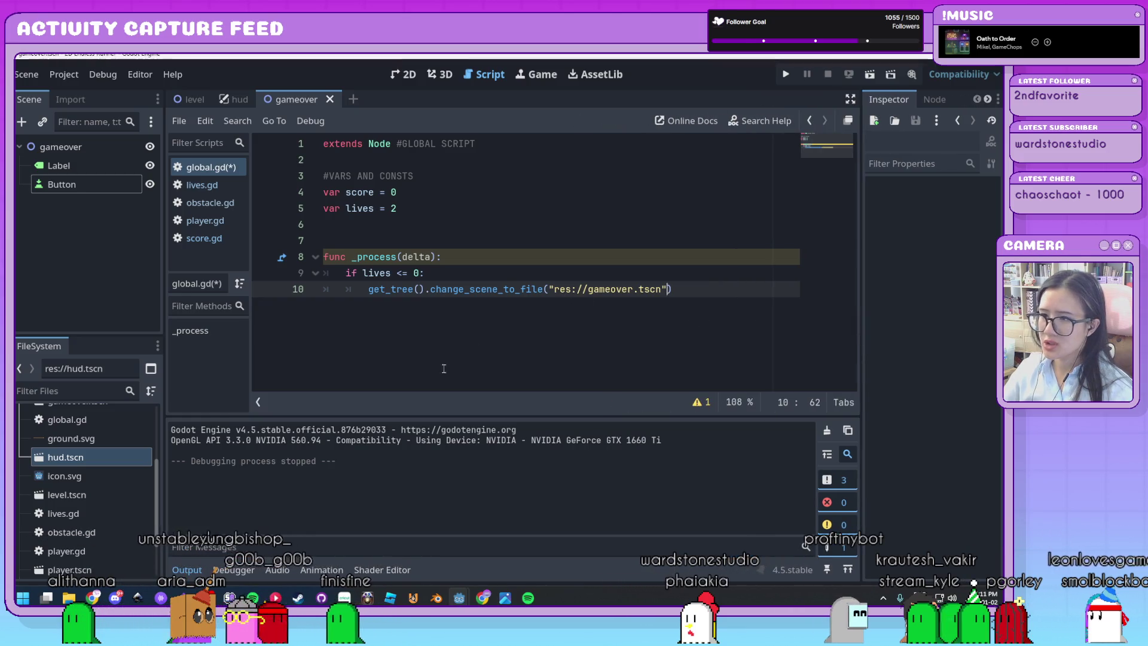
scroll(420, 349, "up", 2)
scroll(439, 290, "up", 1)
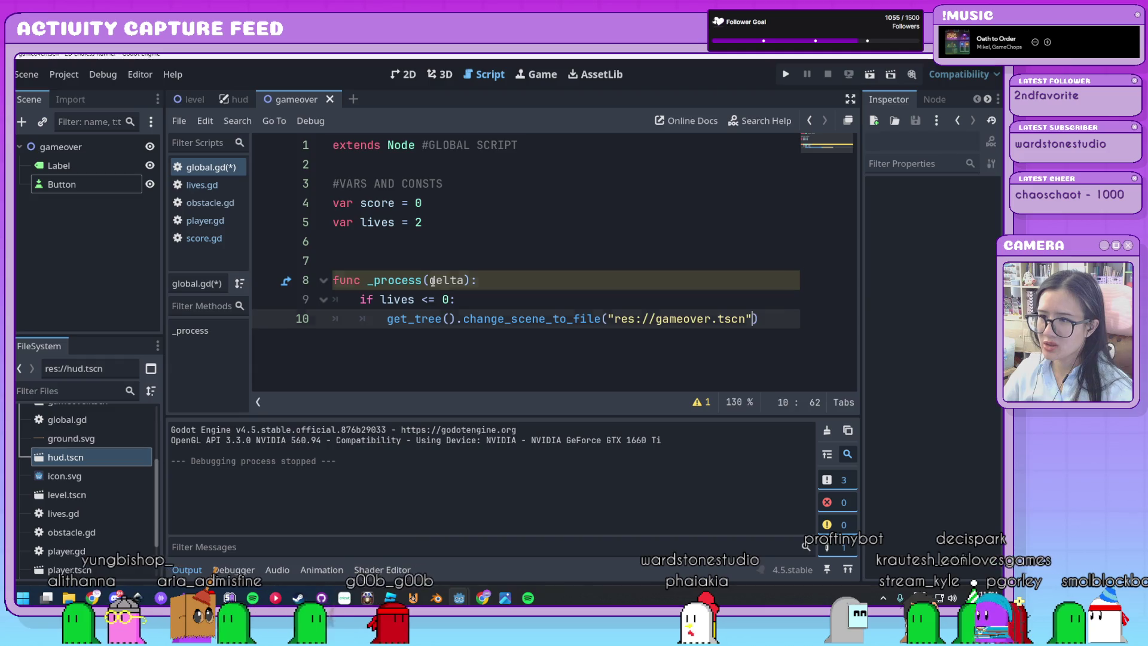
left_click(431, 281)
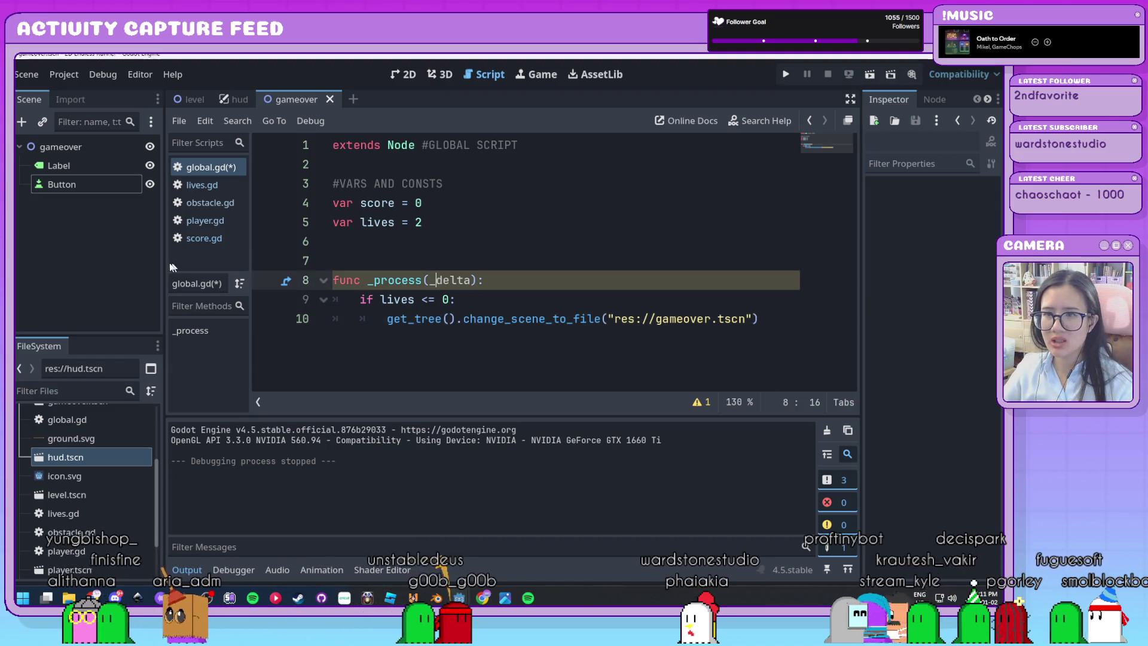
left_click_drag(166, 263, 144, 263)
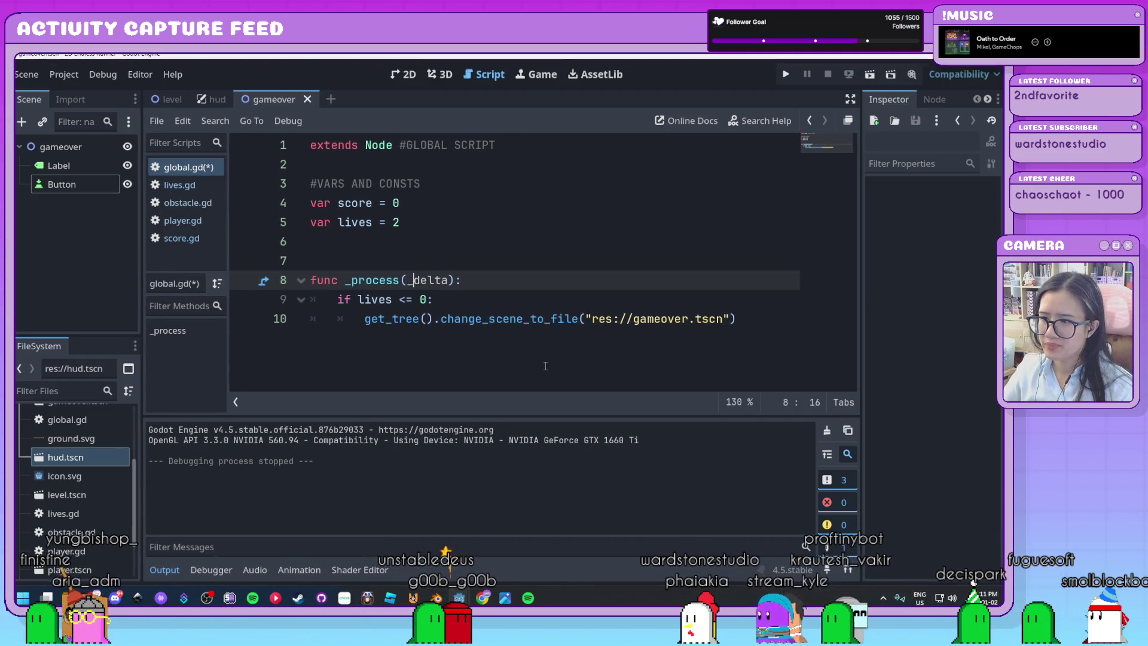
left_click(553, 363)
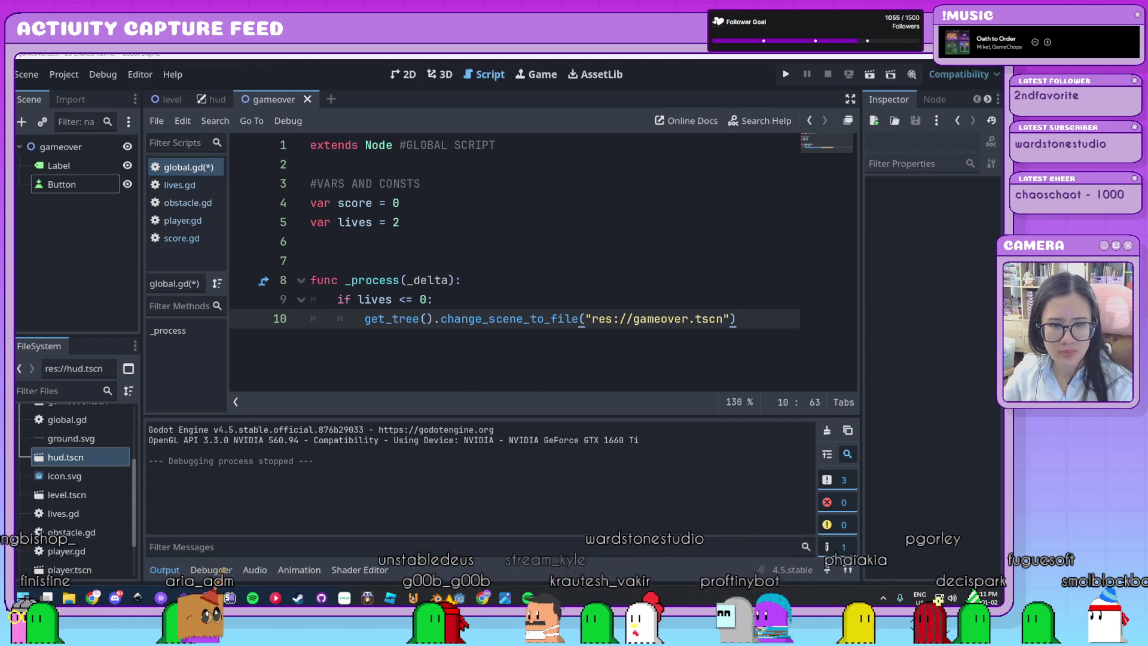
key("ctrl+shift+q")
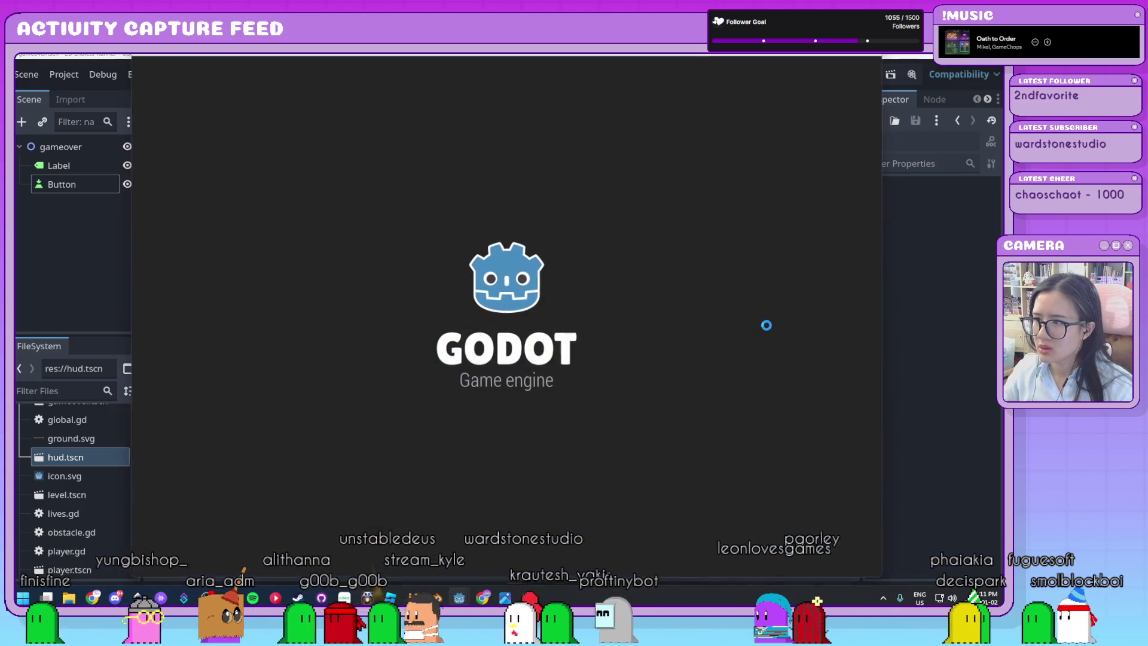
Step: Close the Project Manager with Alt+F4 and select part of line 10's scene-change call
key("alt+F4")
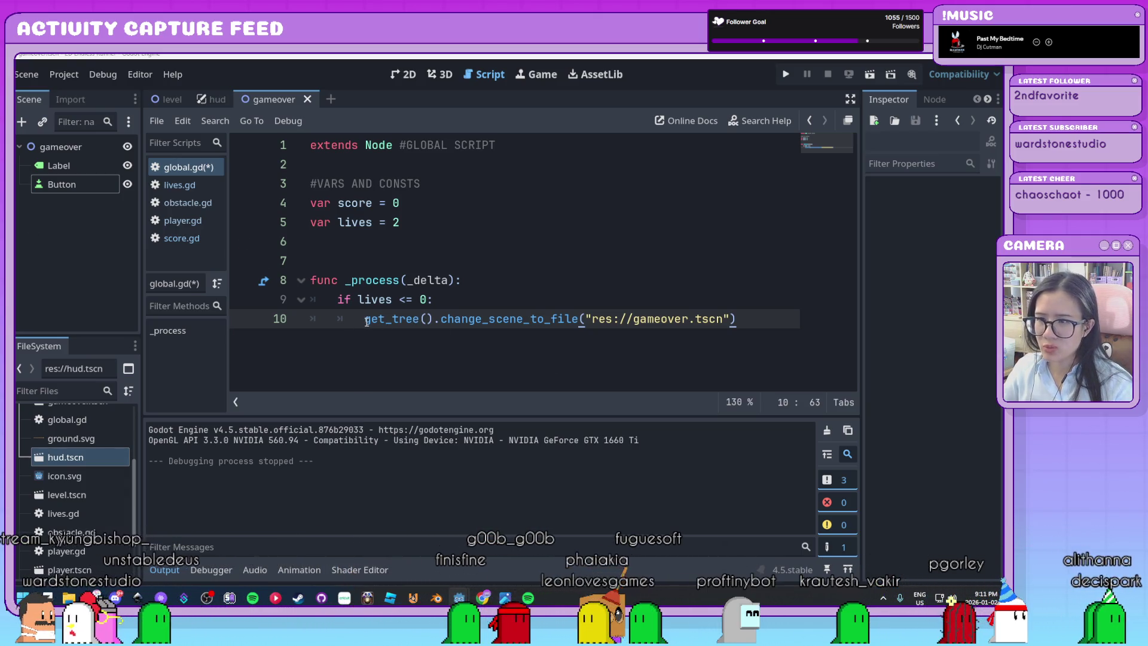
left_click_drag(430, 320, 357, 320)
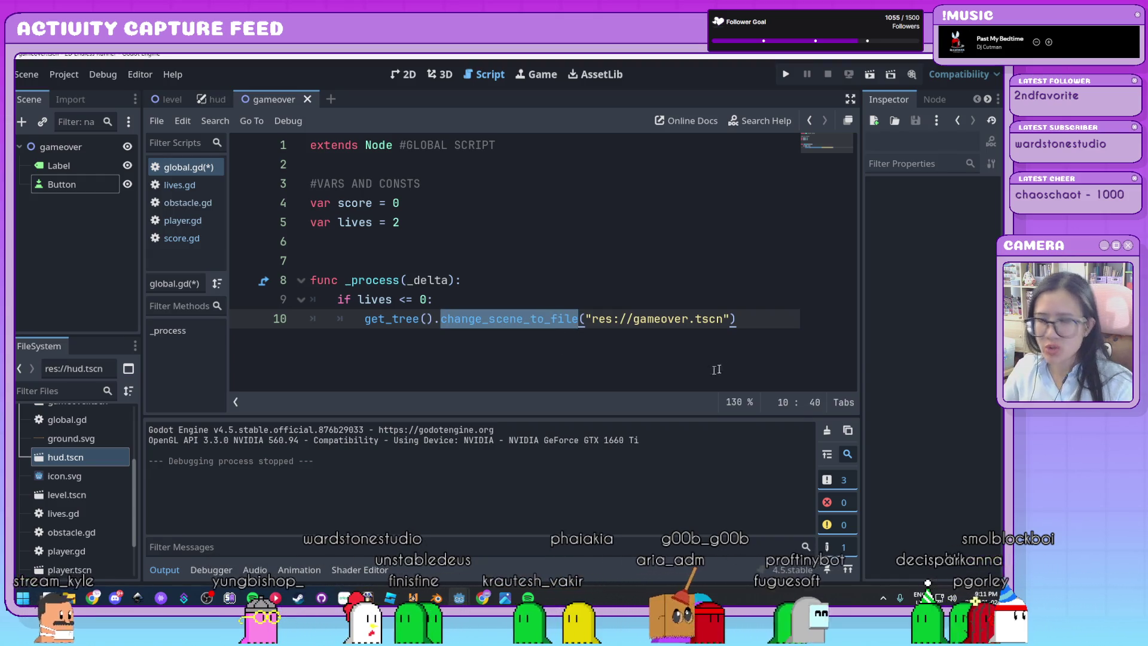
left_click(749, 319)
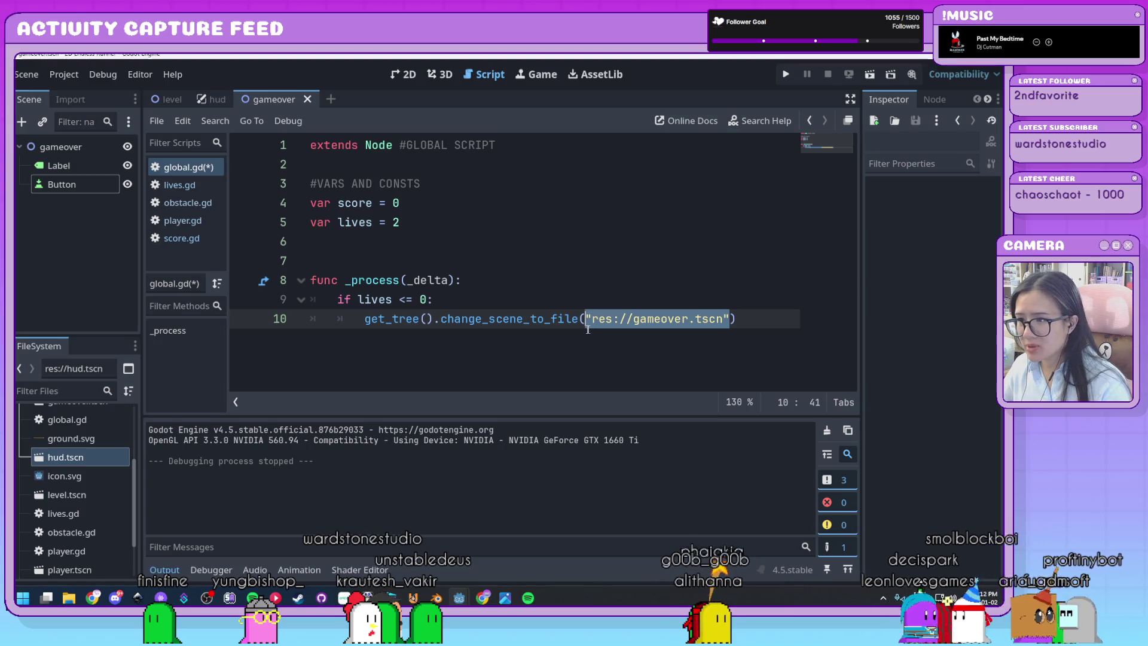
key("BackSpace")
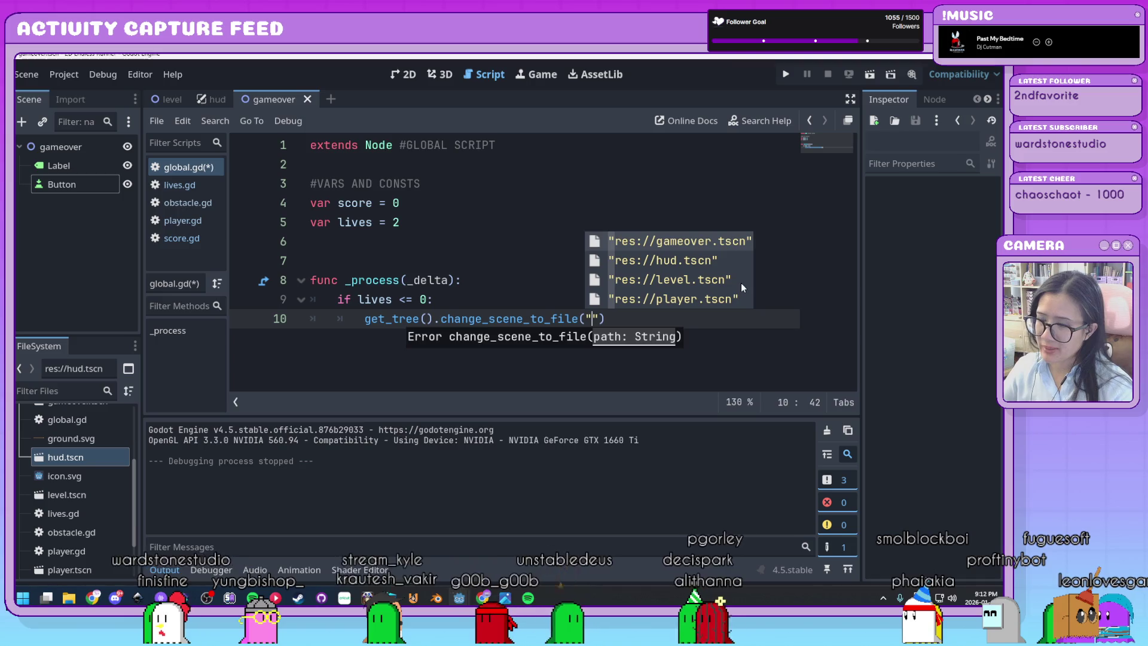
left_click(603, 318)
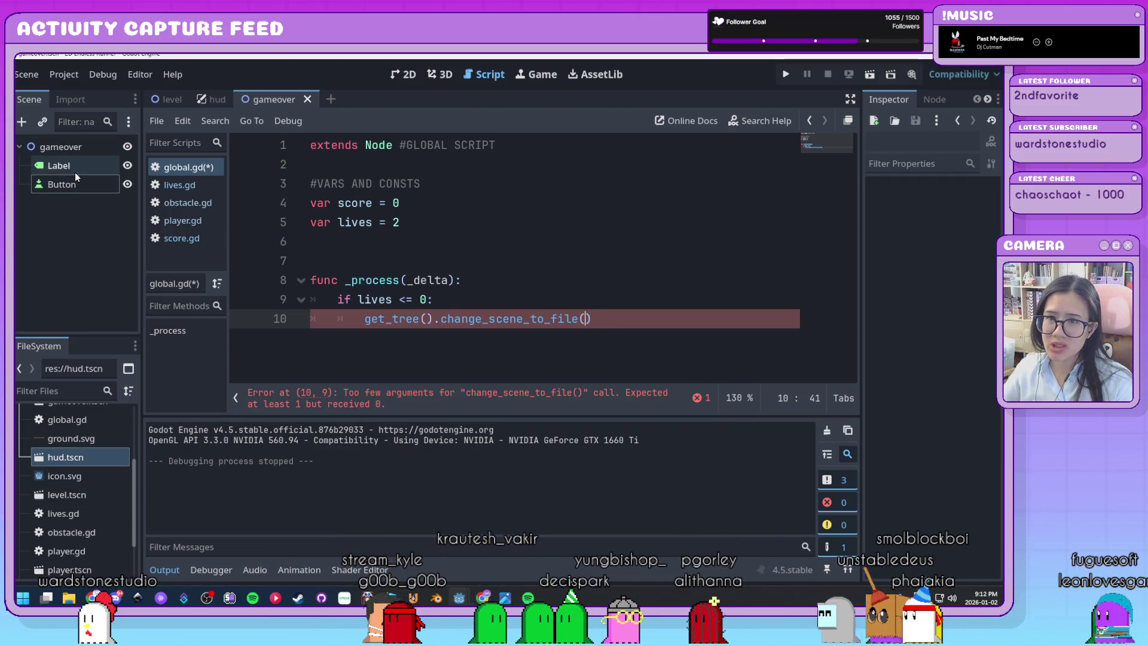
scroll(65, 449, "down", 3)
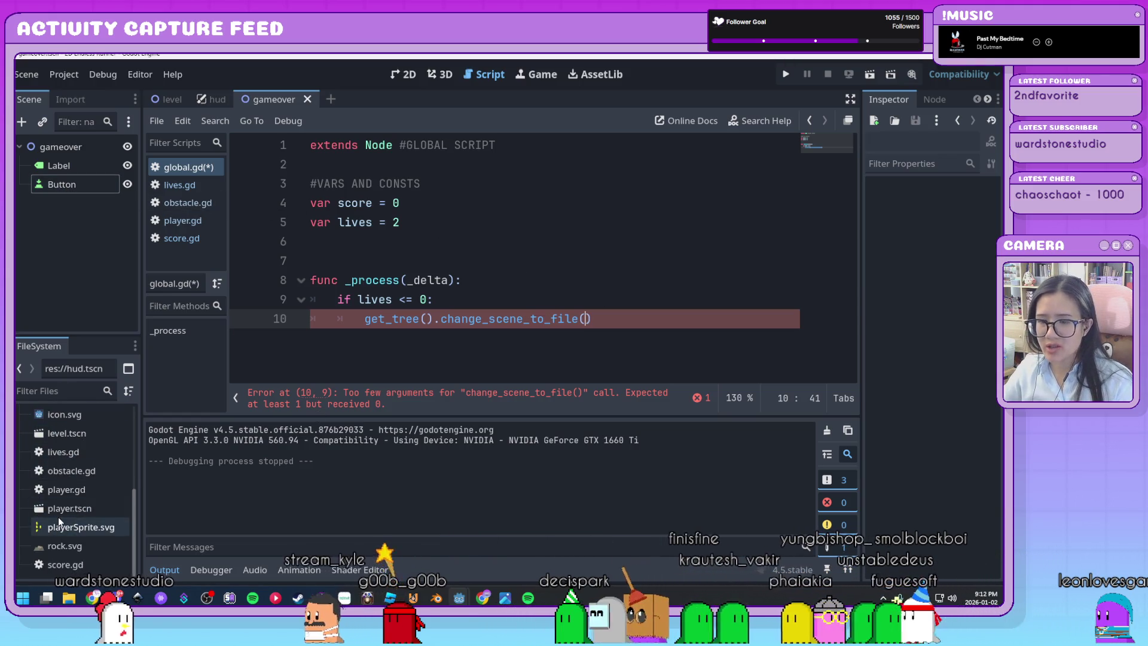
scroll(109, 526, "up", 6)
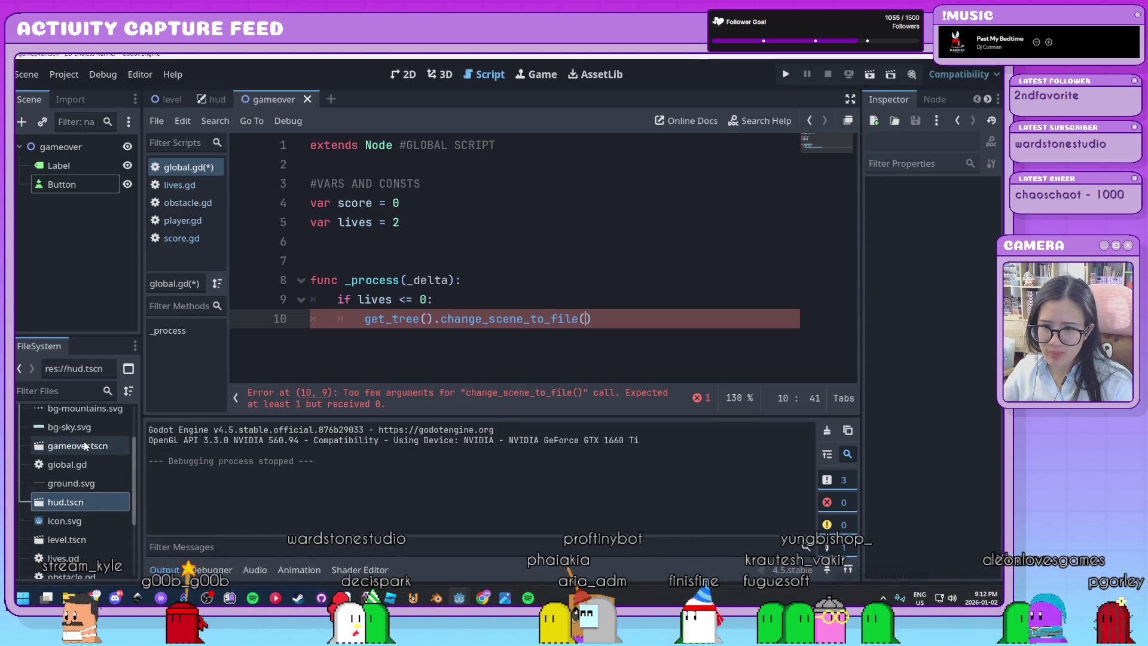
left_click(40, 447)
left_click_drag(41, 447, 585, 321)
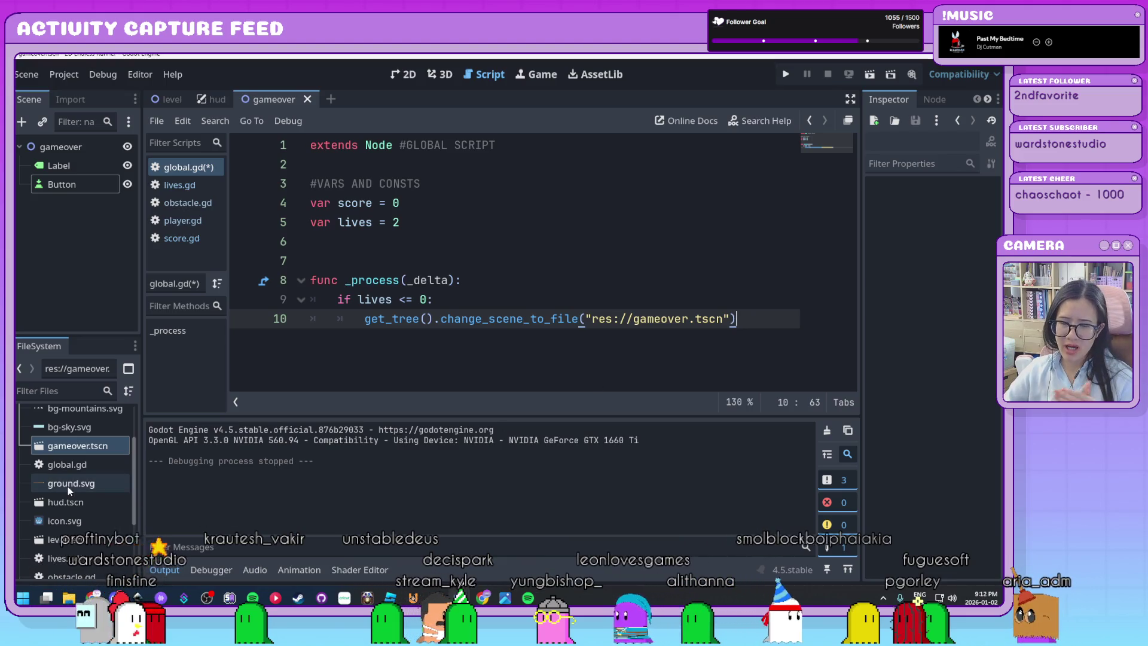
scroll(72, 487, "up", 3)
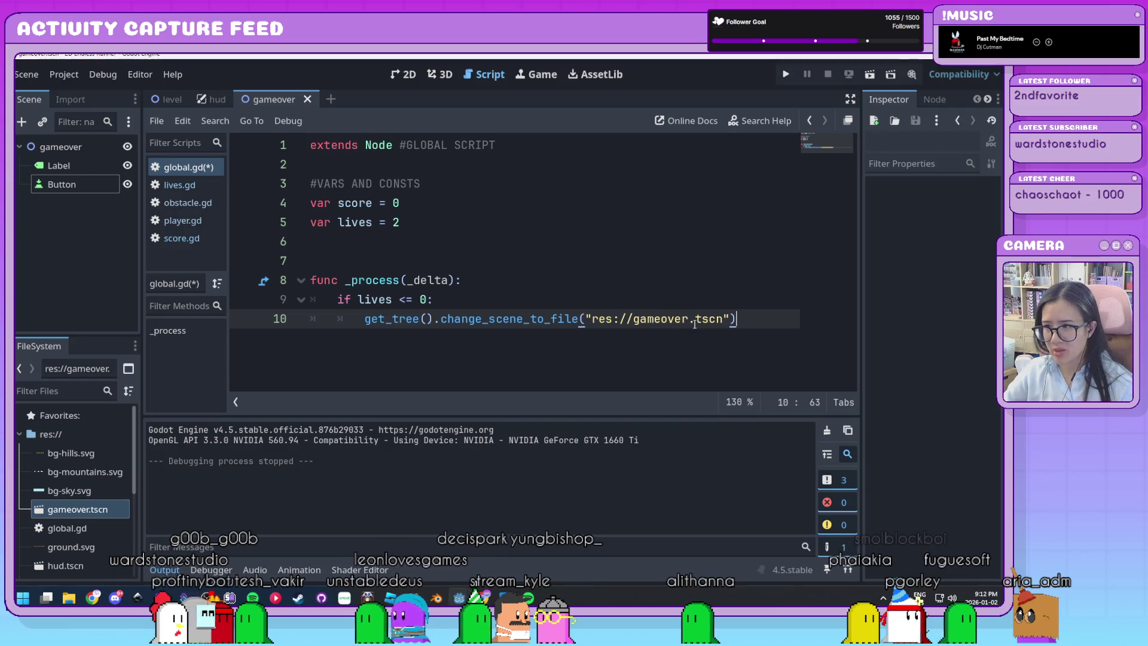
mouse_move(710, 327)
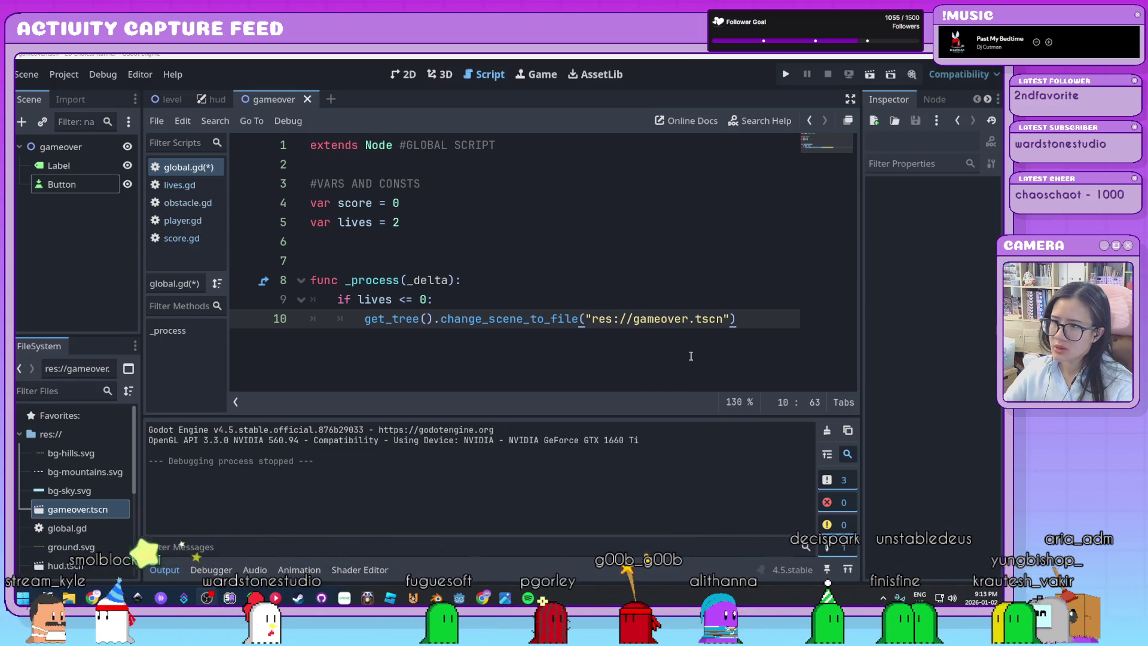
left_click(871, 80)
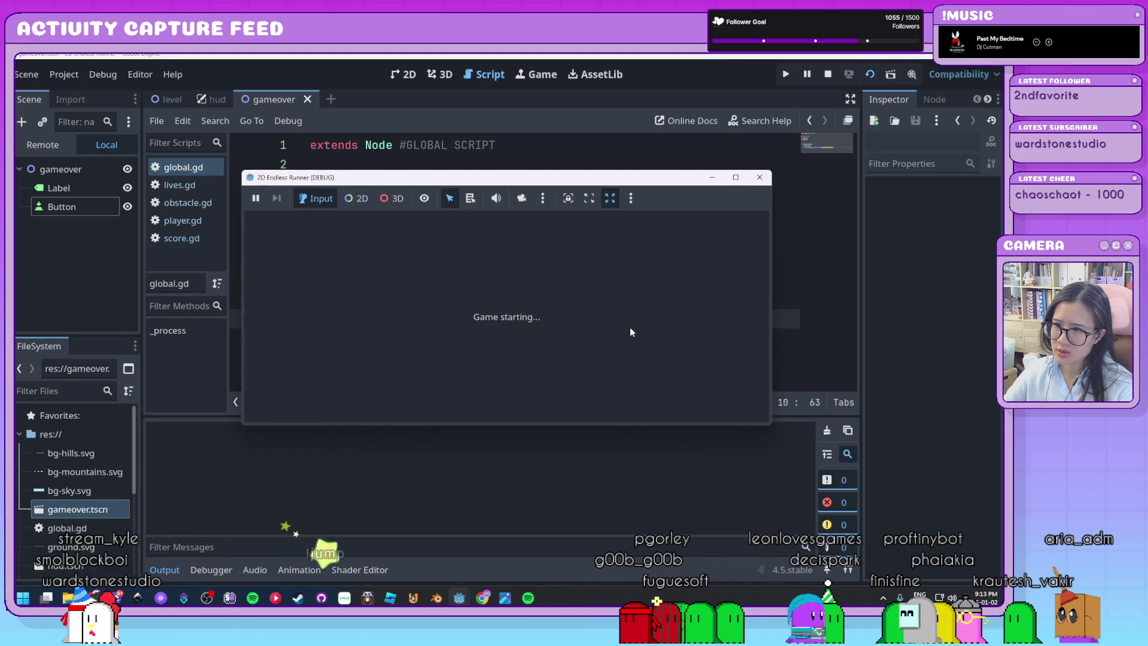
Step: Run the level scene, jump until GAME OVER appears, then close the game and collapse Output
left_click(759, 177)
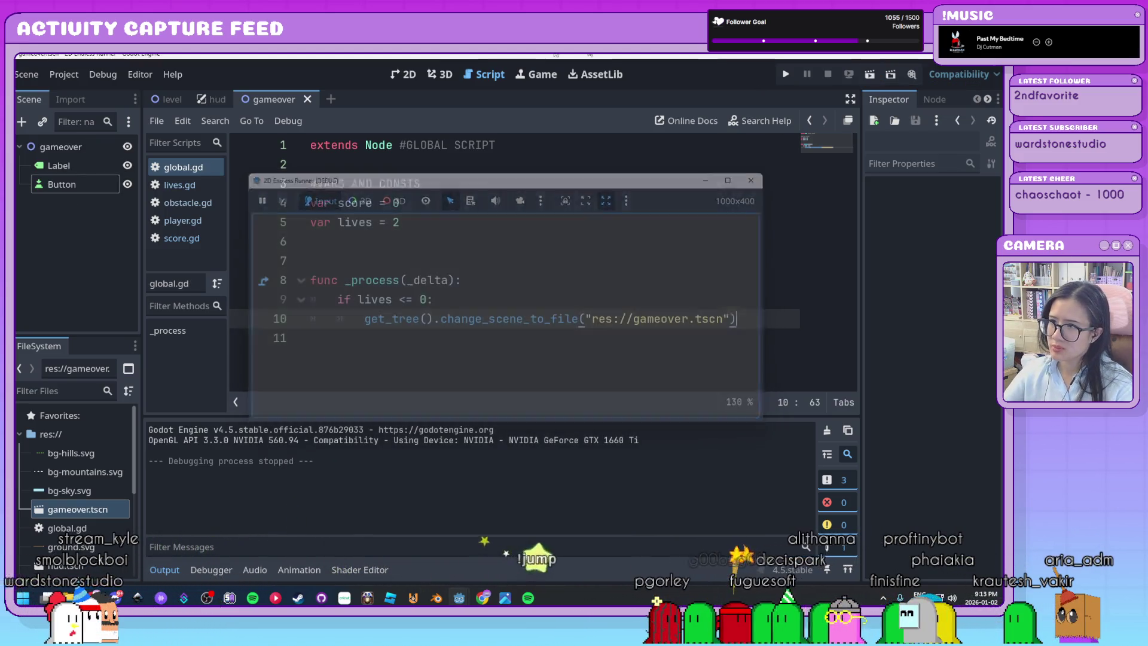
left_click(170, 103)
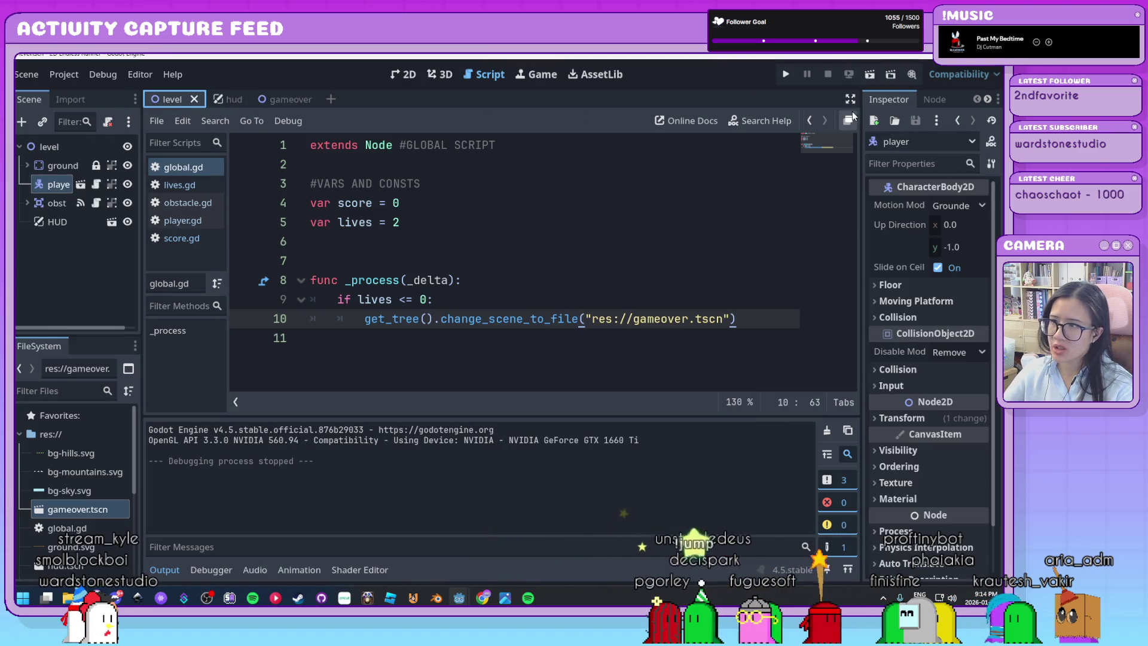
left_click(870, 78)
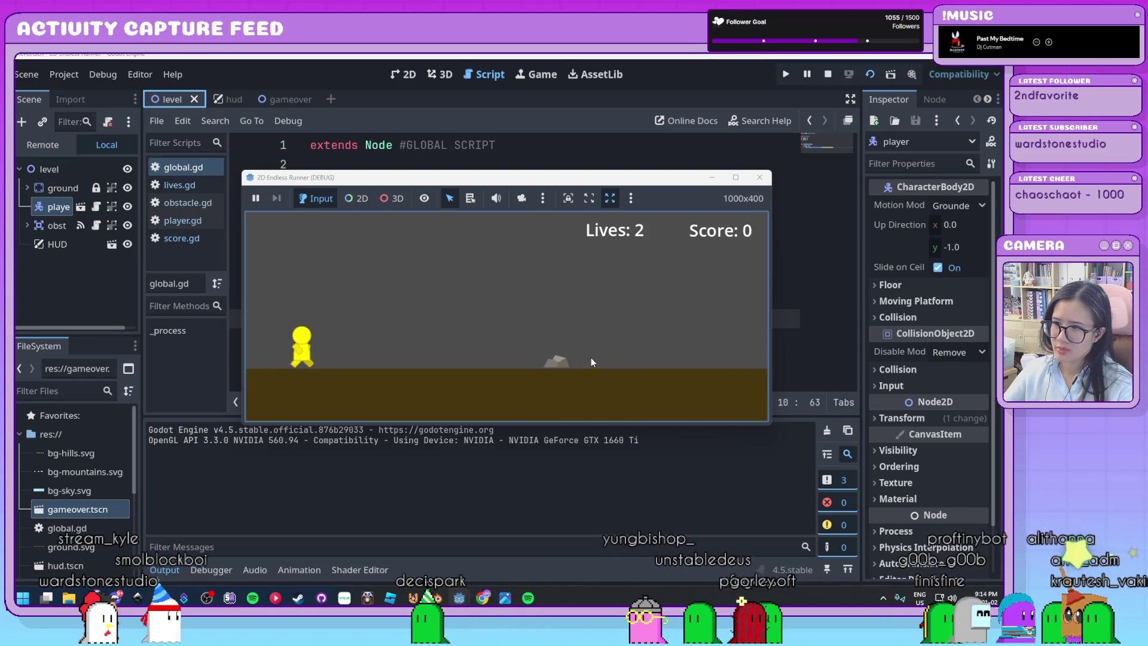
key("space")
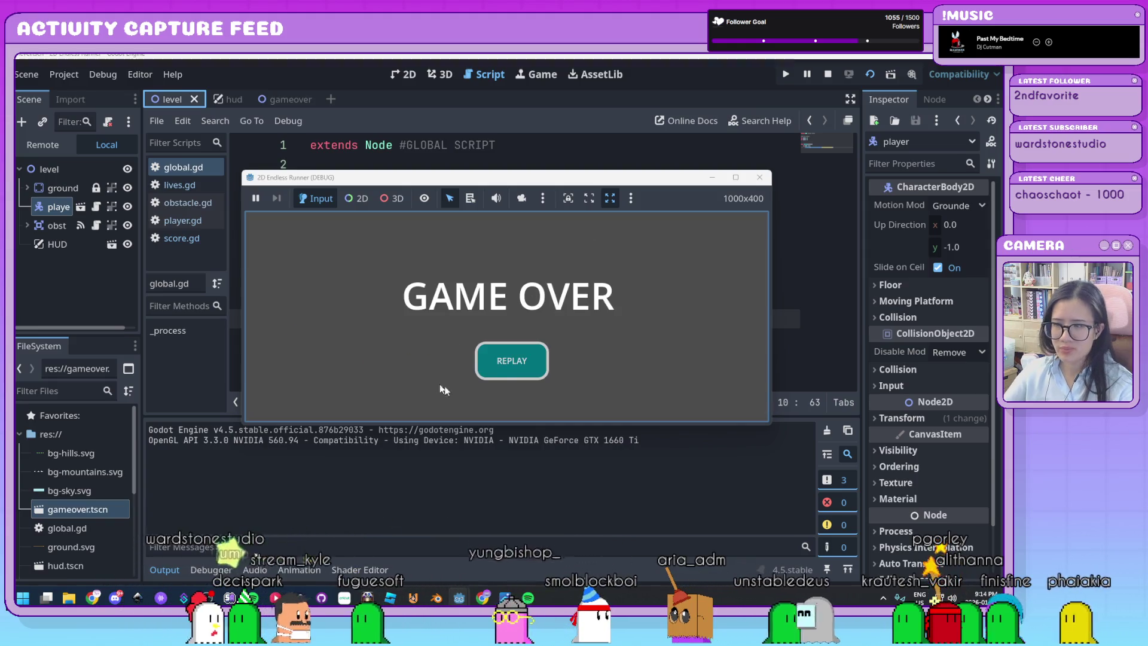
left_click(760, 177)
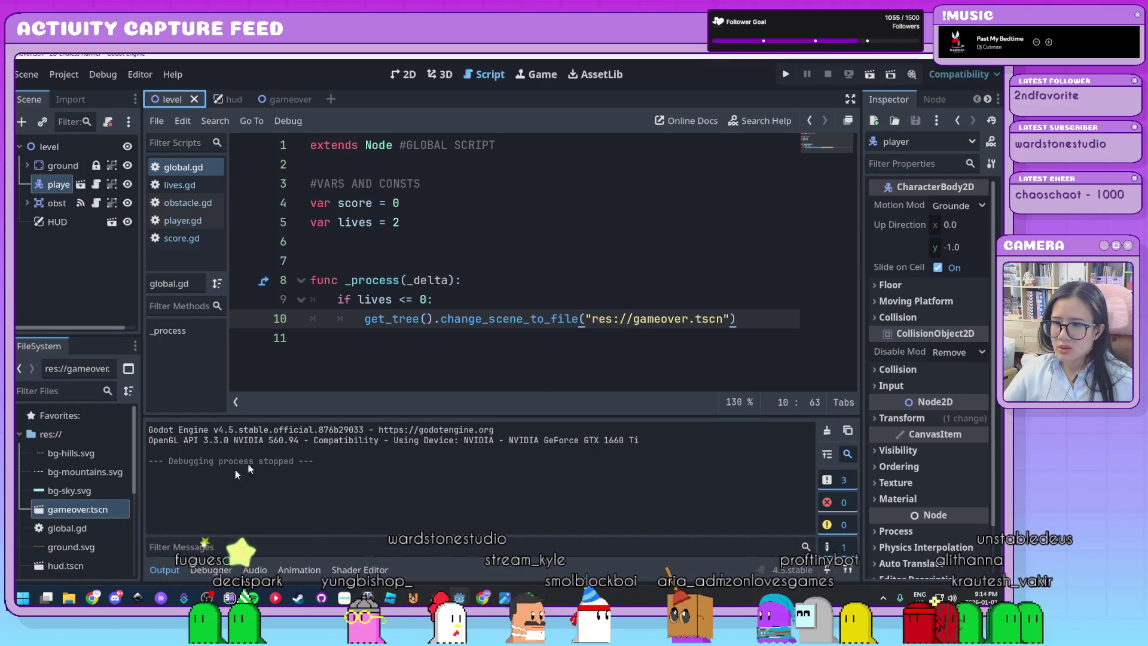
left_click(164, 569)
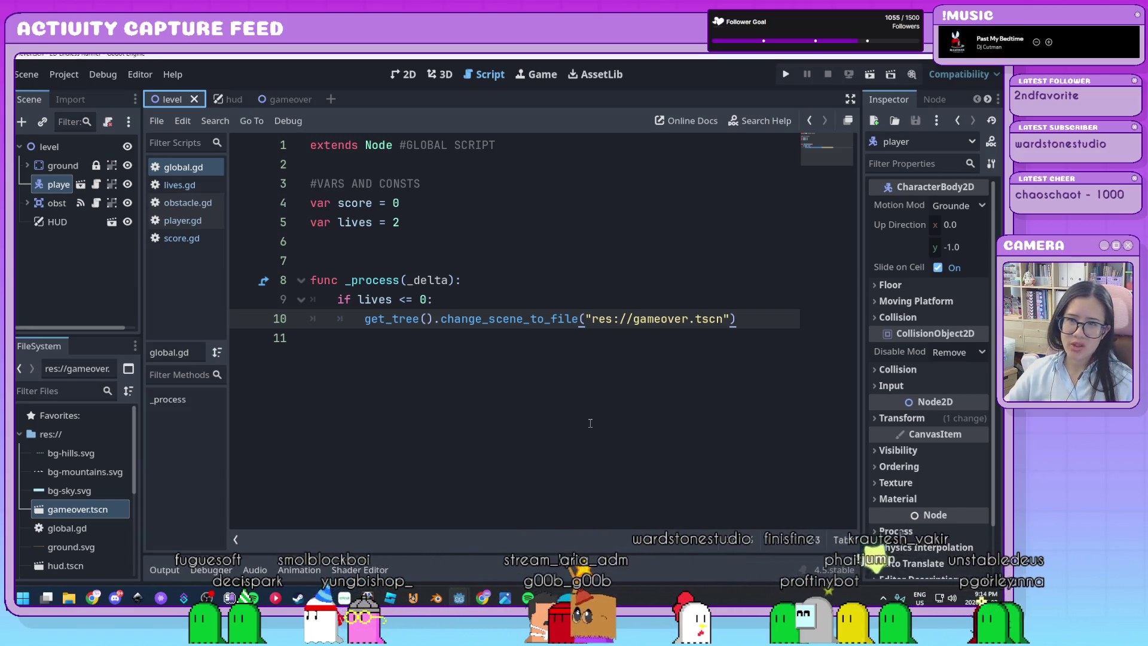
Step: In the gameover scene, rename the Button node to 'replayButton' and reselect it
left_click_drag(142, 296, 155, 296)
left_click(303, 101)
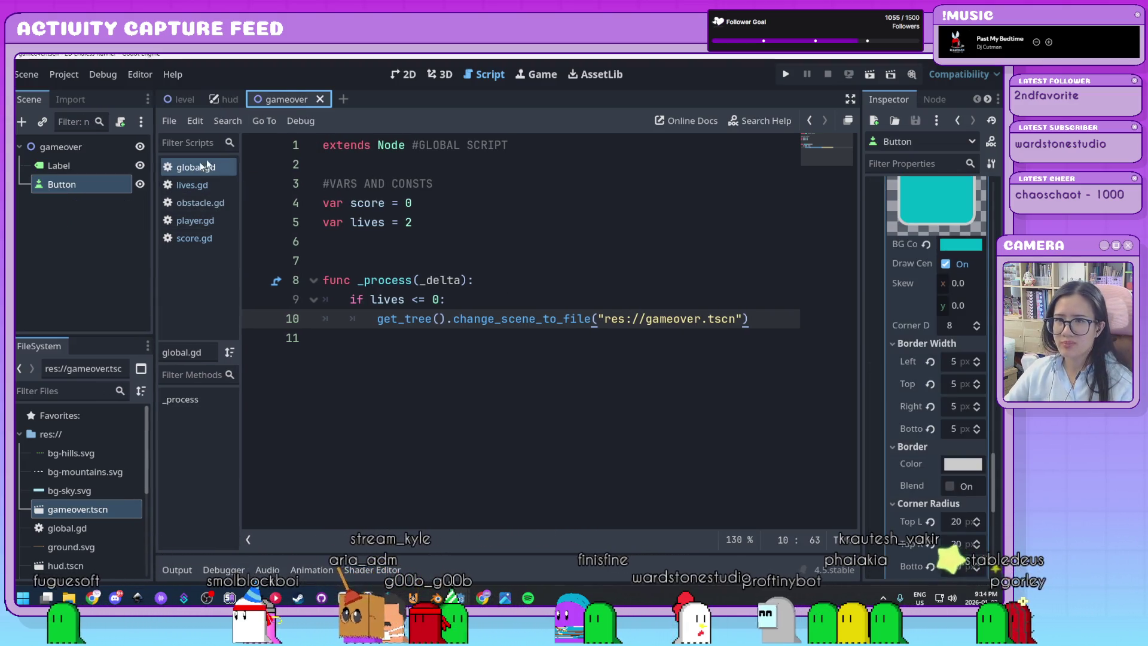
left_click(87, 185)
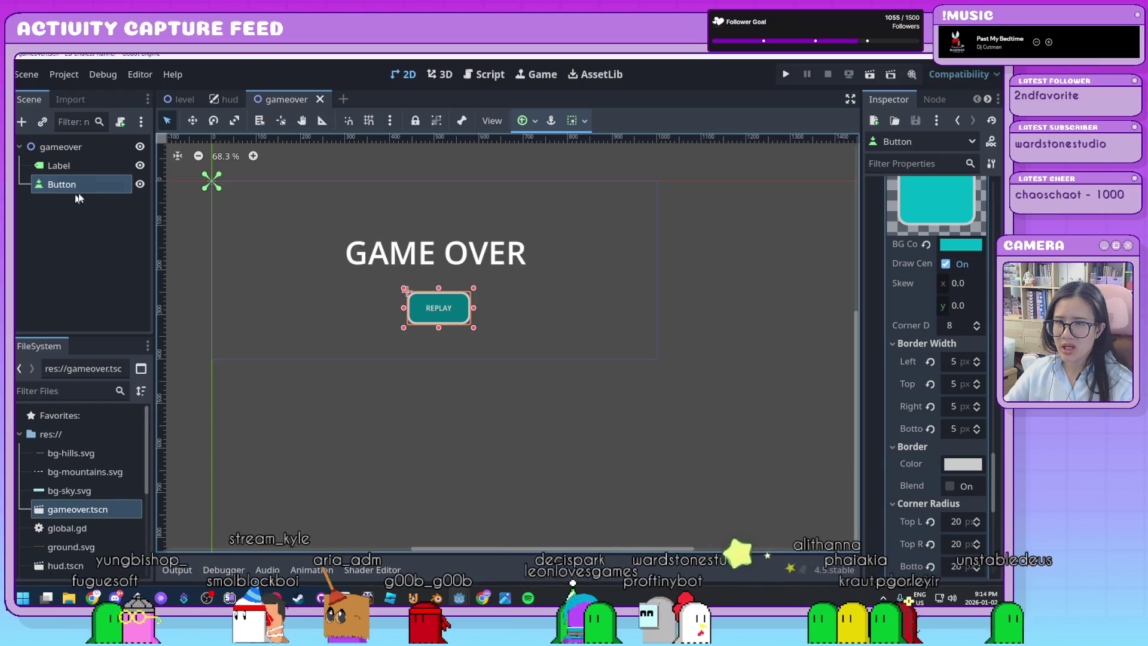
left_click(79, 217)
left_click(86, 189)
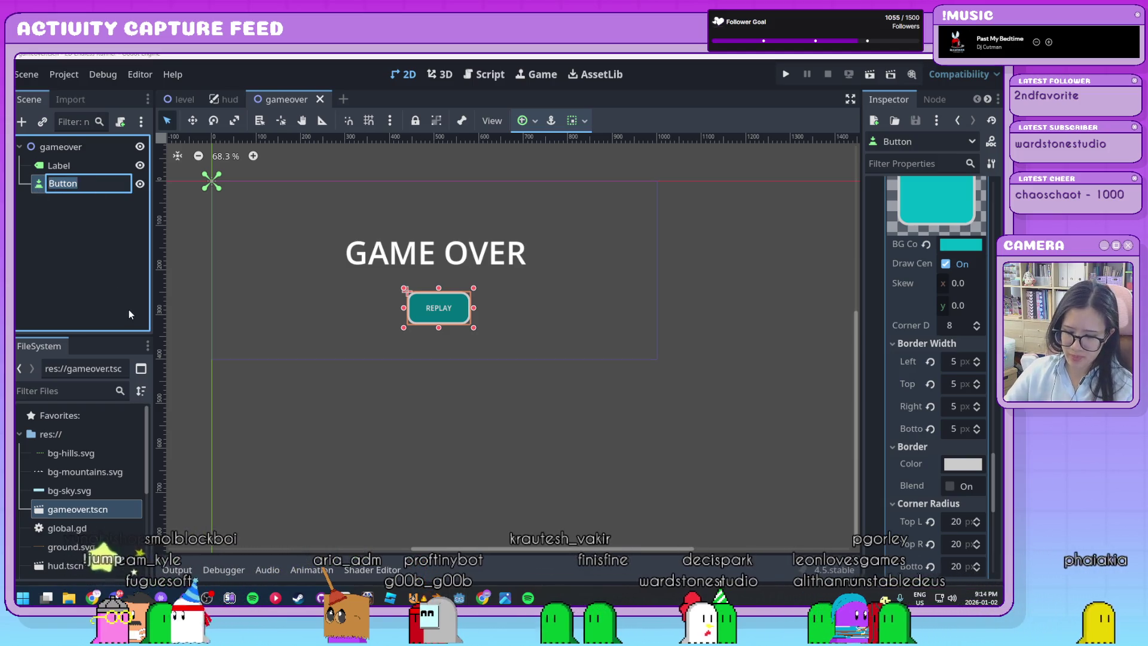
type("replayButton")
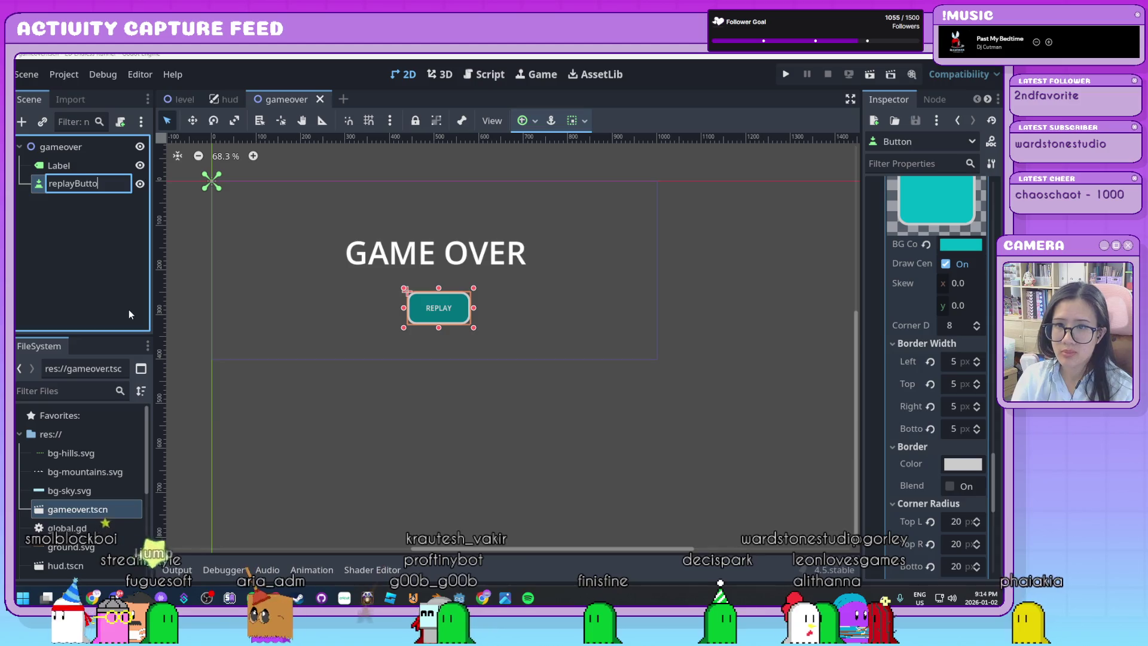
key("Return")
left_click(113, 282)
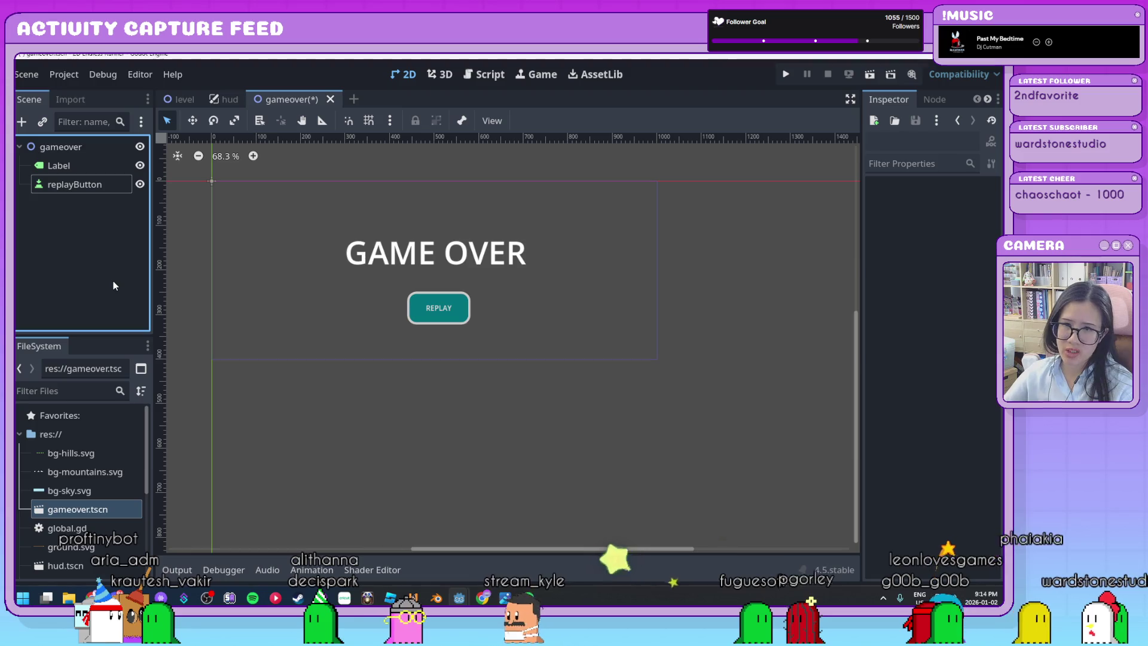
left_click(102, 190)
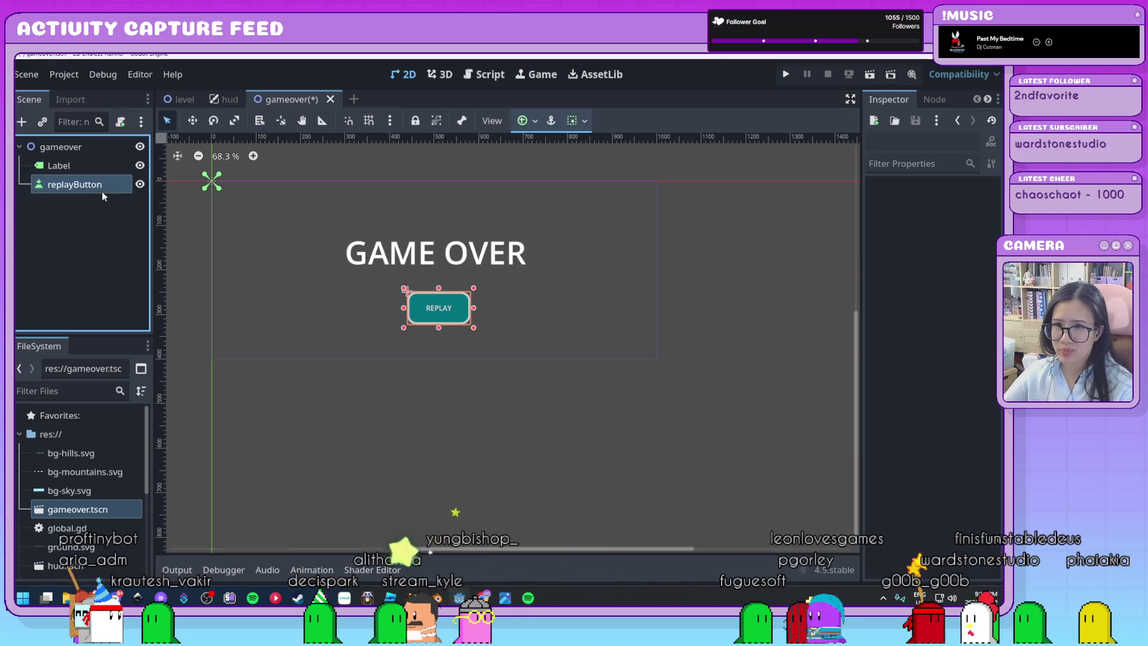
Step: Attach a new replay_button.gd script to replayButton, commented '#REPLAY BUTTON SCRIPT'
left_click(121, 123)
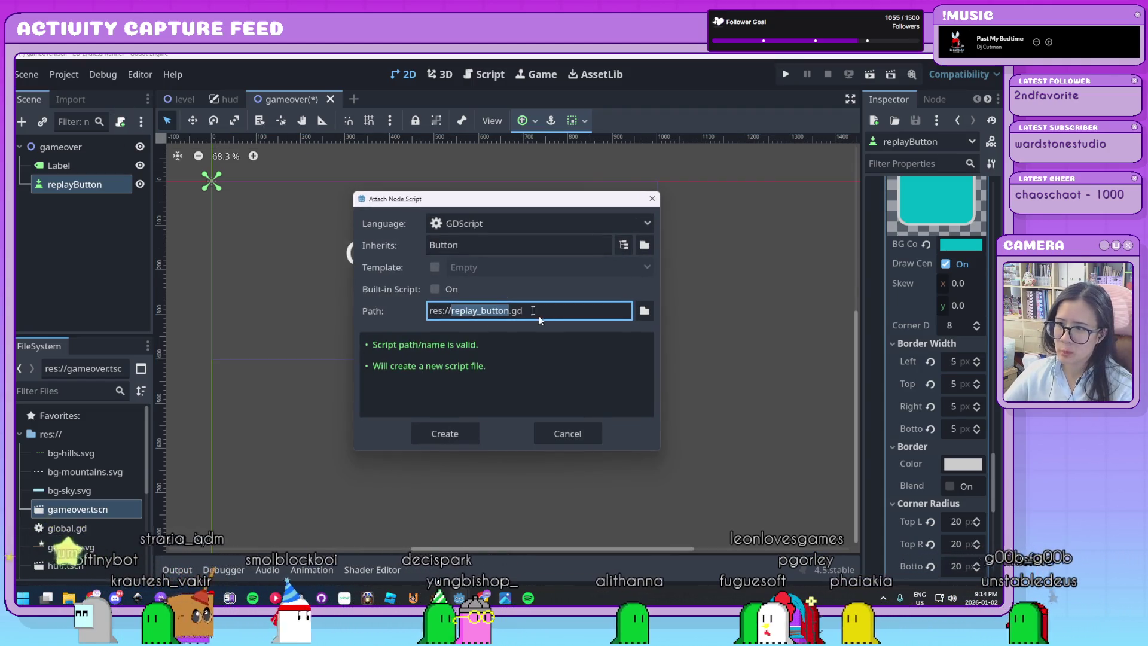
left_click(474, 441)
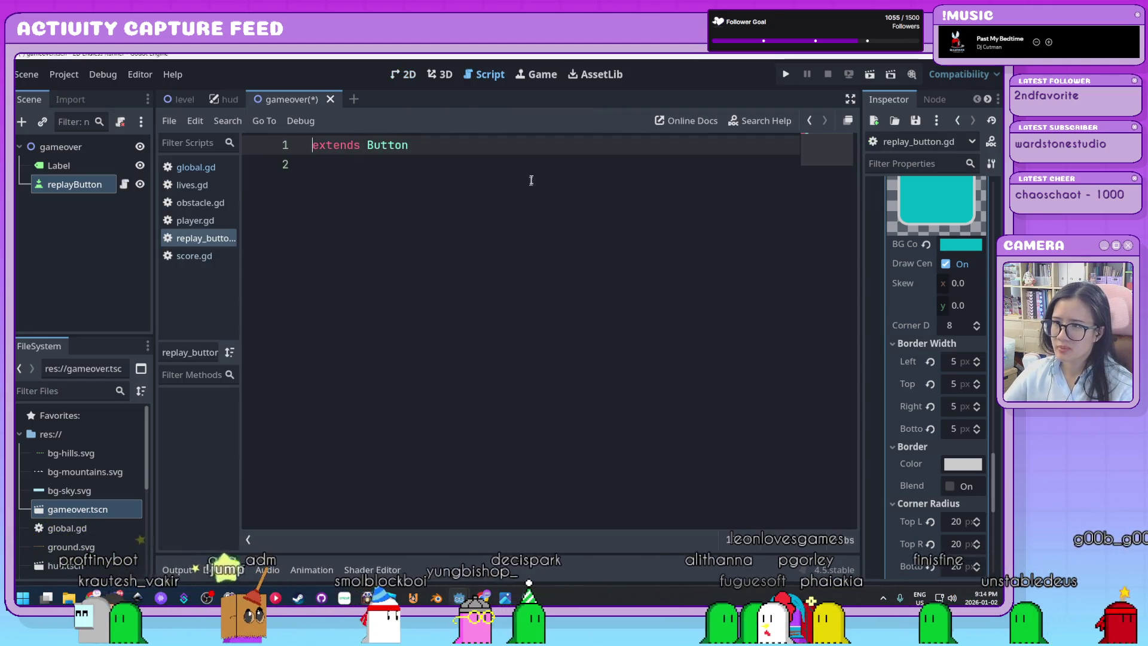
left_click(523, 147)
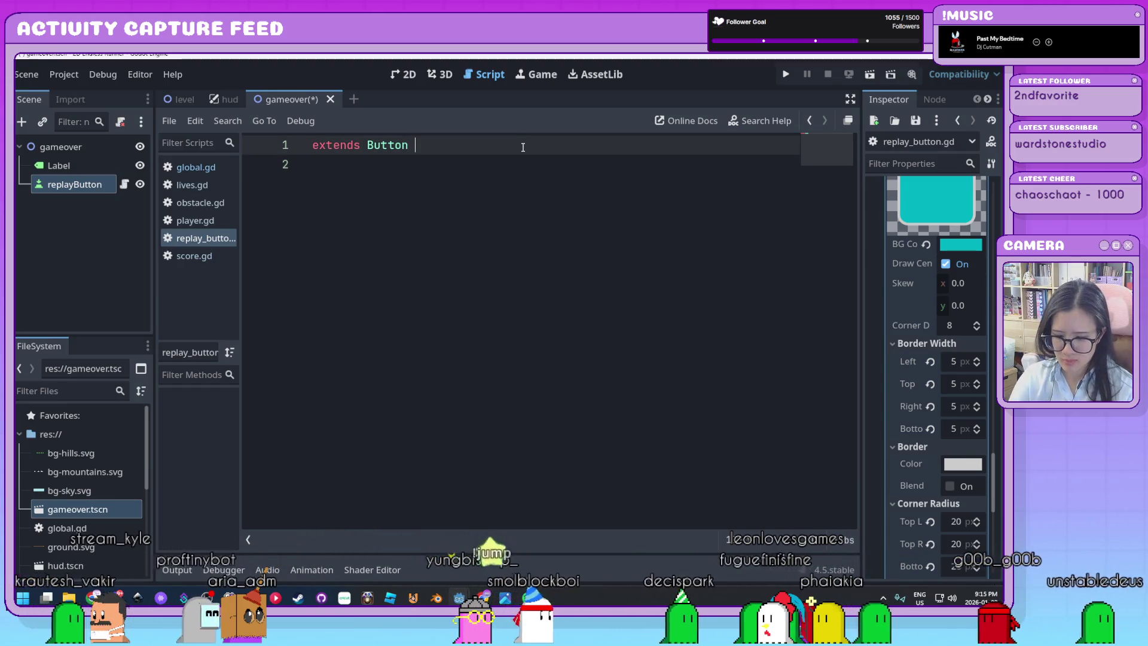
type("#REPLAYBUT")
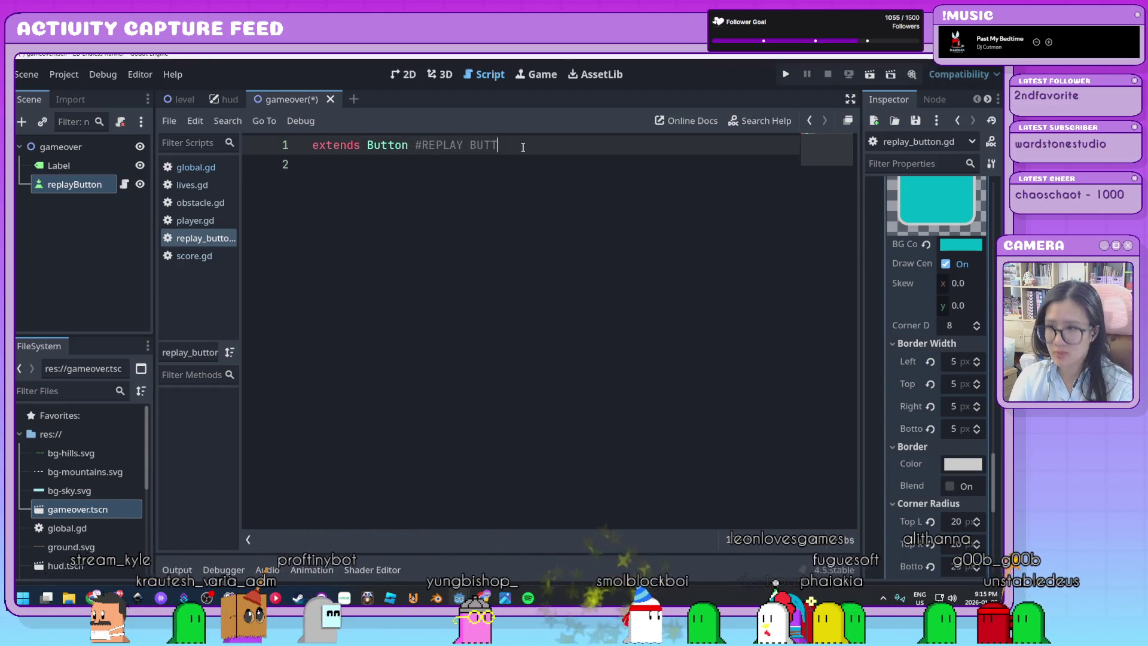
type("T")
key("Return")
key("Return")
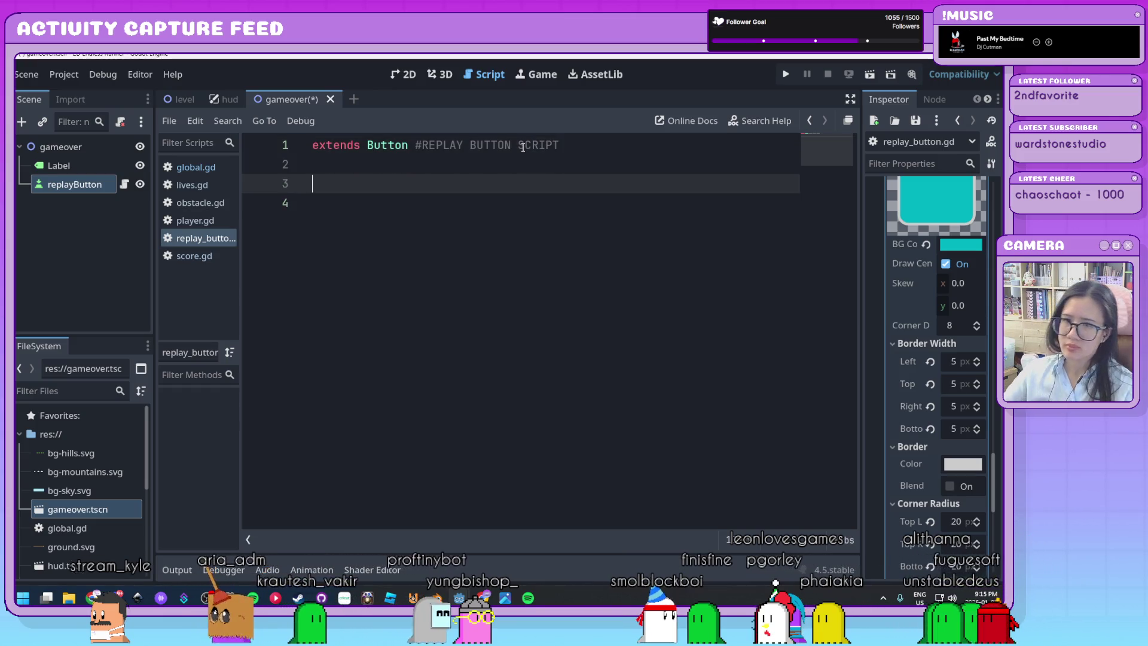
left_click_drag(860, 244, 803, 244)
left_click(875, 100)
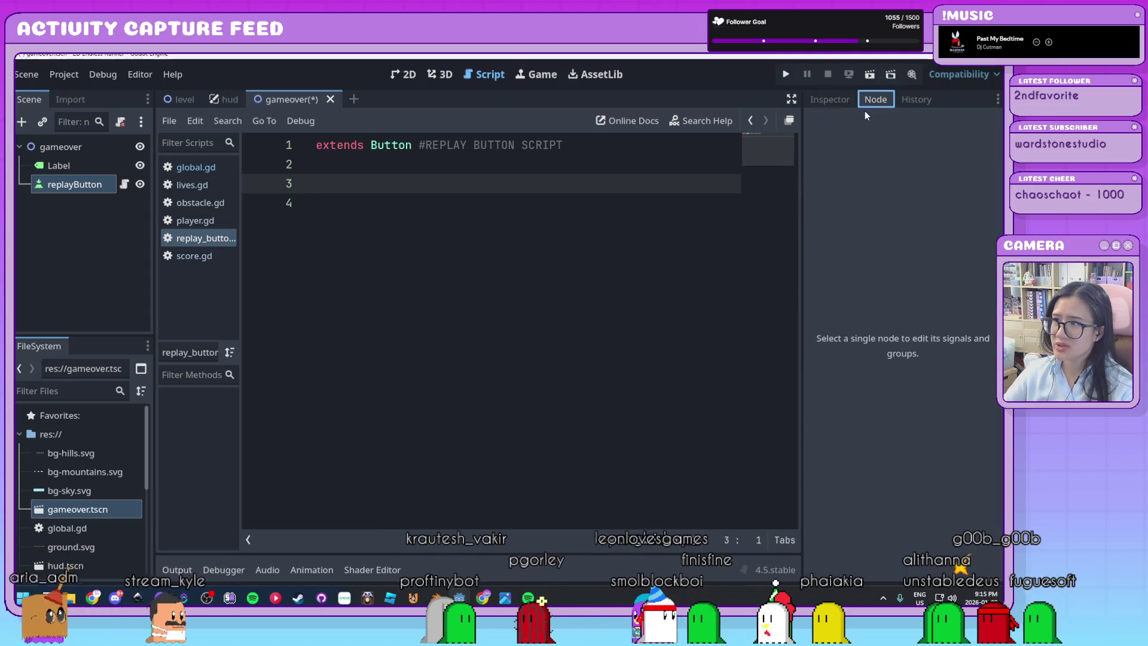
Step: Connect button_down to a method, then undo the inserted function and remove the connection
left_click(72, 185)
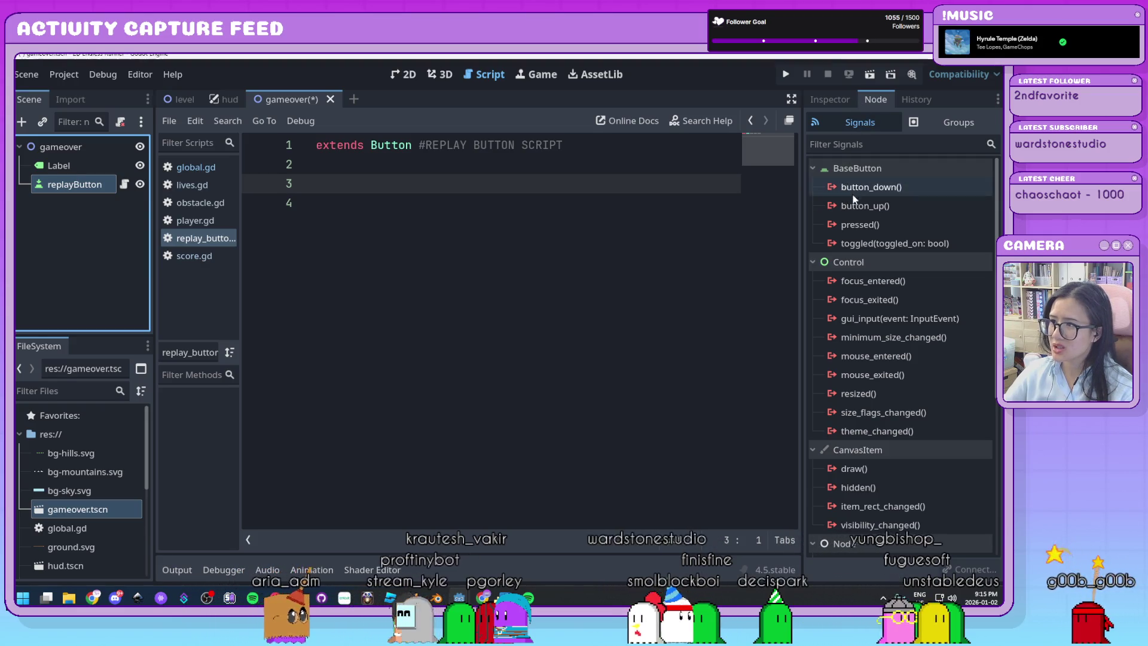
left_click(909, 187)
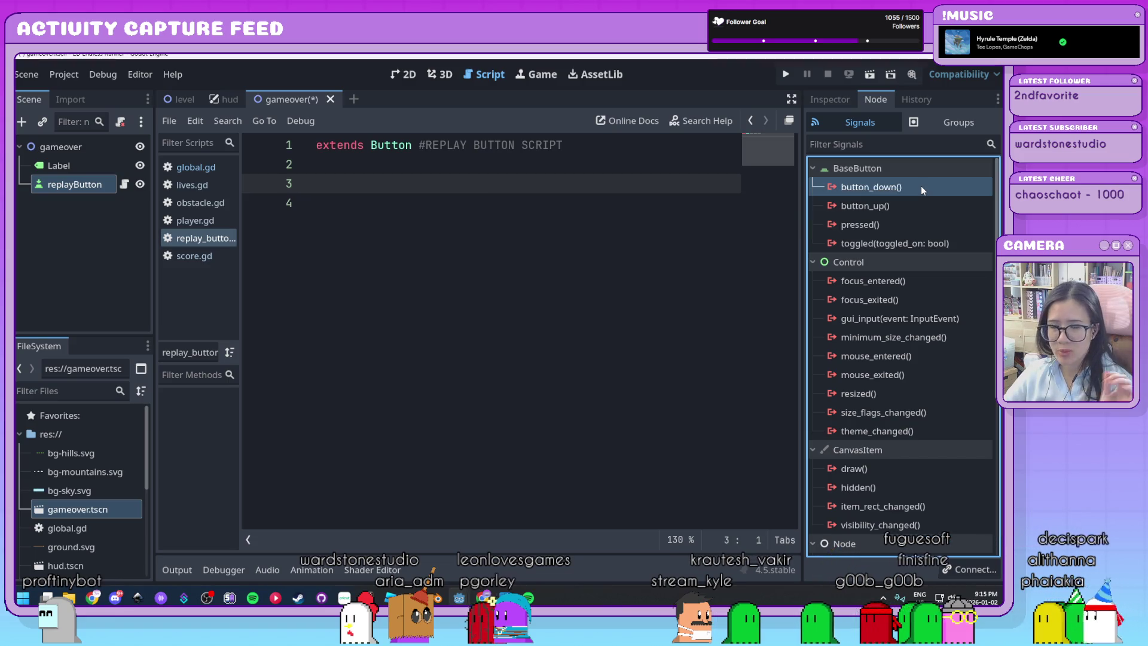
double_click(922, 187)
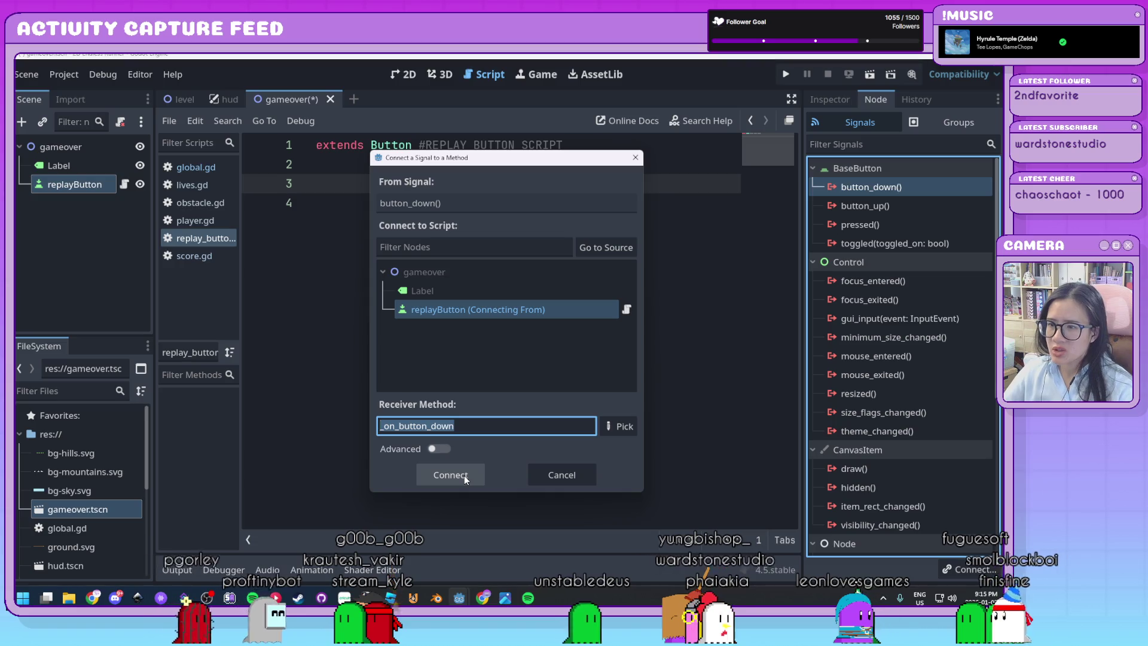
left_click(465, 476)
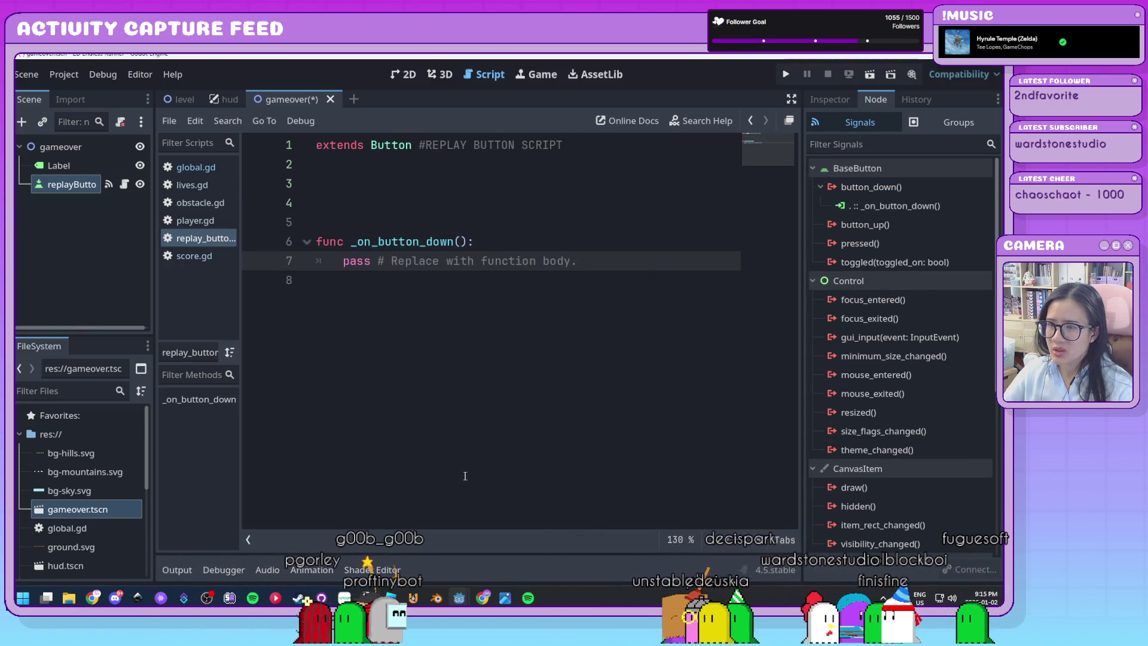
key("ctrl+z")
left_click(866, 205)
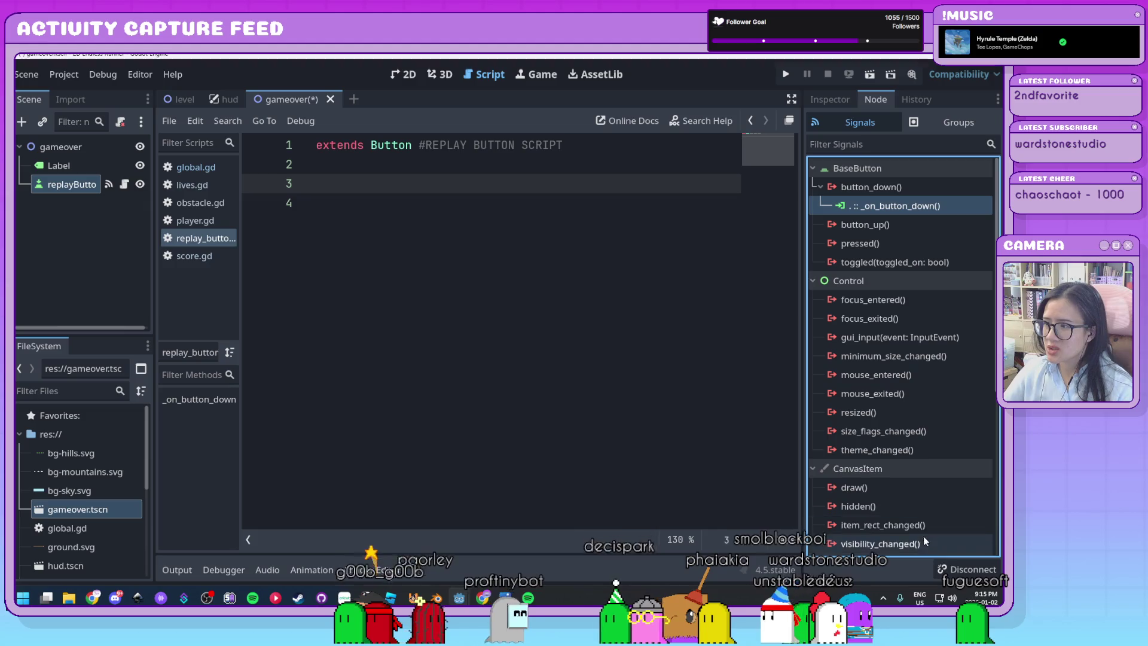
left_click(969, 569)
Step: Reconnect button_down to _on_button_down and delete the blank lines above the function
left_click(897, 188)
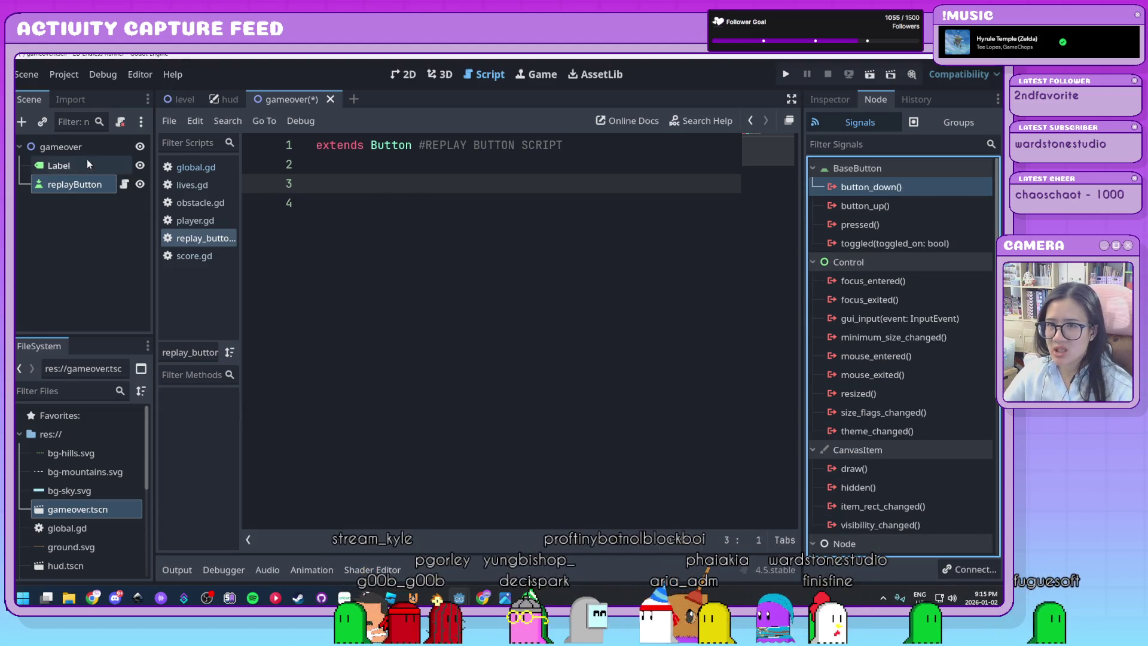
double_click(948, 186)
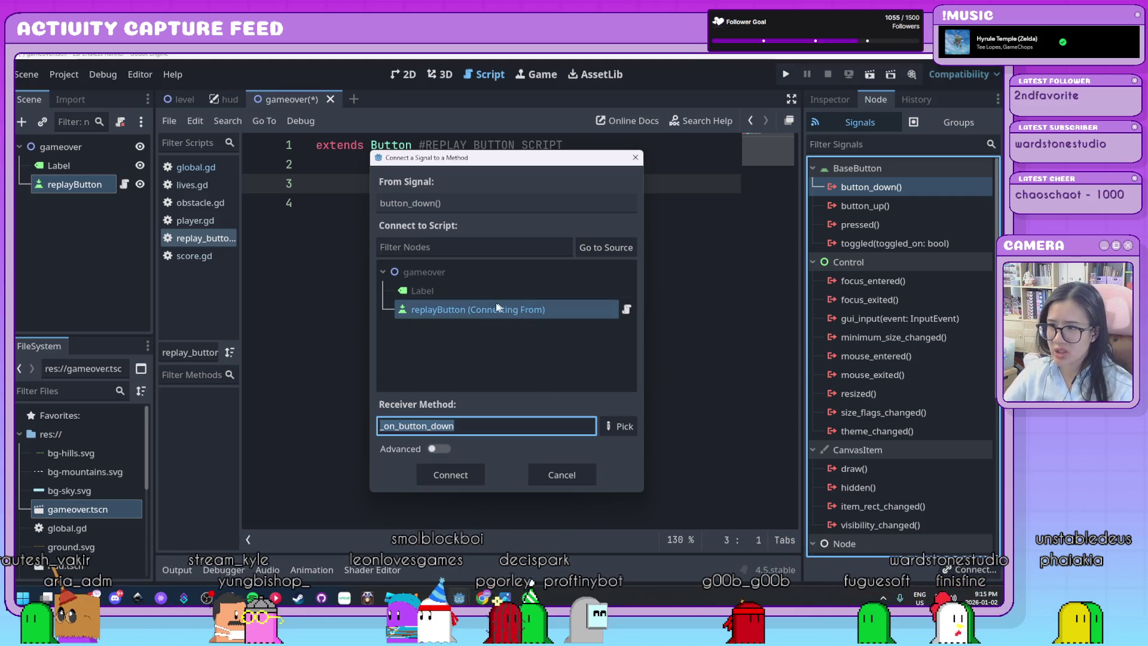
left_click(463, 476)
left_click(457, 210)
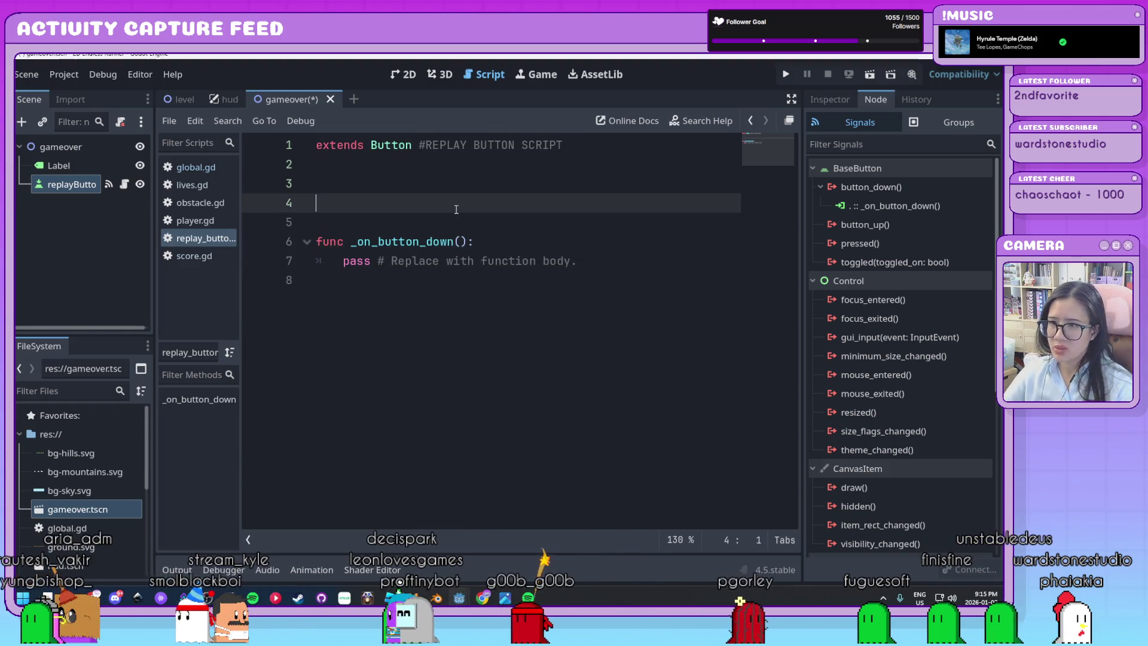
key("BackSpace")
key("BackSpace")
key("BackSpace")
key("BackSpace")
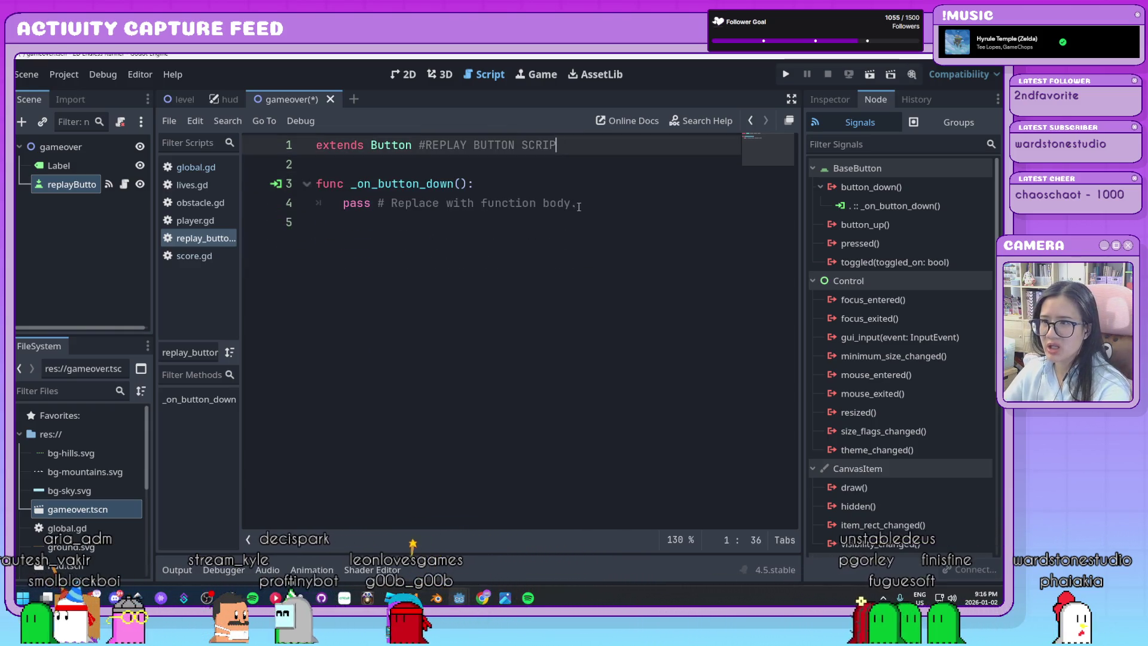
Step: Replace pass with Global.reset() and get_tree().change_scene_to_file("res://level.tscn")
left_click_drag(595, 204, 344, 204)
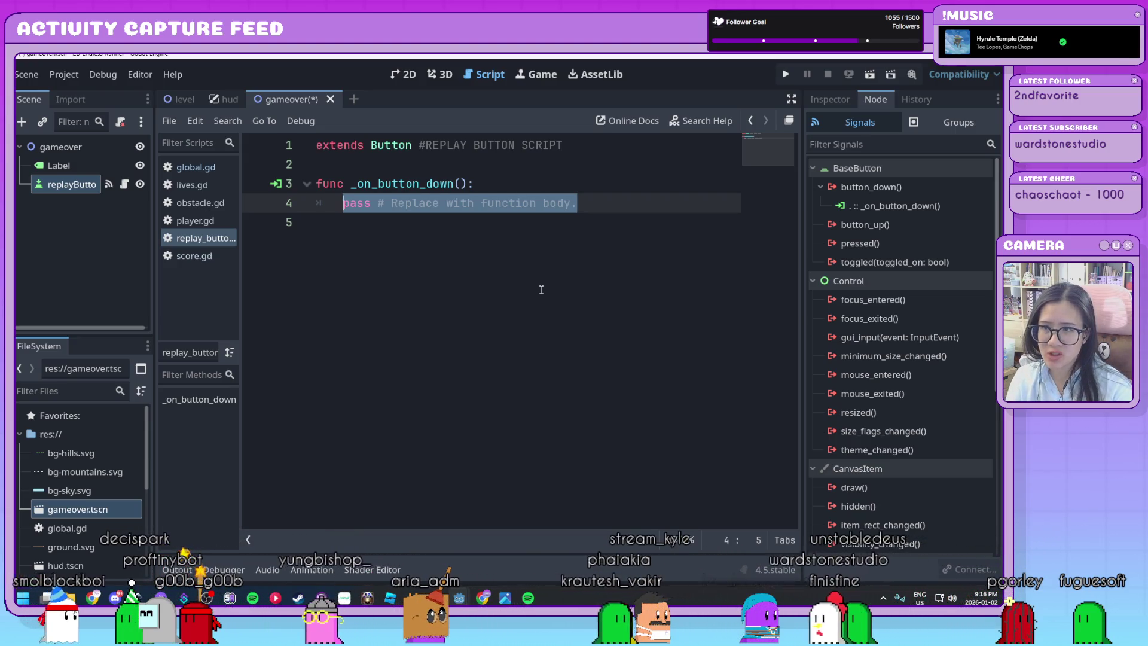
type("Global.reset")
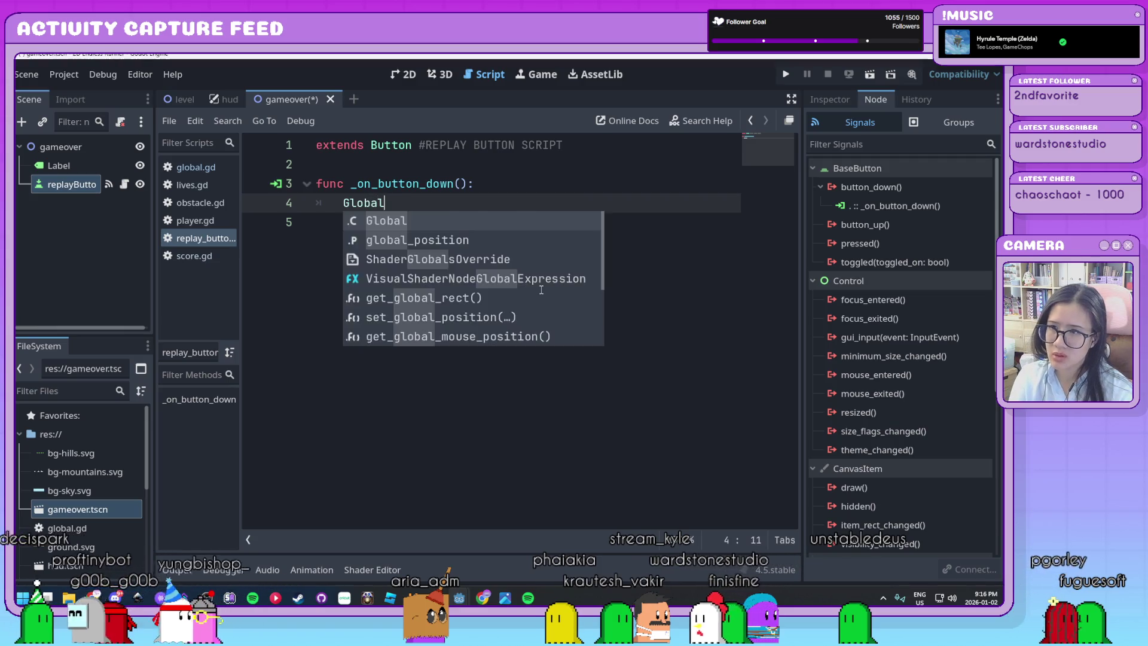
type("()")
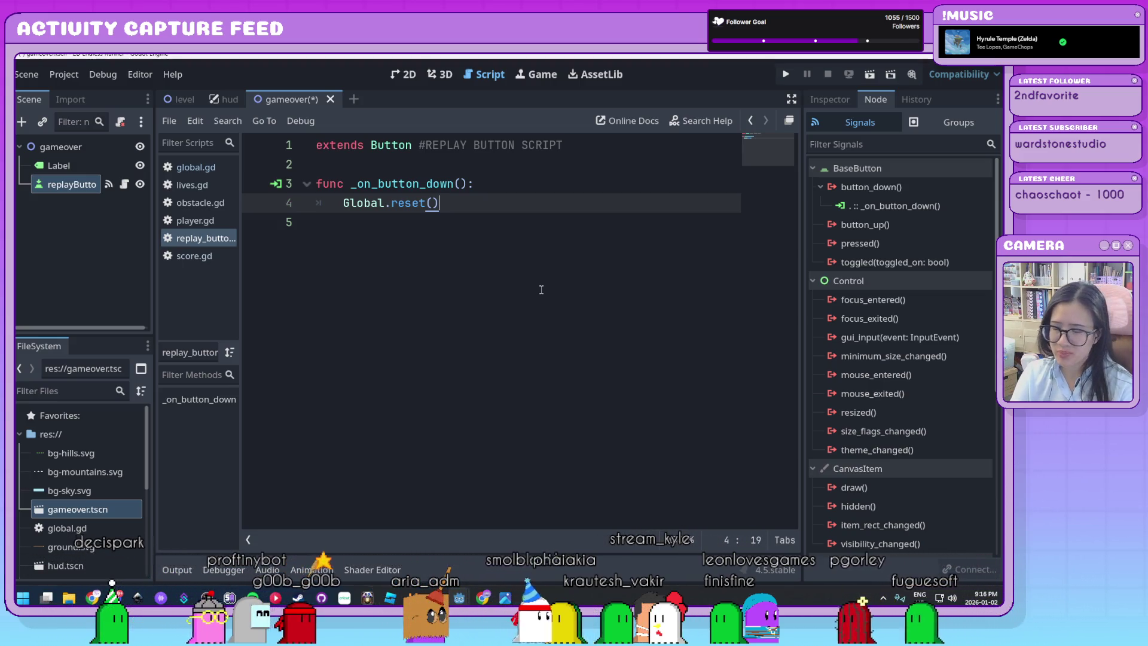
key("Return")
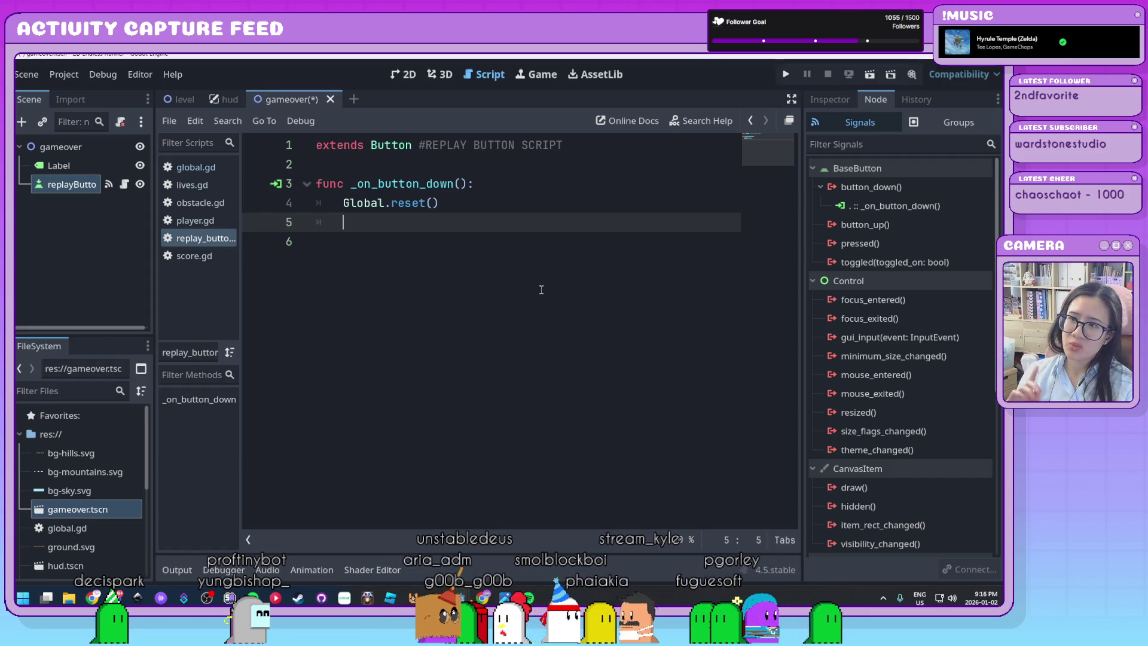
type("g")
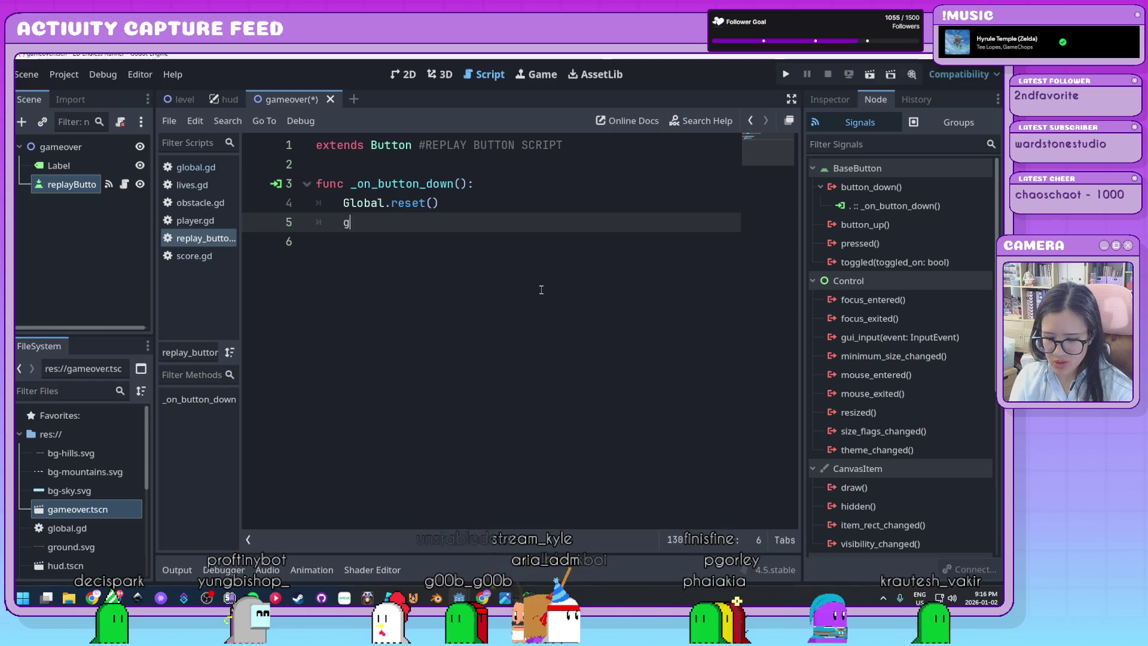
type("et_tree")
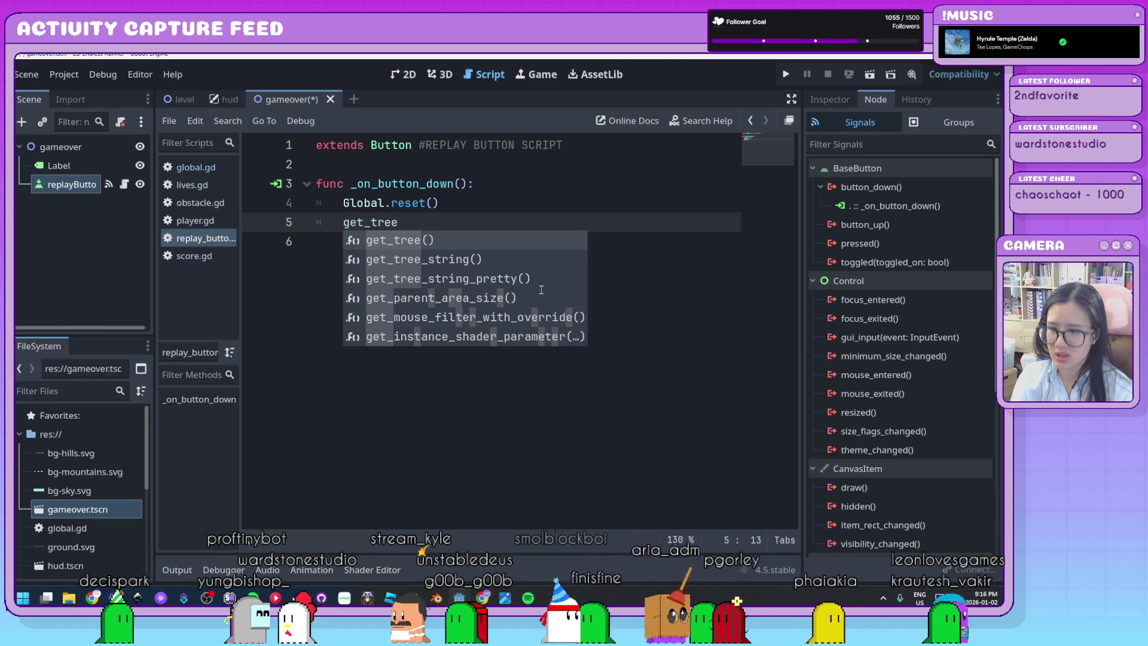
key("Return")
type("cha")
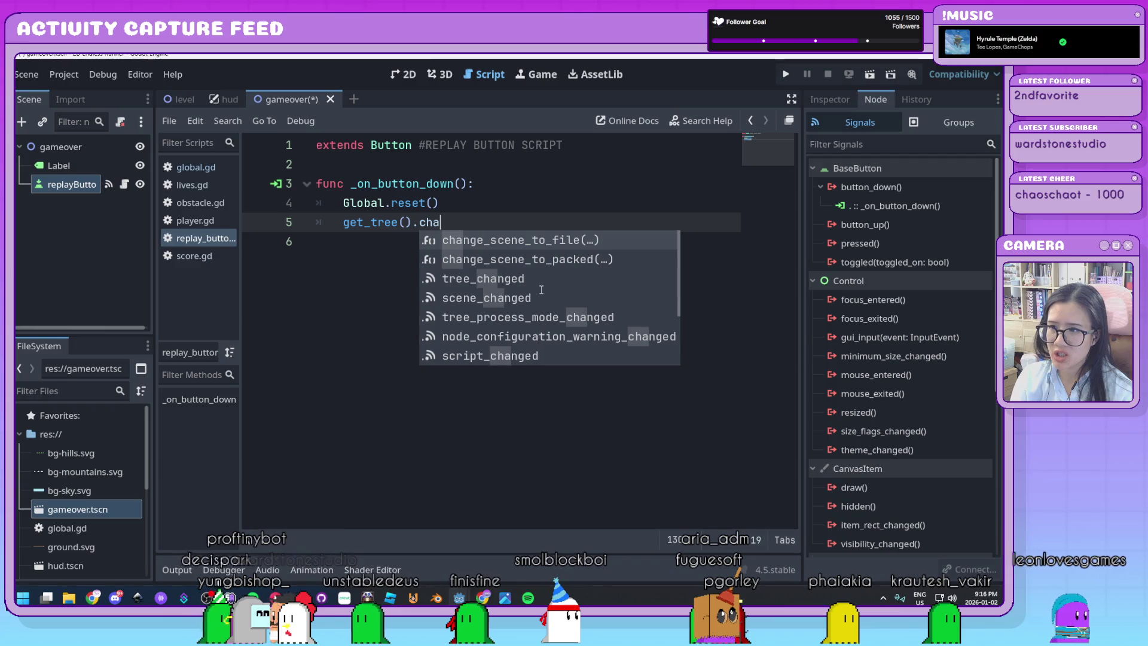
key("Return")
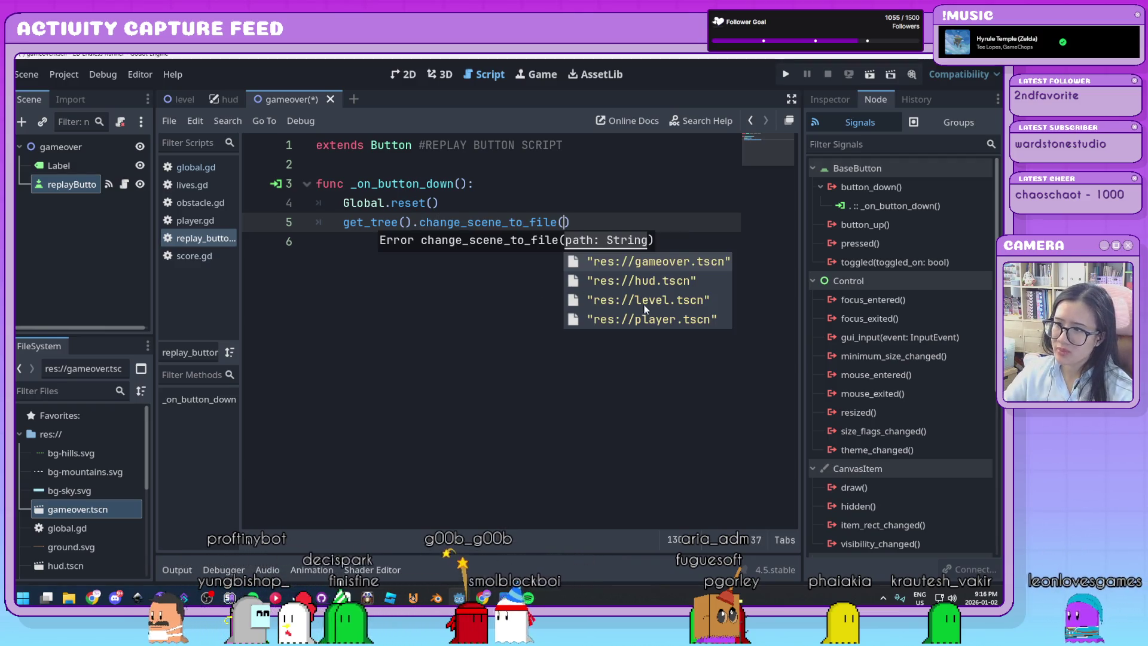
left_click(656, 300)
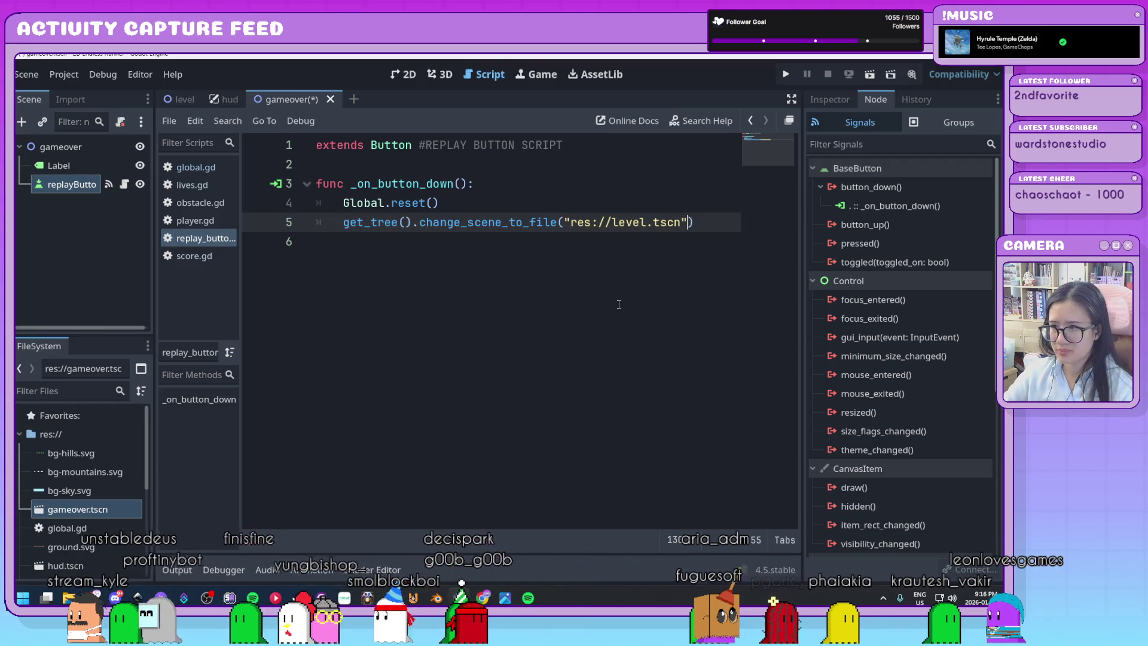
left_click(728, 226)
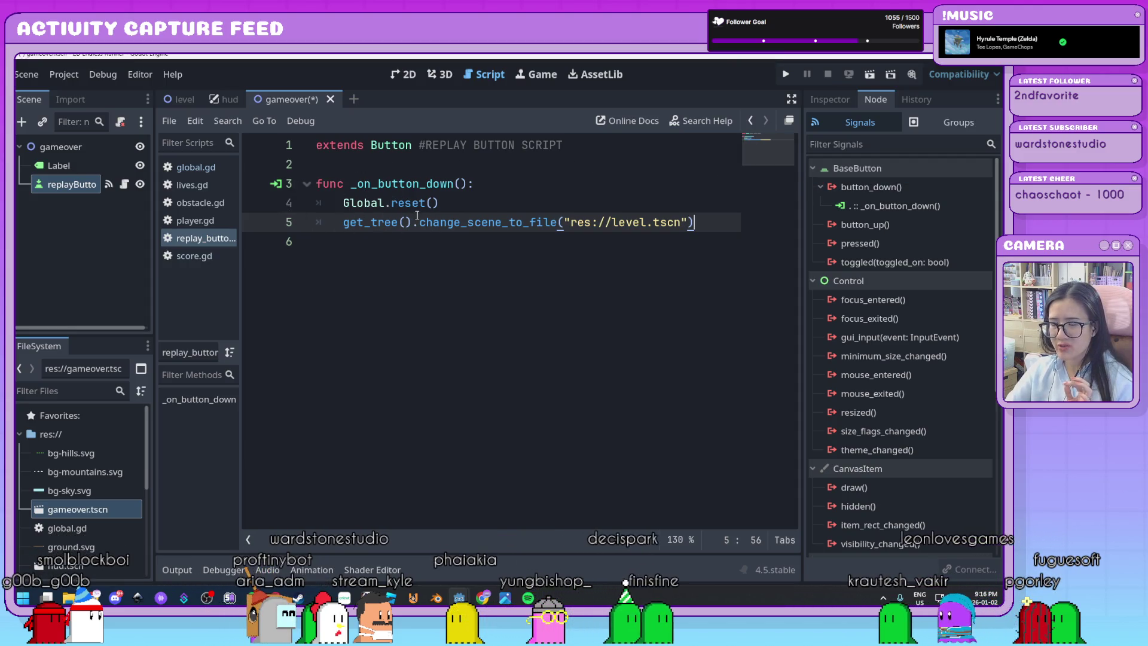
mouse_move(417, 217)
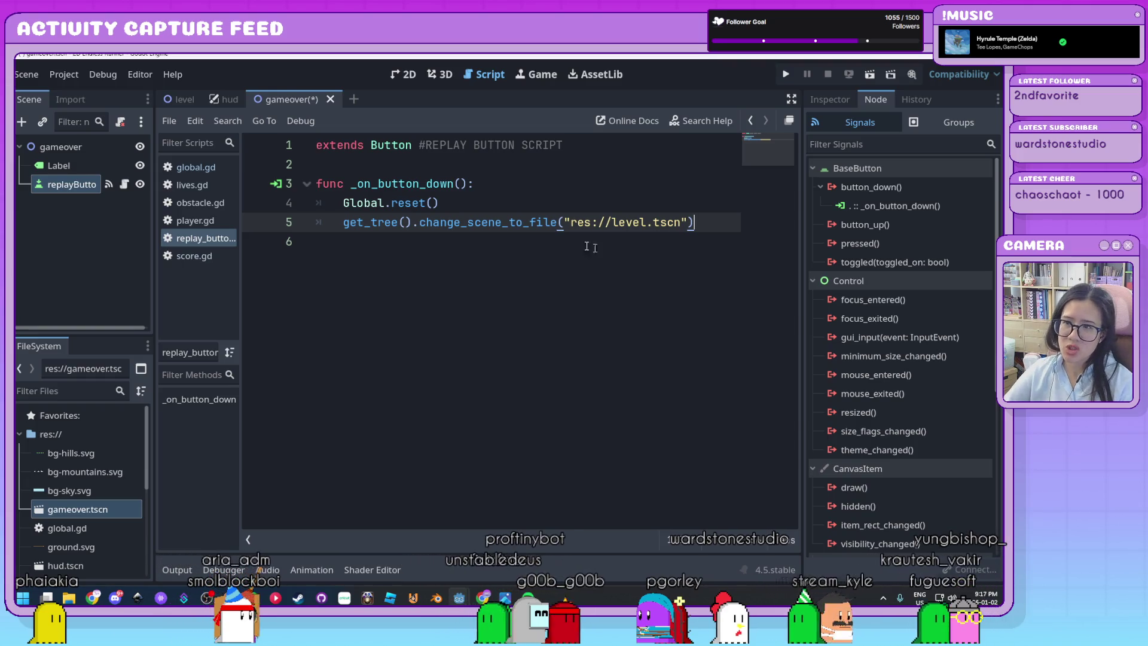
Step: Add func reset() setting lives = 2 and score = 0 to global.gd, then run with F5
left_click(220, 171)
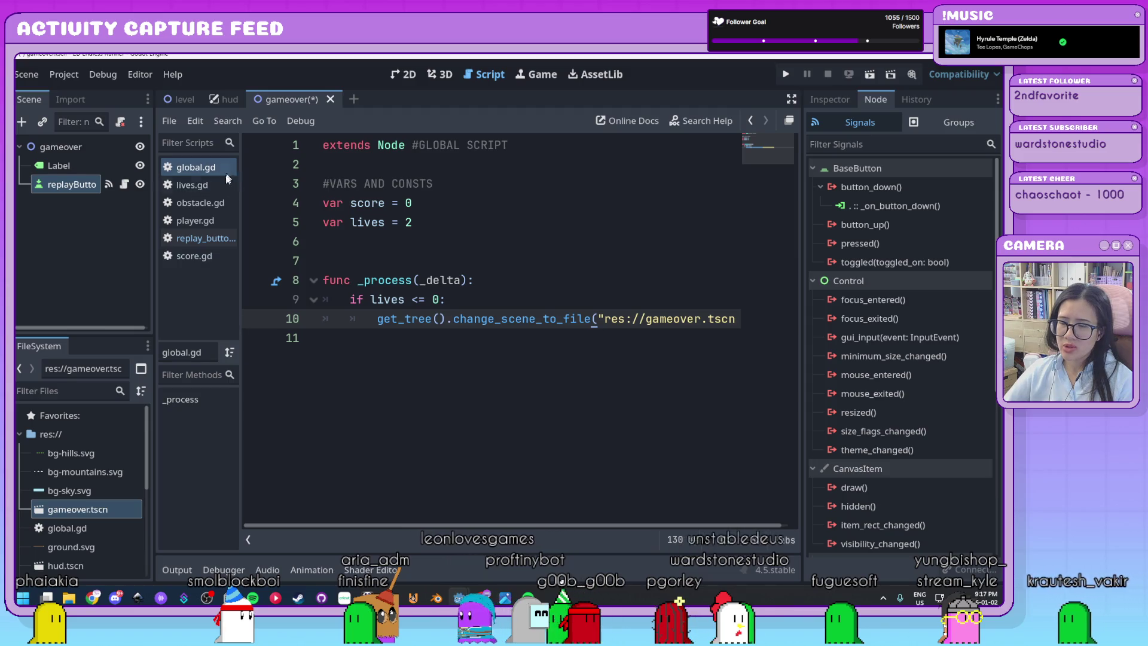
left_click(698, 356)
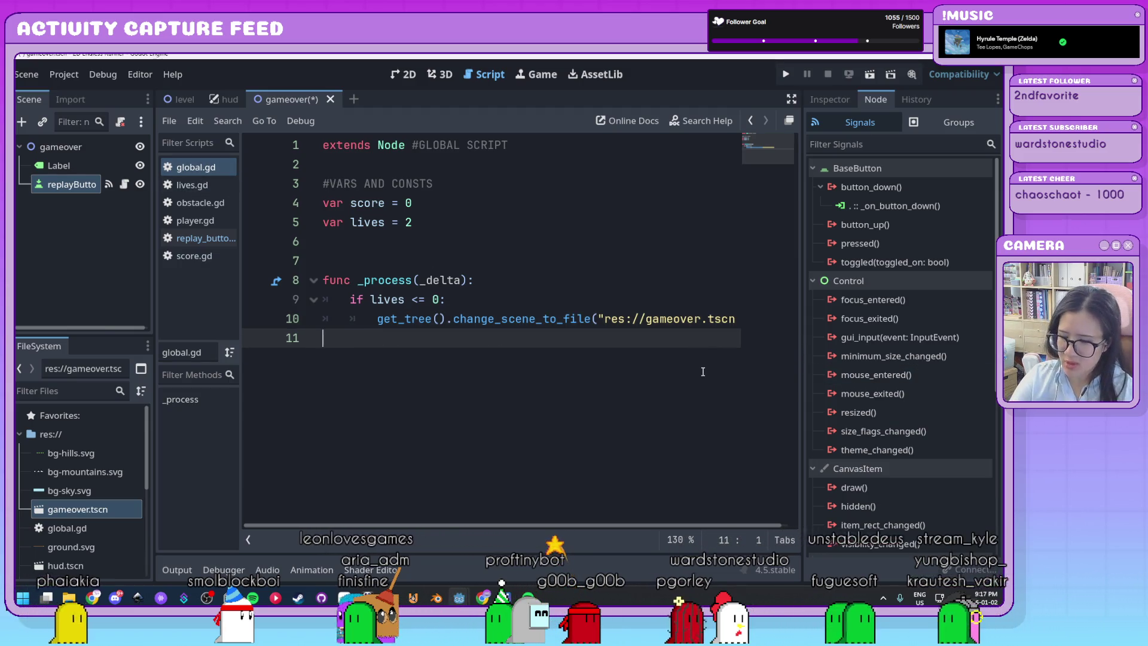
key("Return")
type("func re")
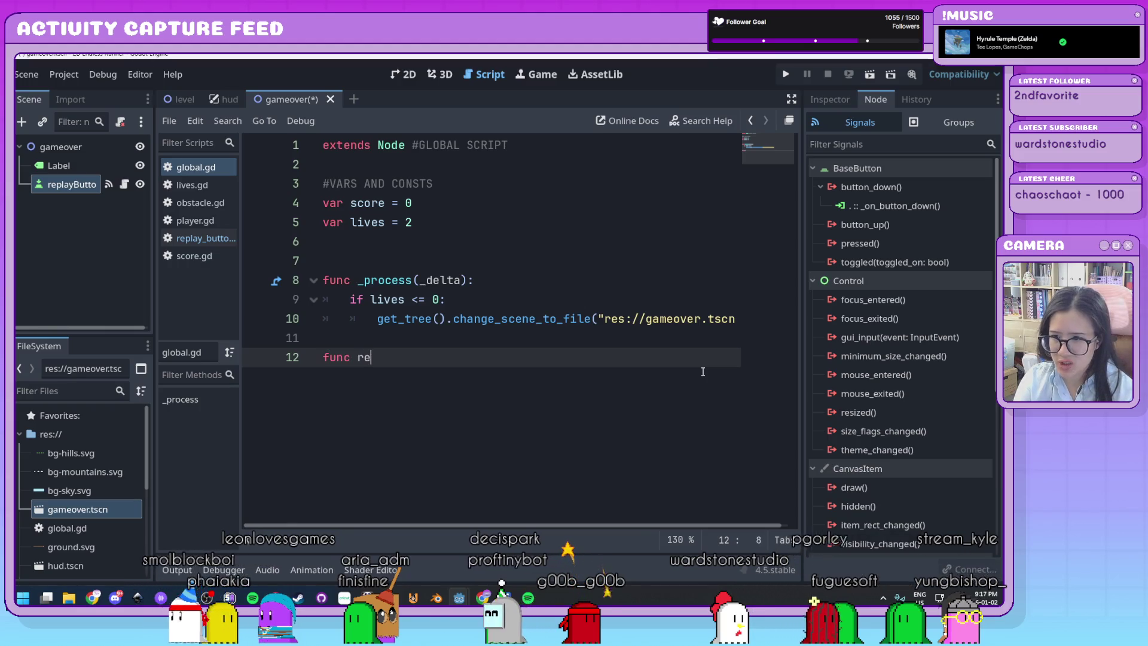
type("set")
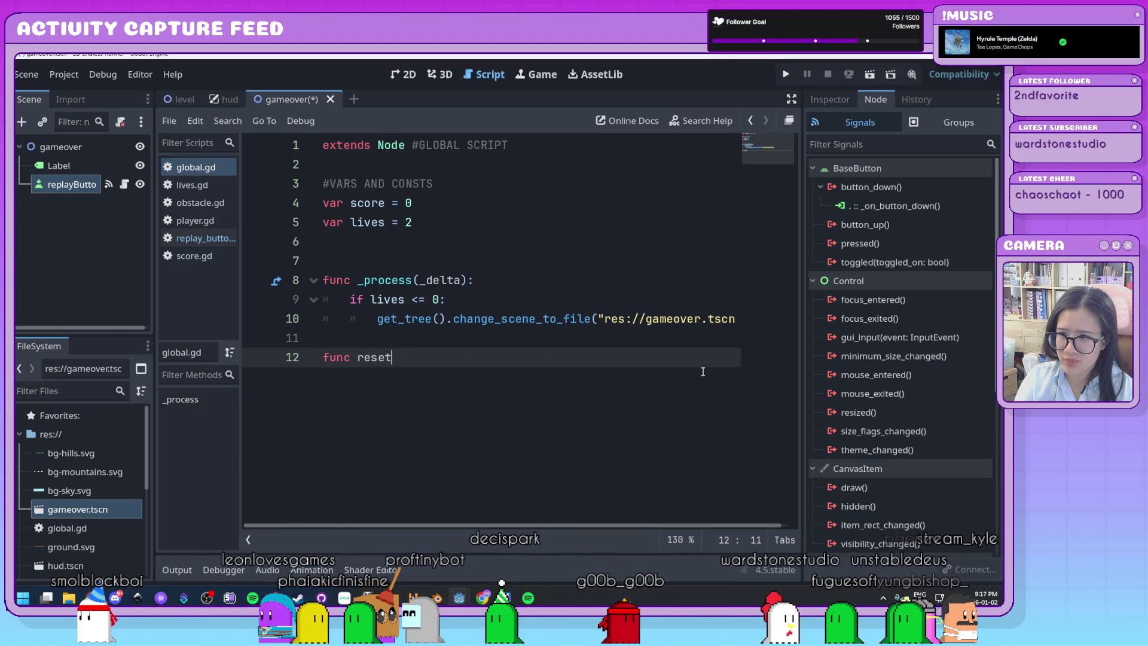
type("():")
key("Return")
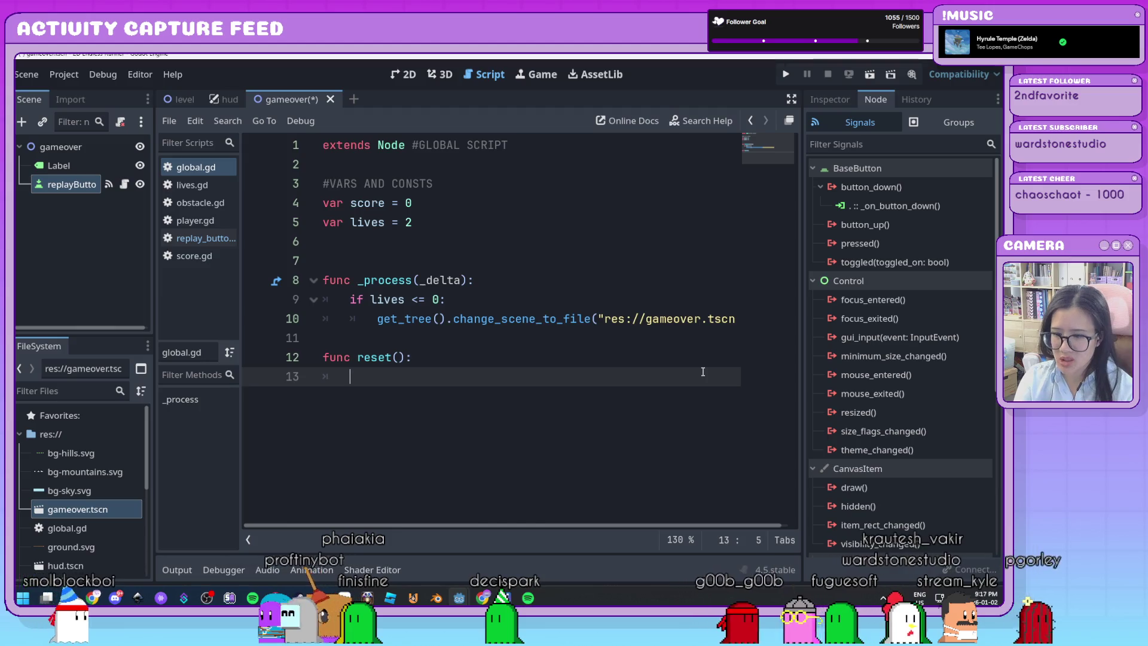
type("lives = 2")
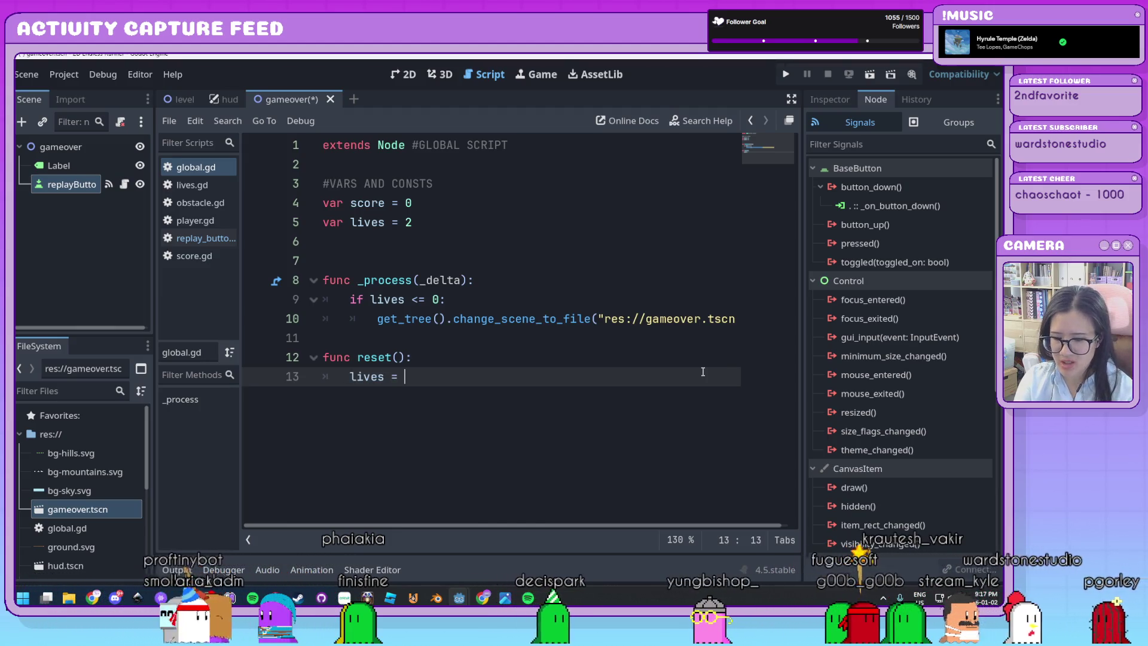
key("Return")
type("score = 0")
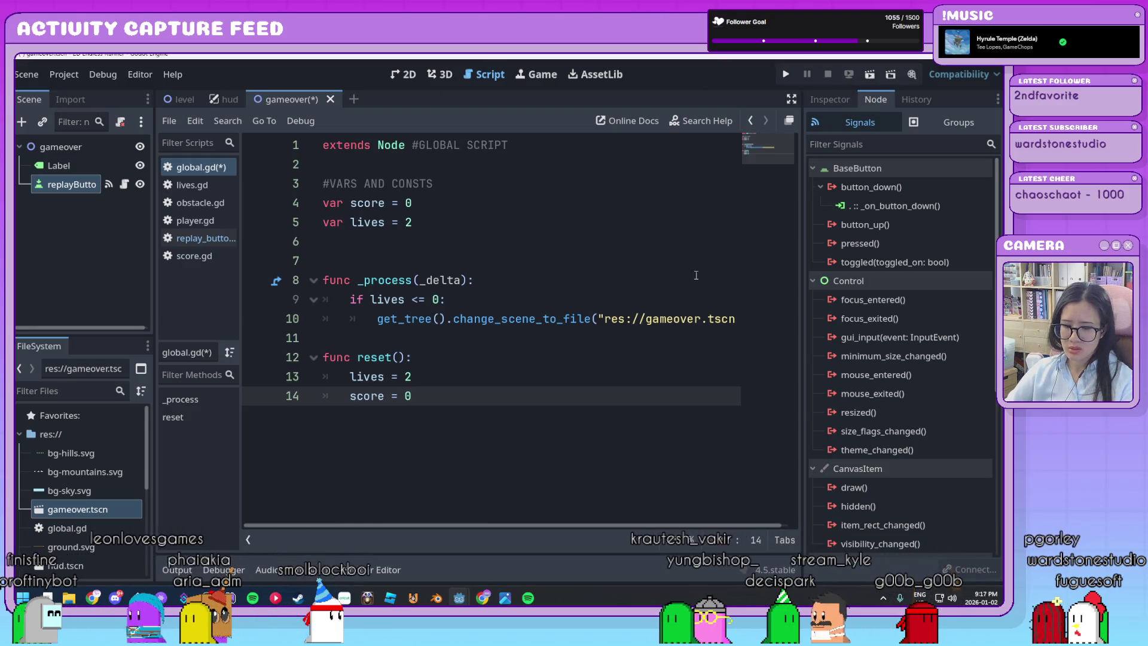
key("F5")
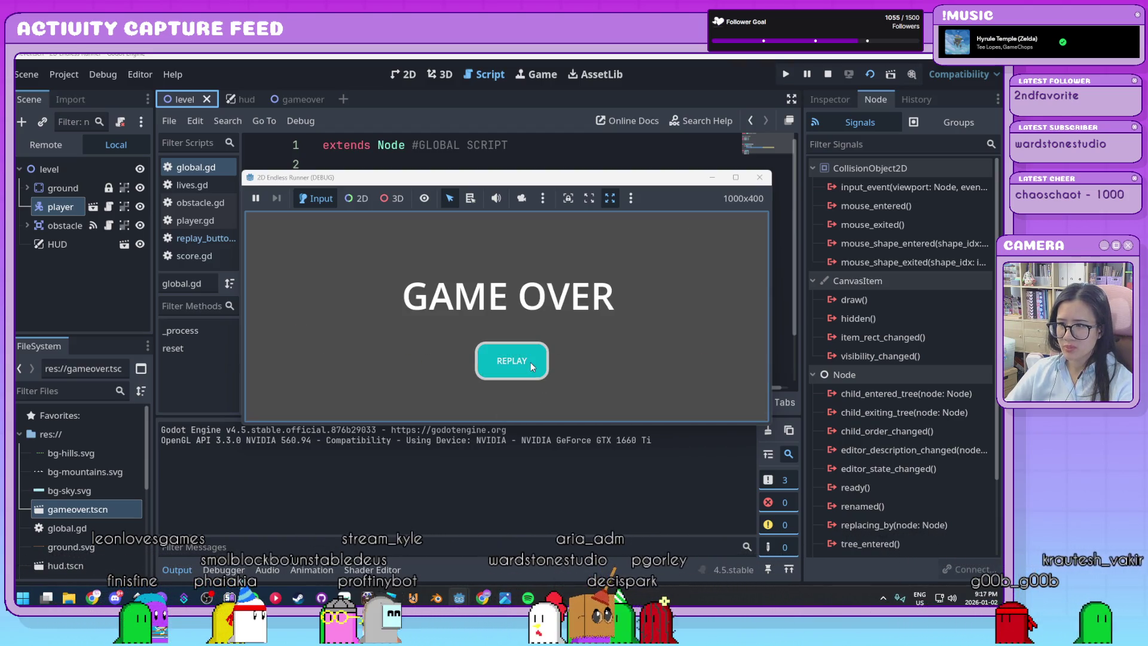
Step: Replay from the game-over screen, jump once to confirm the restart at Lives 2, Score 0, then stop
left_click(530, 361)
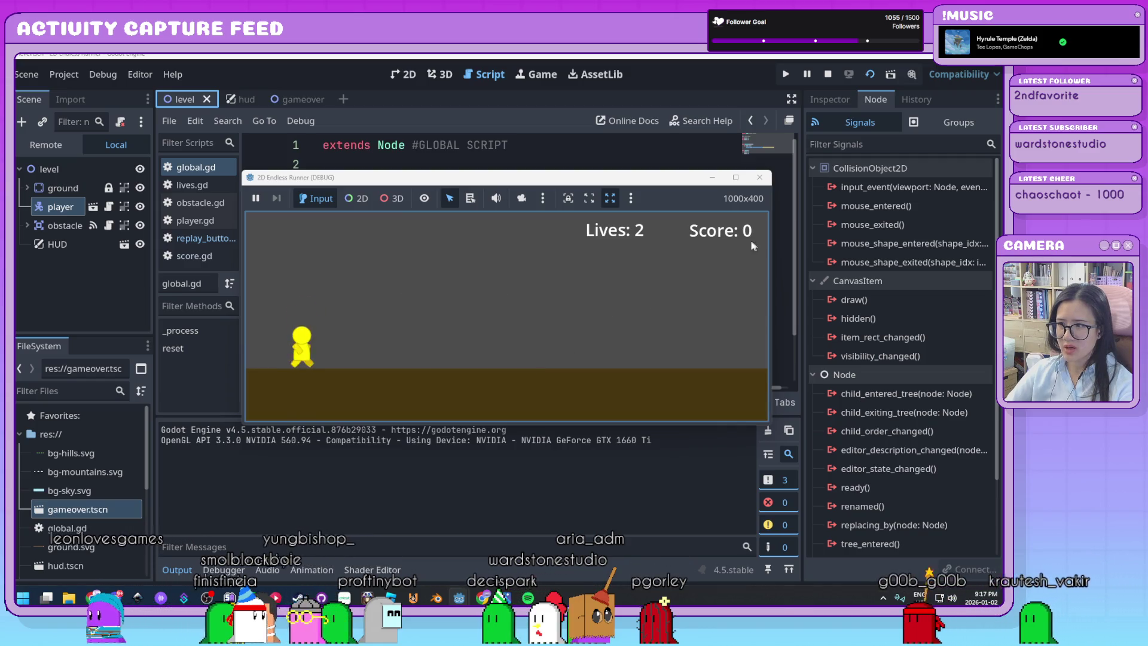
key("space")
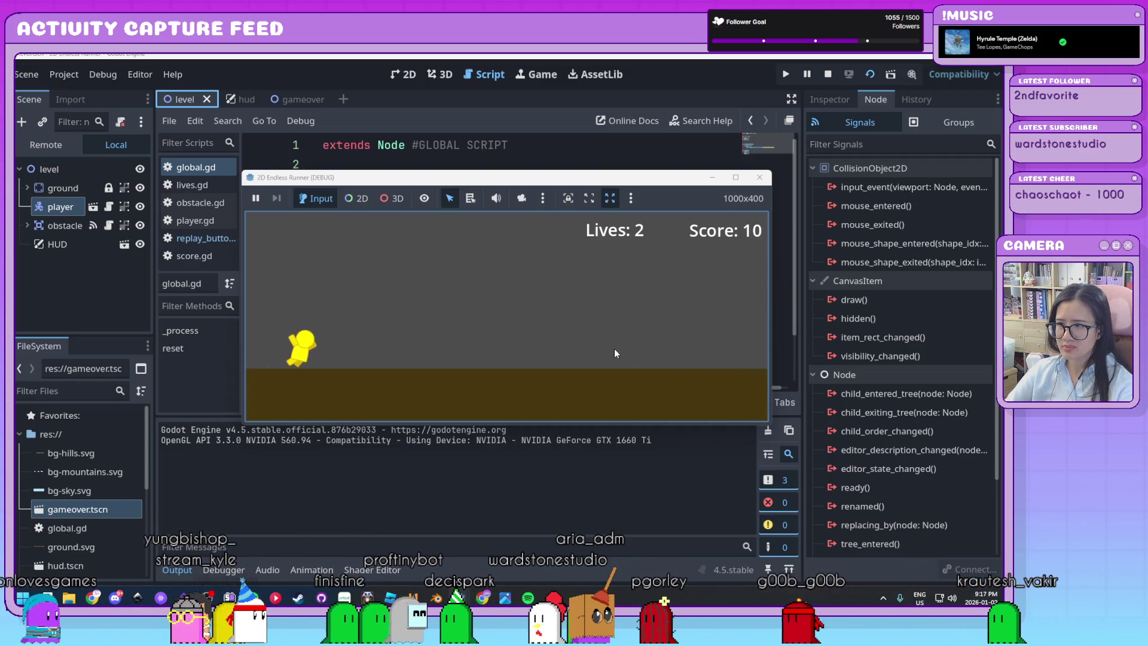
left_click(759, 177)
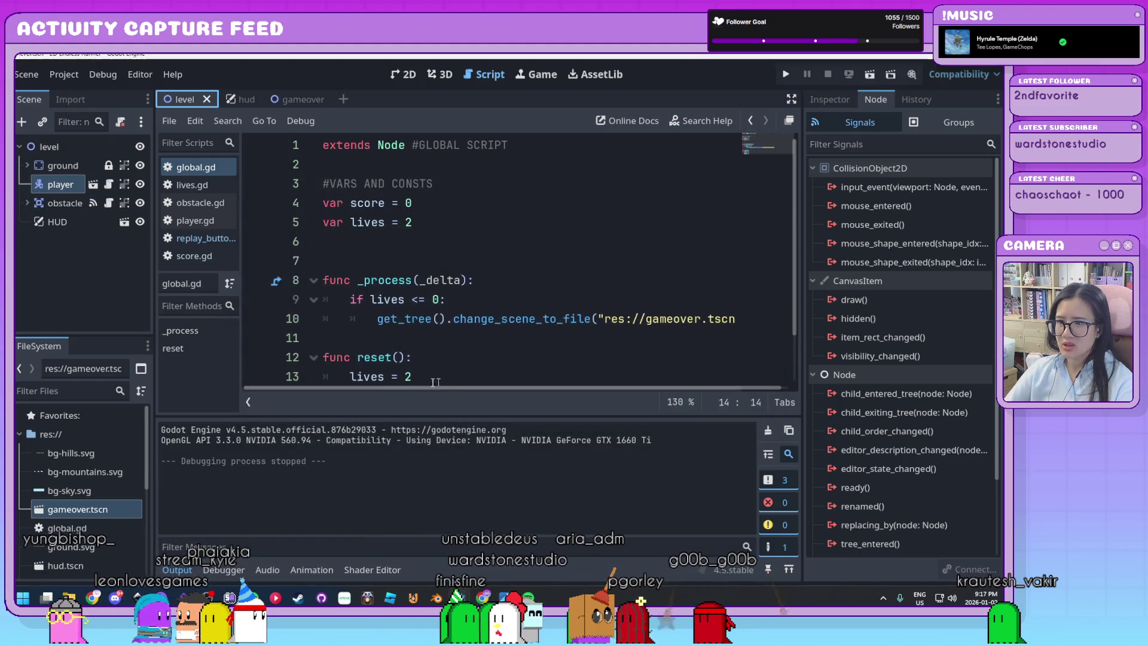
Step: Collapse the Output panel and select the reset() function on lines 12–14 of global.gd
left_click(177, 569)
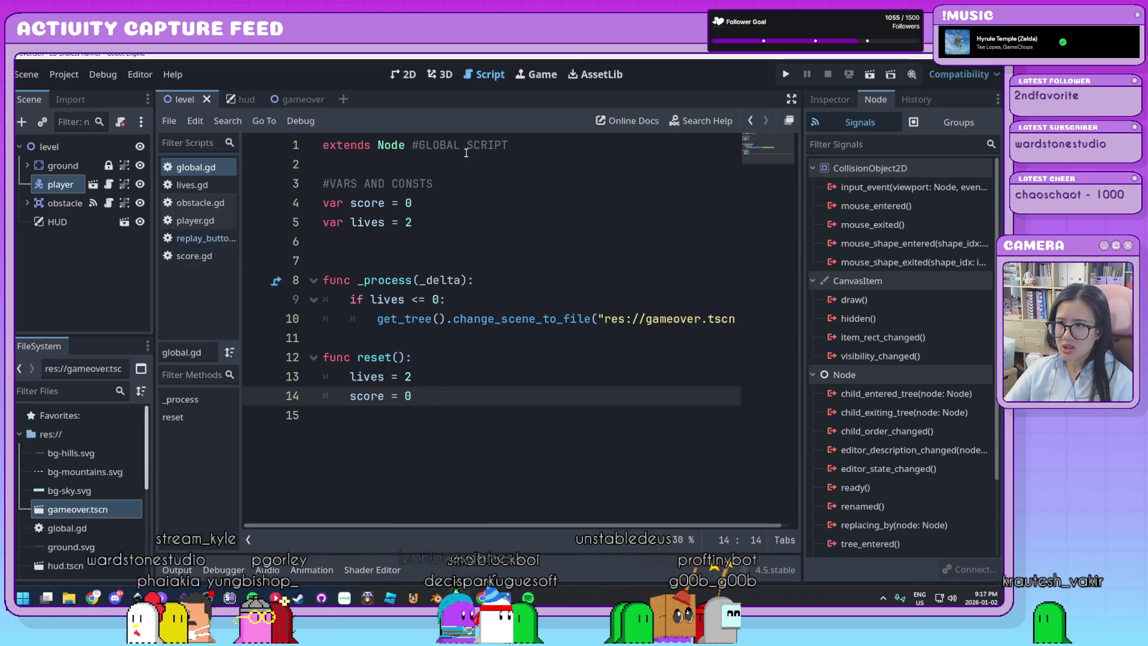
left_click_drag(508, 145, 488, 145)
left_click(448, 394)
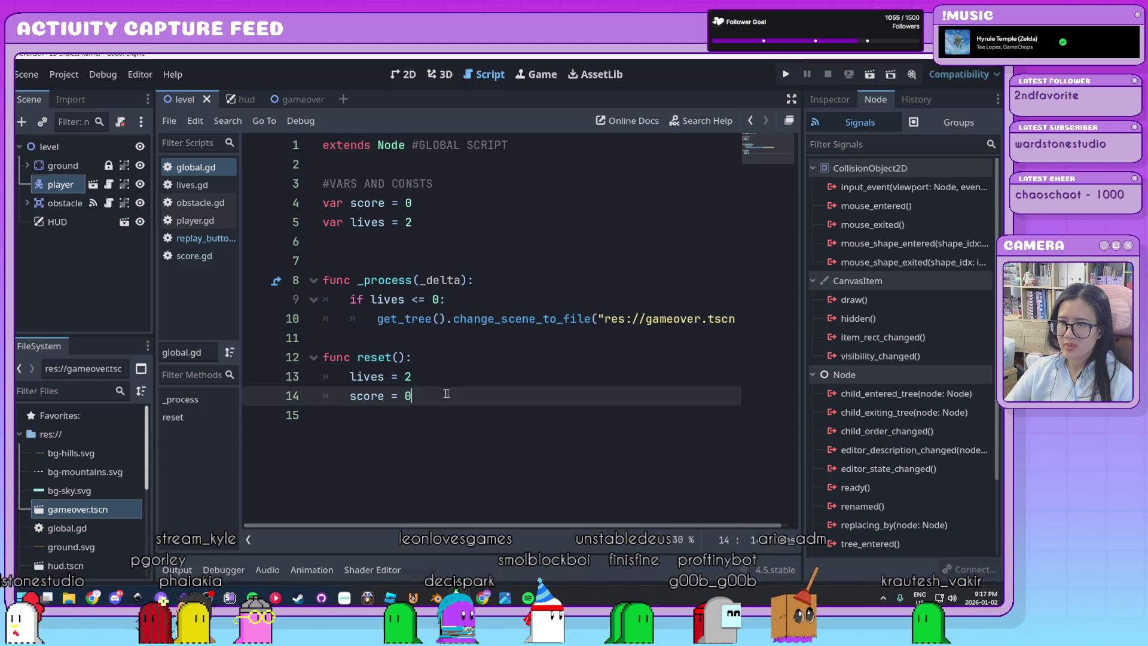
mouse_move(324, 357)
left_mouse_down()
mouse_move(413, 379)
mouse_move(433, 401)
left_mouse_up()
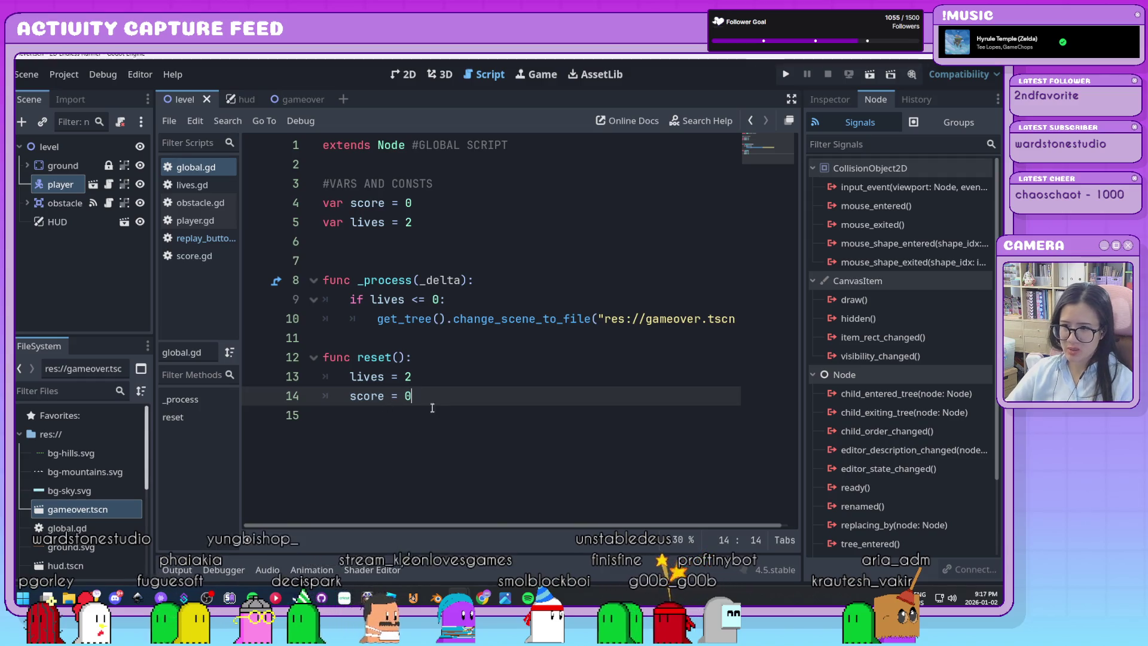
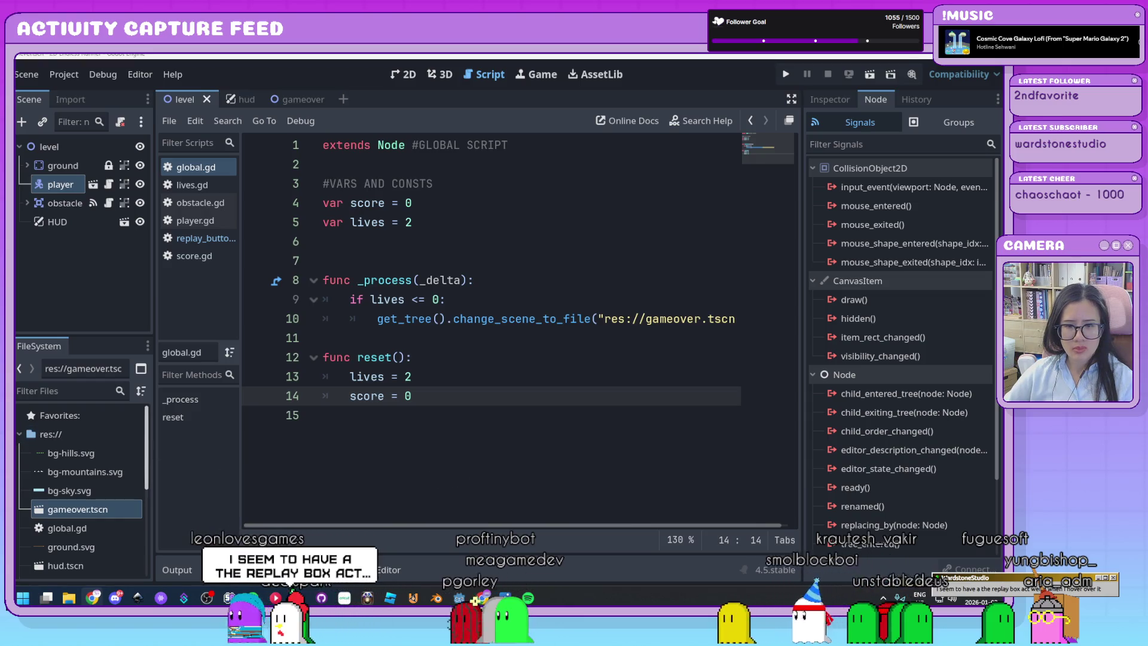
Step: Switch to the gameover scene and select its replayButton node
left_click(546, 413)
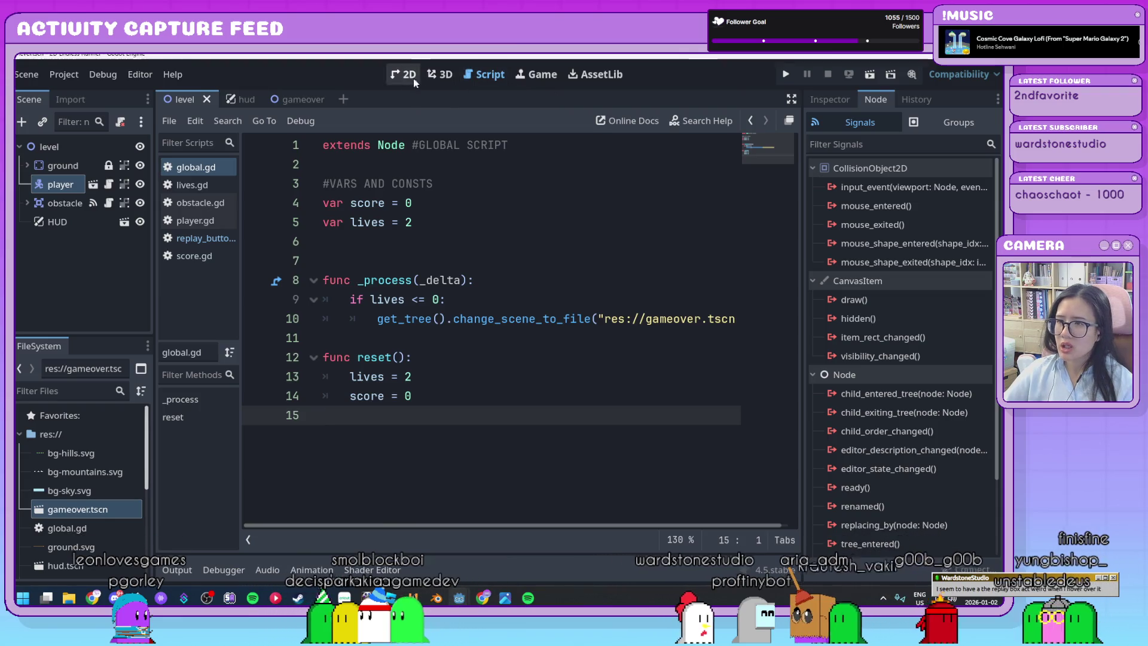
left_click(295, 96)
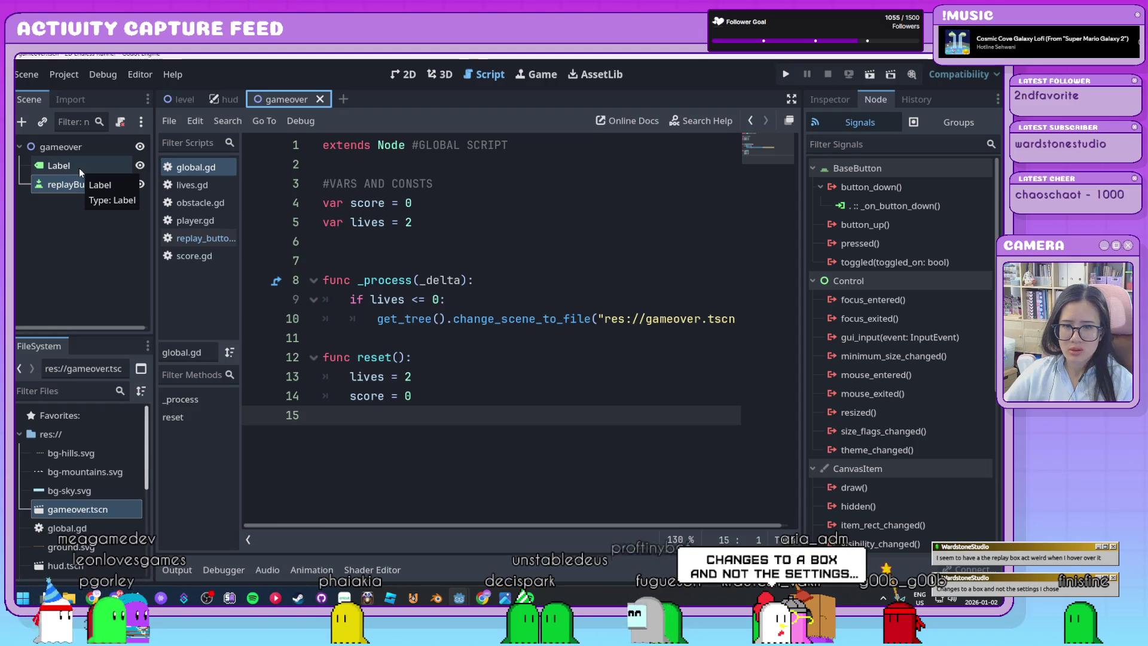
left_click(65, 185)
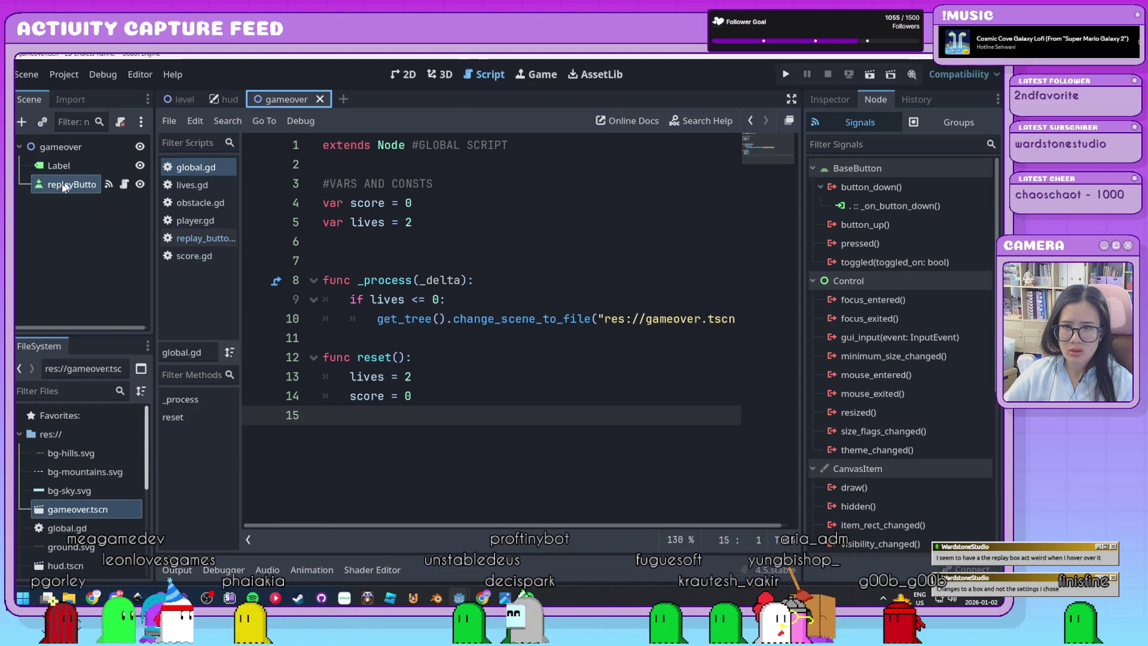
Step: Show the game-over layout on the 2D canvas and frame it in view
left_click(406, 80)
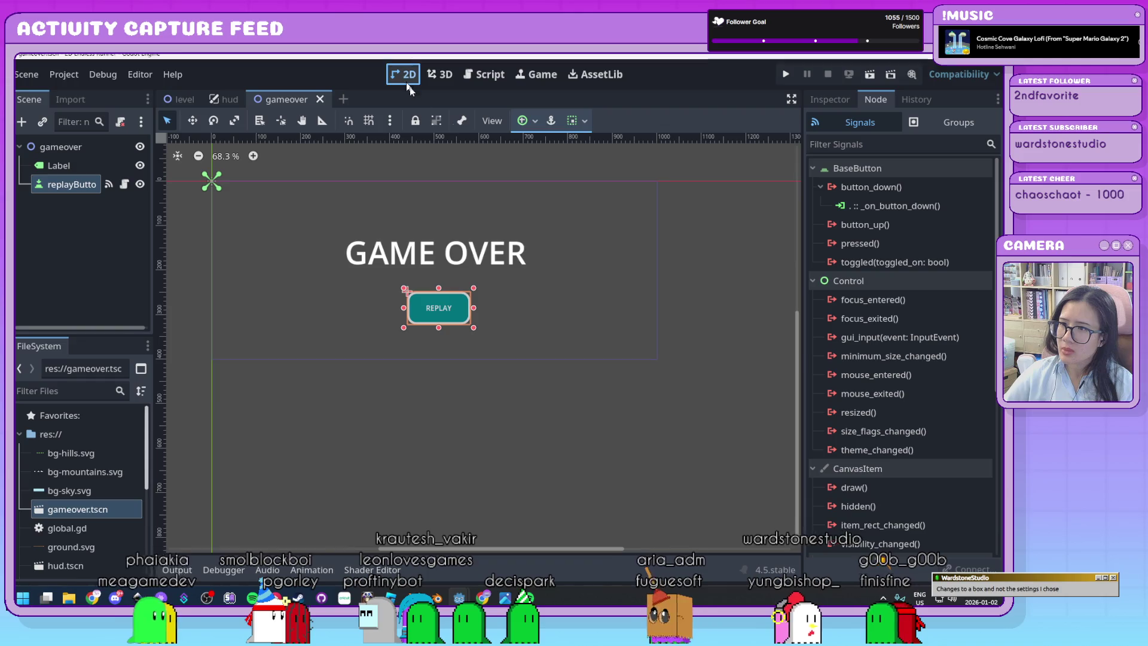
scroll(558, 393, "up", 3)
scroll(497, 293, "up", 2)
mouse_move(496, 292)
left_mouse_down()
mouse_move(628, 392)
mouse_move(557, 422)
left_mouse_up()
scroll(558, 422, "down", 2)
scroll(558, 421, "up", 1)
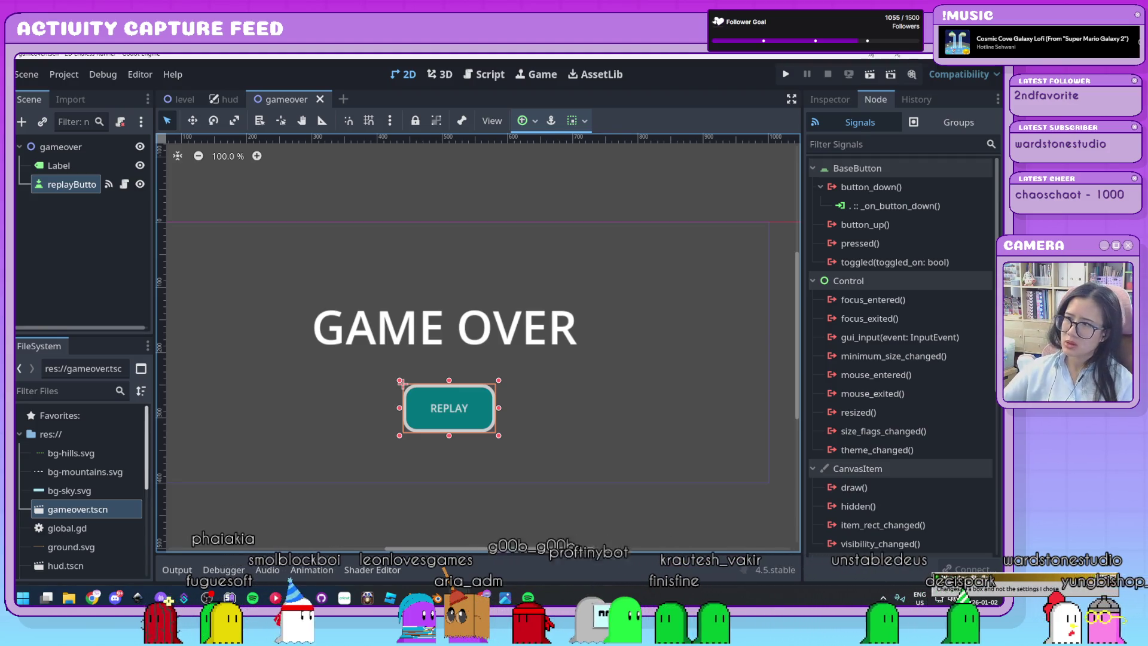
Step: Bring up replayButton's Inspector properties and run the gameover scene in a test window
left_click(830, 99)
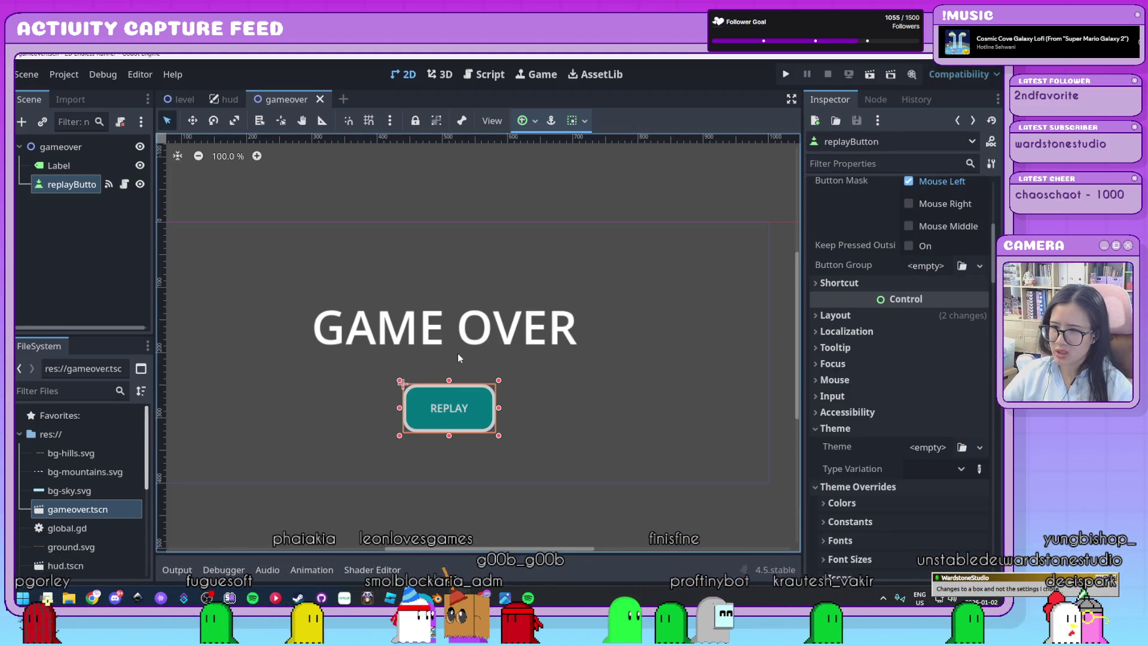
mouse_move(154, 228)
left_mouse_down()
mouse_move(207, 242)
mouse_move(182, 256)
left_mouse_up()
scroll(905, 332, "up", 5)
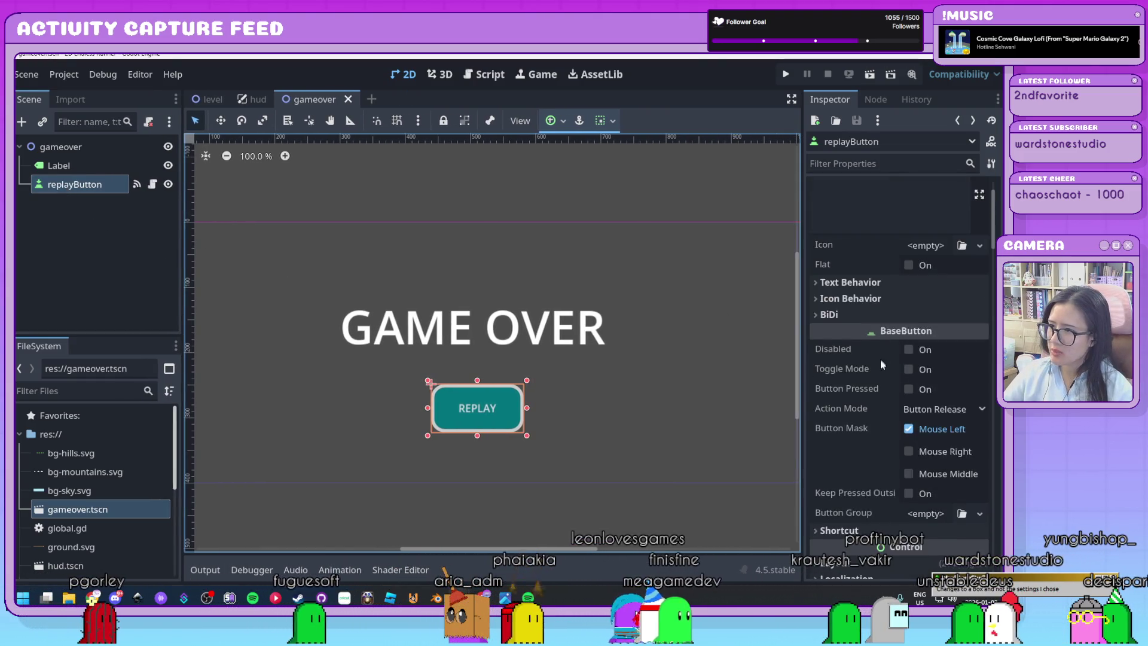
scroll(881, 360, "down", 7)
scroll(880, 360, "down", 5)
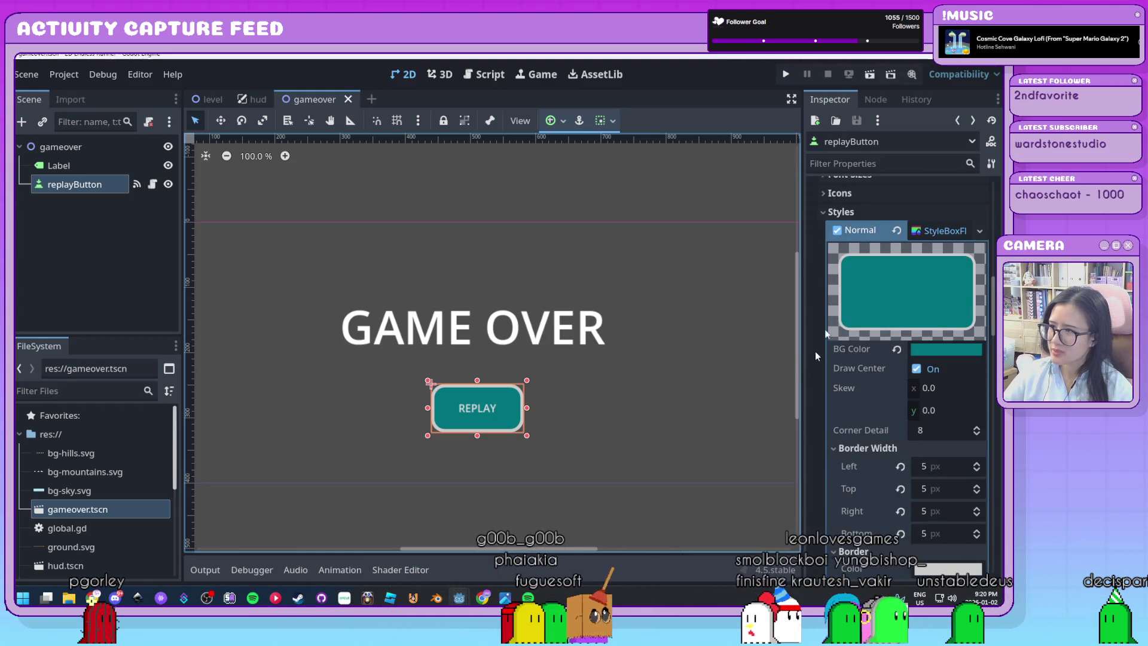
left_click(870, 79)
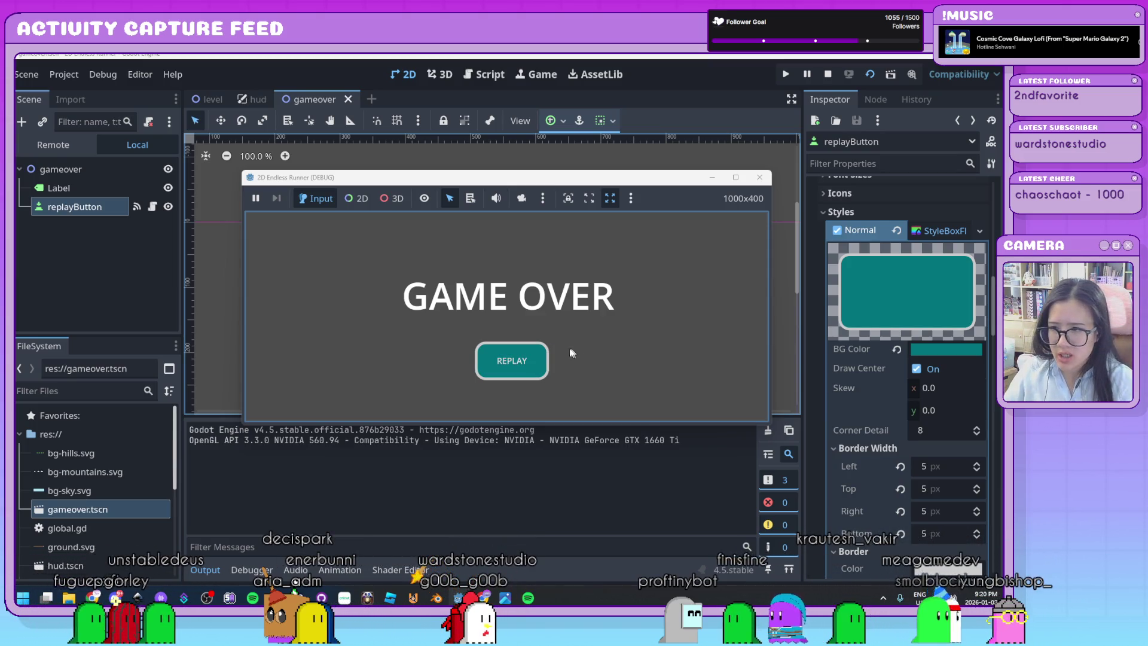
Step: Restart the runner with REPLAY, jump three obstacles, and close the test game
left_click(539, 369)
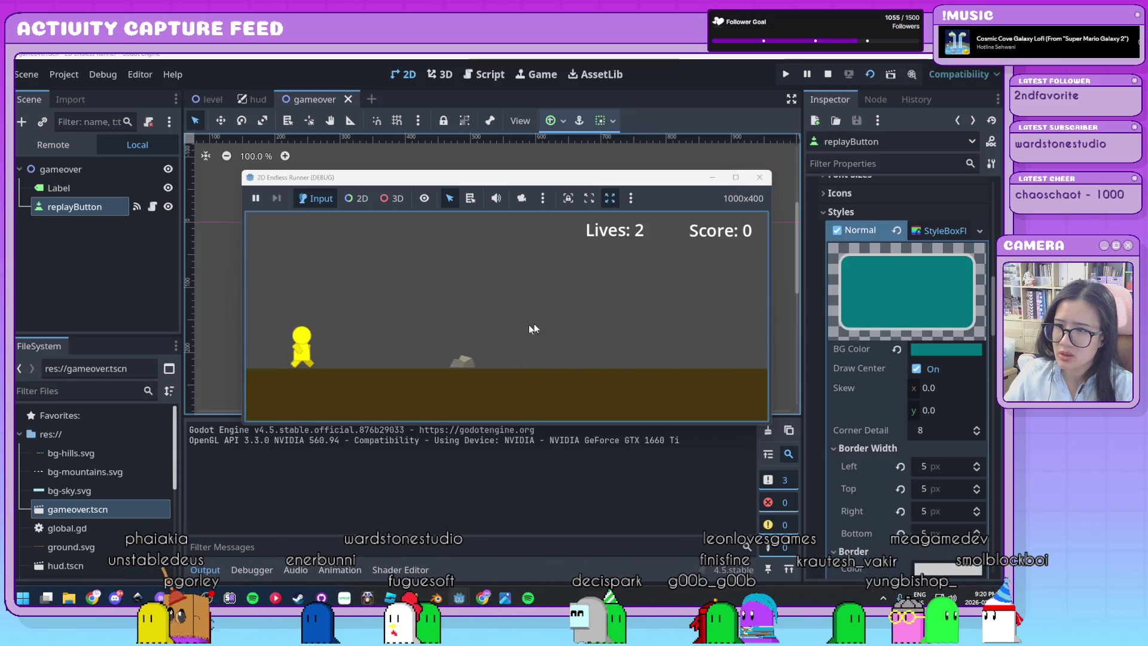
key("space")
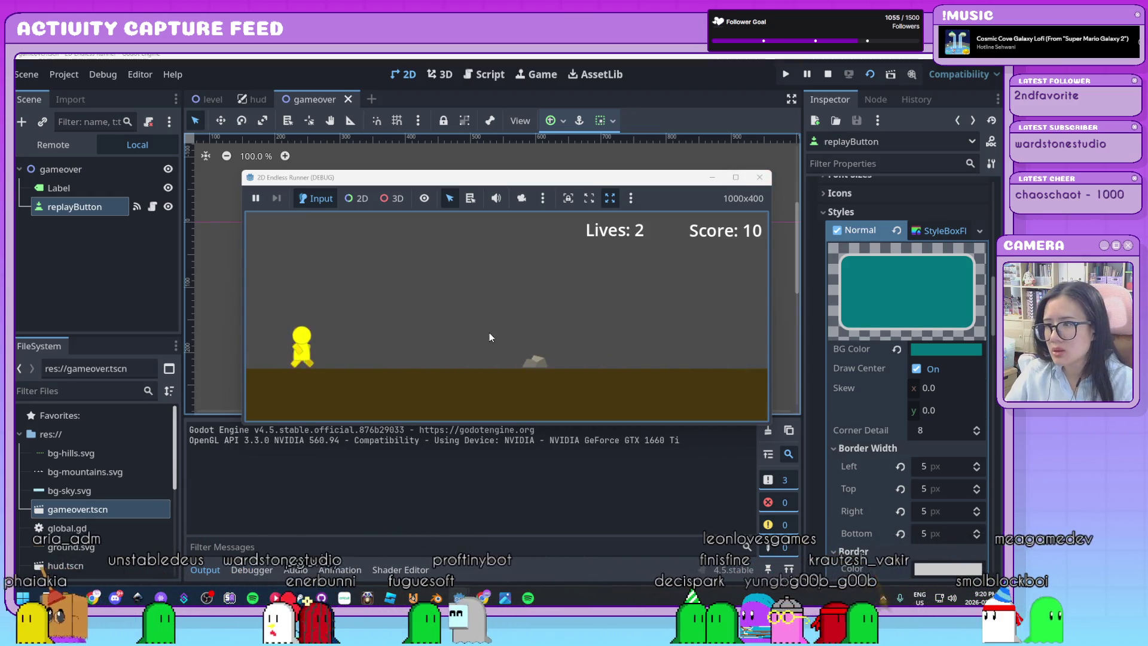
key("space")
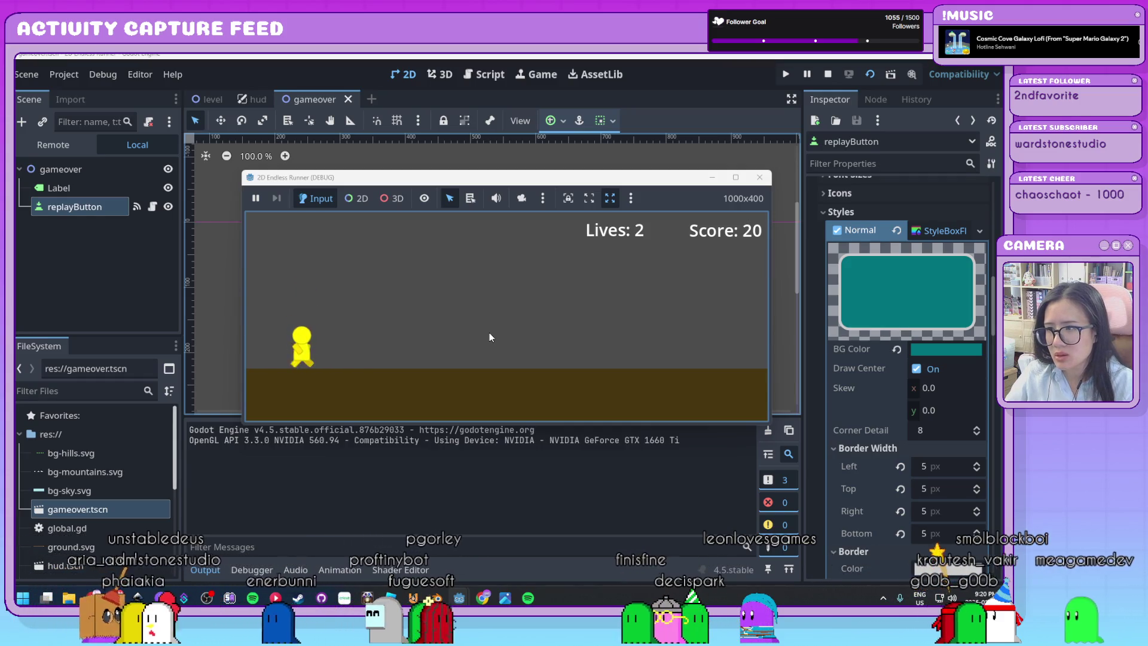
key("space")
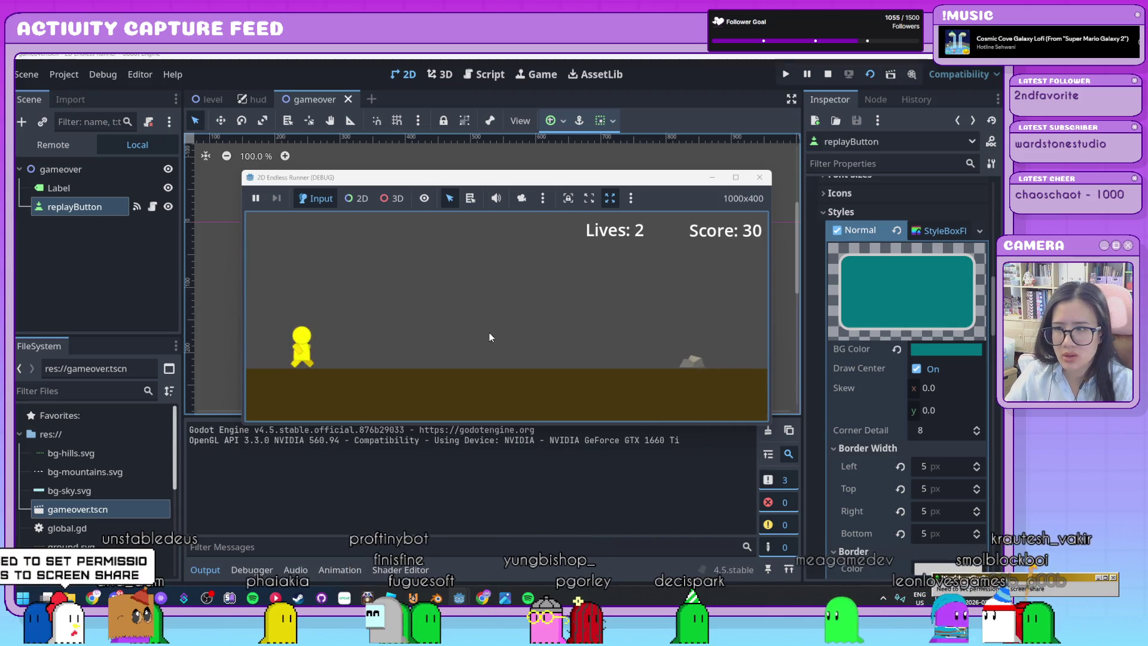
left_click(758, 178)
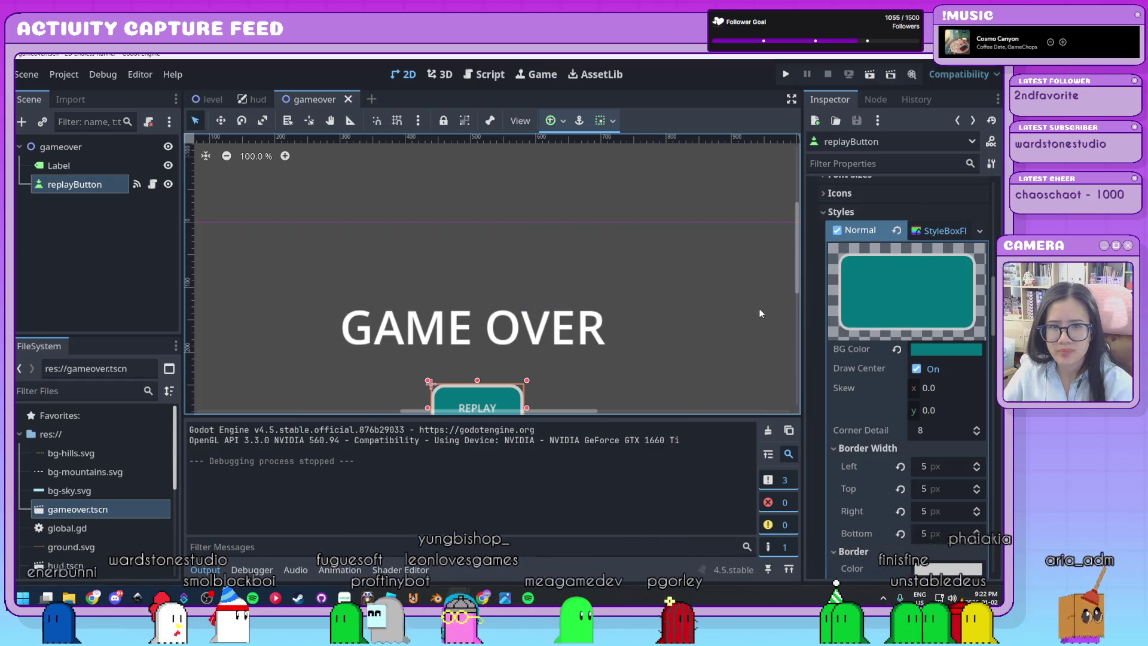
Step: Zoom out over the layout, review REPLAY's Normal and Pressed StyleBoxes, and rerun the scene with F6
scroll(494, 282, "down", 2)
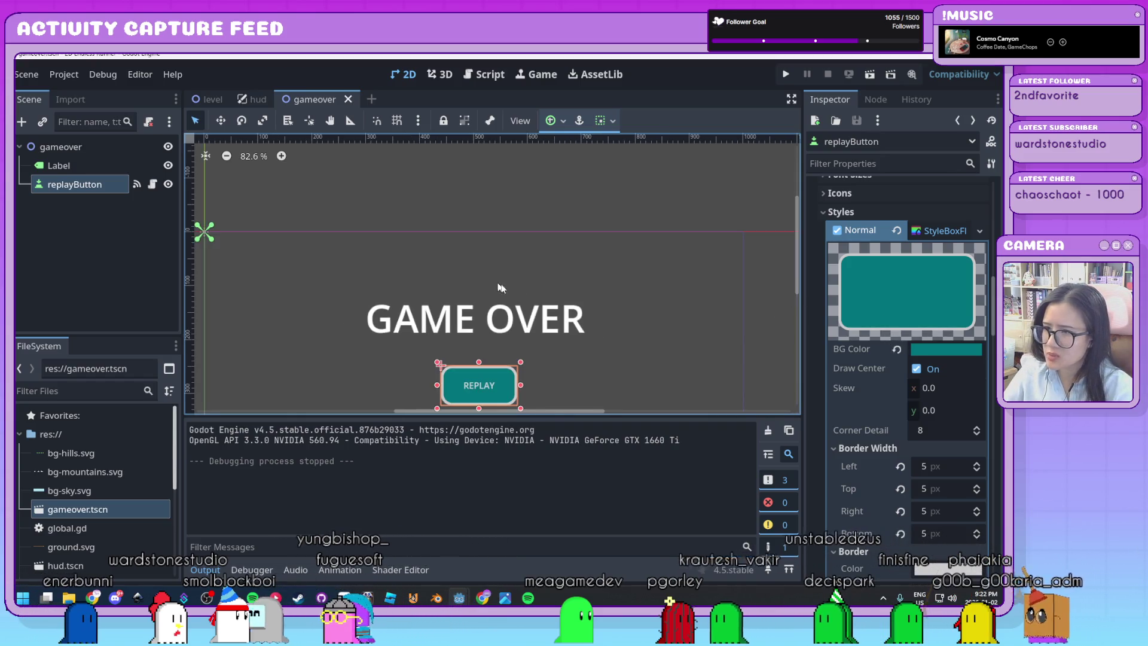
scroll(590, 328, "down", 3)
mouse_move(590, 328)
left_mouse_down()
mouse_move(553, 235)
mouse_move(533, 263)
left_mouse_up()
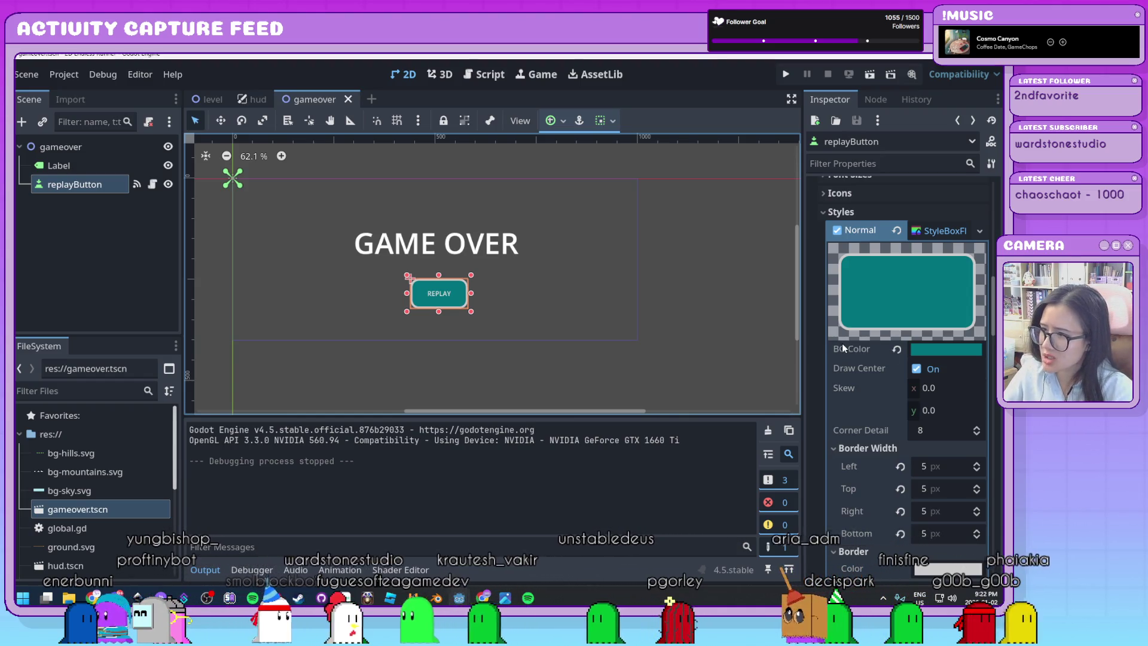
scroll(842, 343, "down", 2)
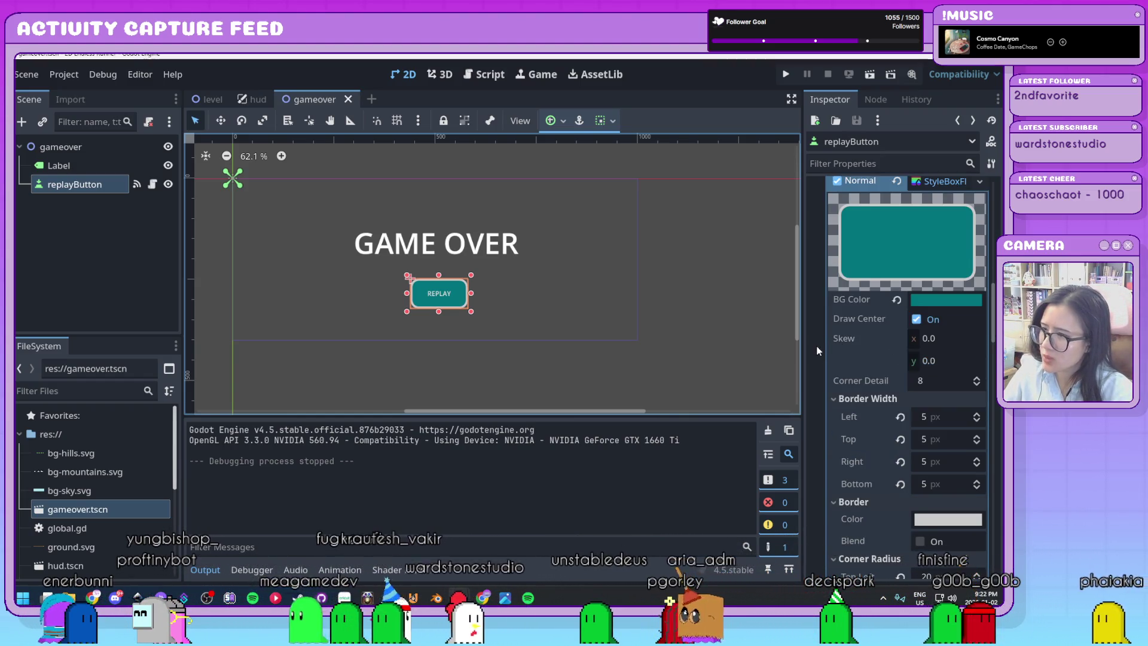
scroll(818, 351, "down", 15)
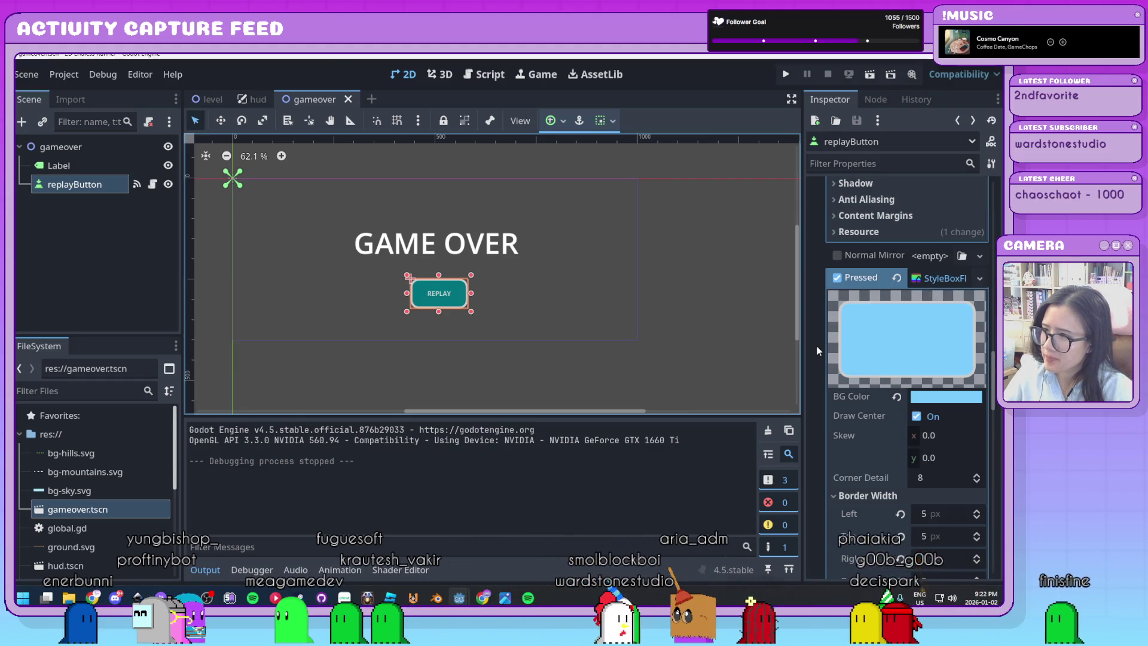
scroll(818, 351, "down", 12)
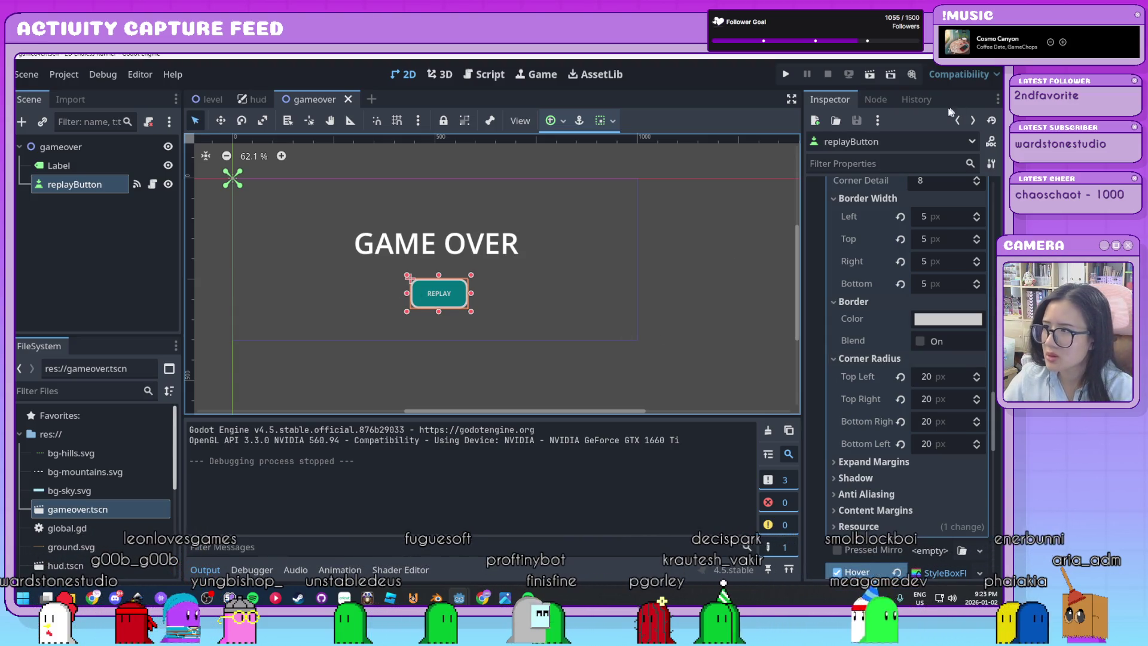
key("F6")
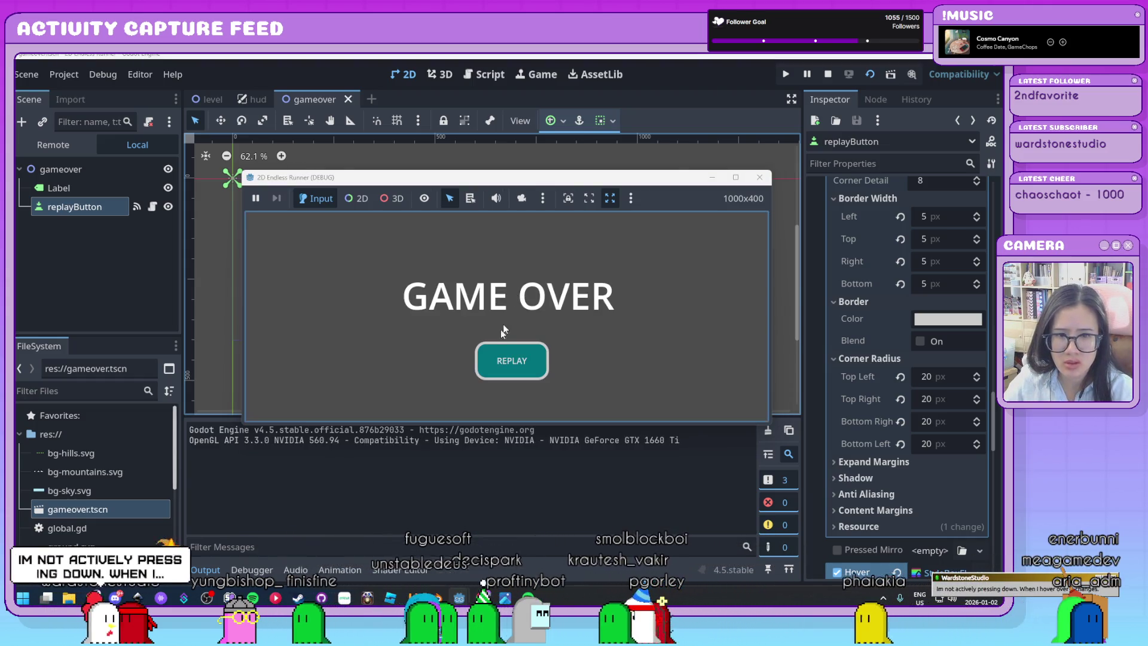
Step: Restart via REPLAY, jump once to reach a score of 10, and close the test window
left_click(533, 367)
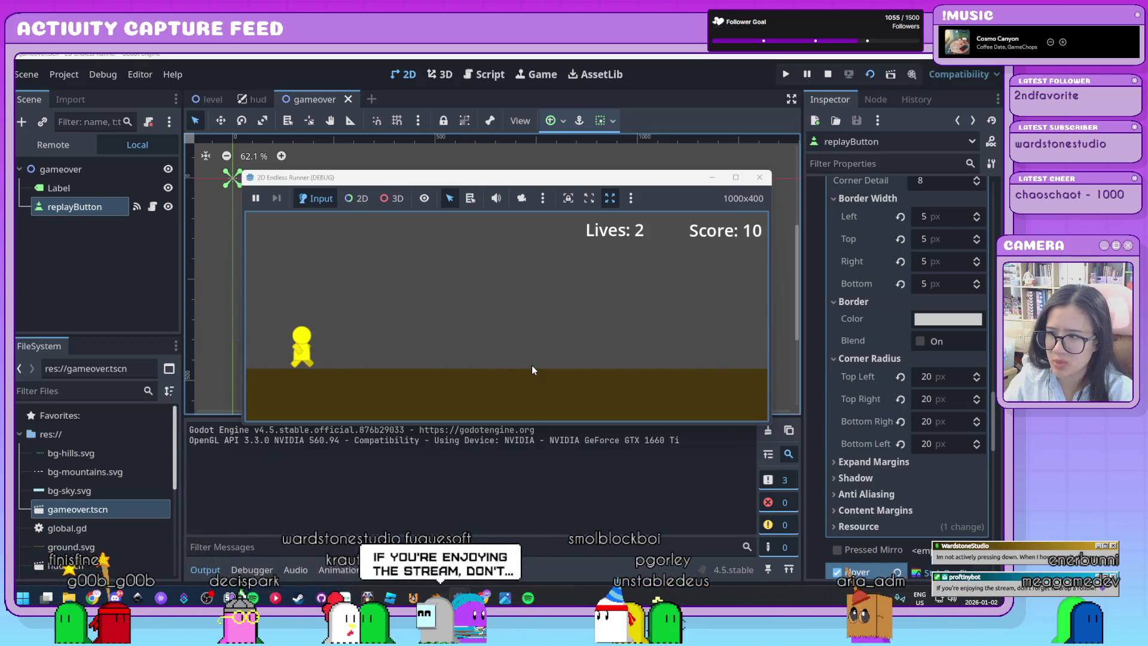
key("space")
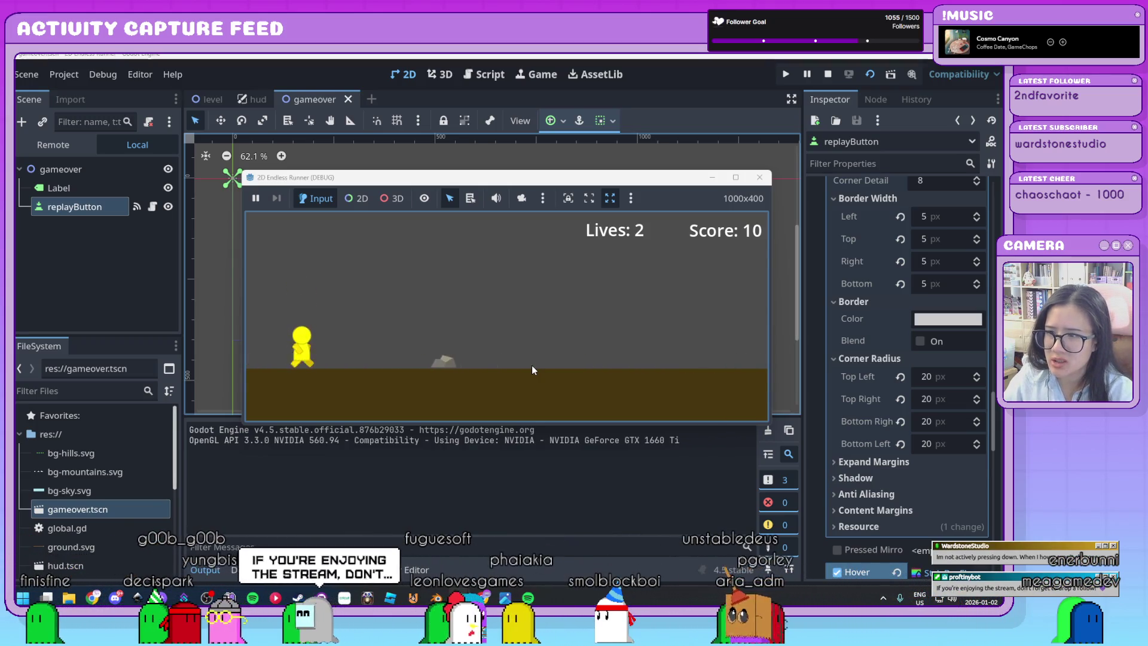
left_click(761, 177)
scroll(834, 280, "up", 10)
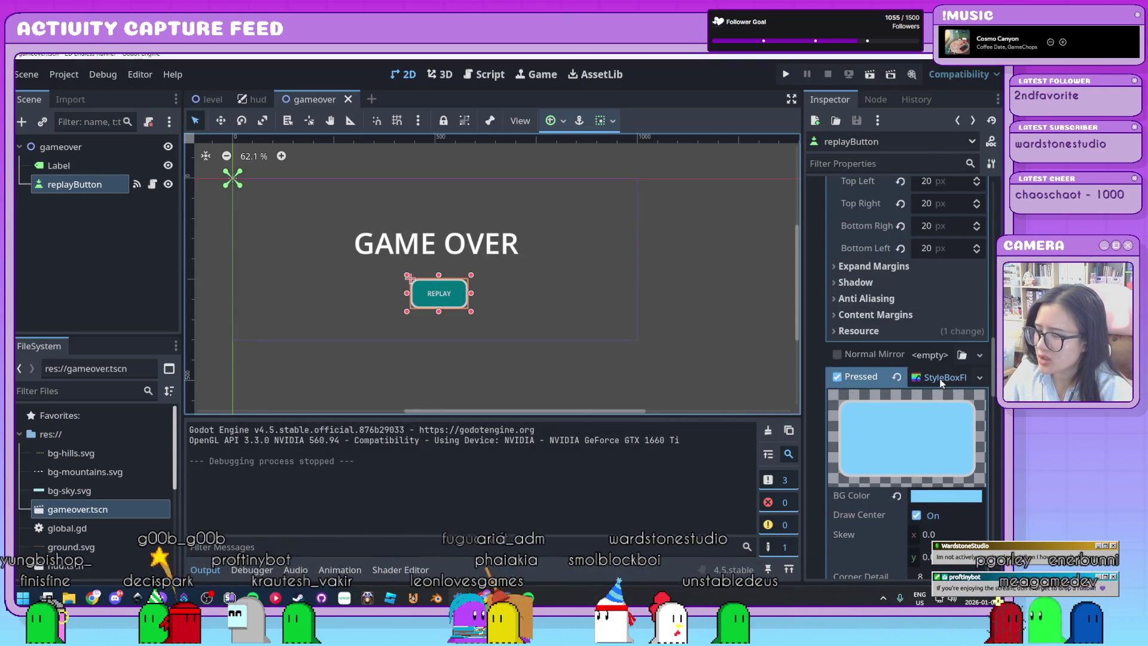
scroll(939, 379, "up", 10)
left_click(938, 281)
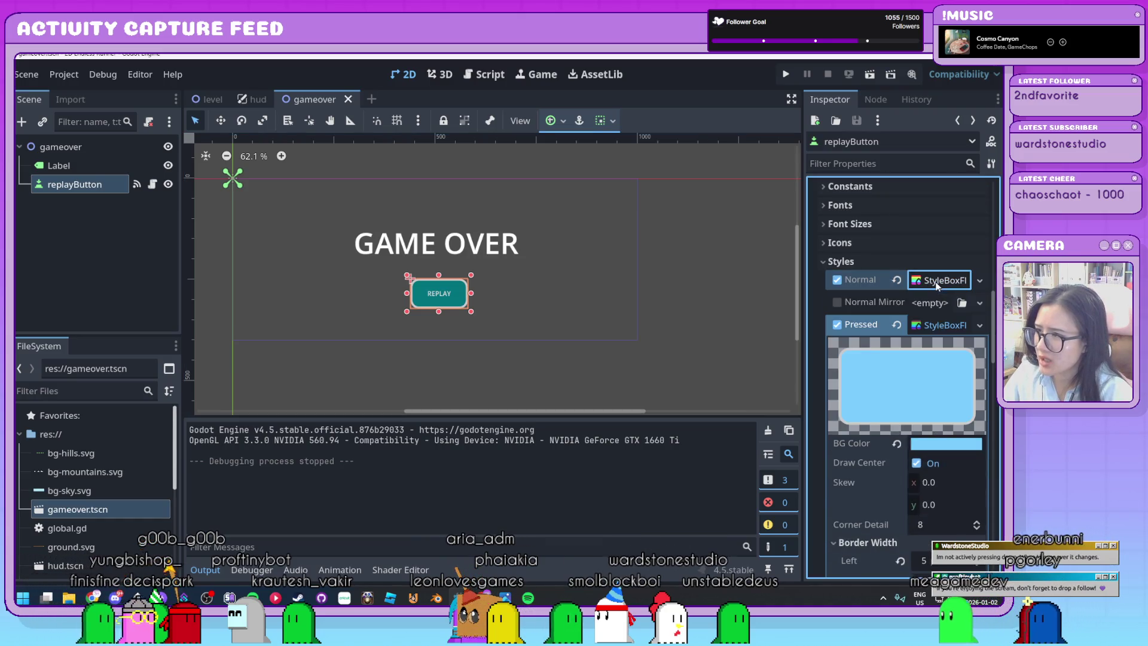
left_click(939, 326)
left_click(938, 370)
scroll(822, 420, "down", 2)
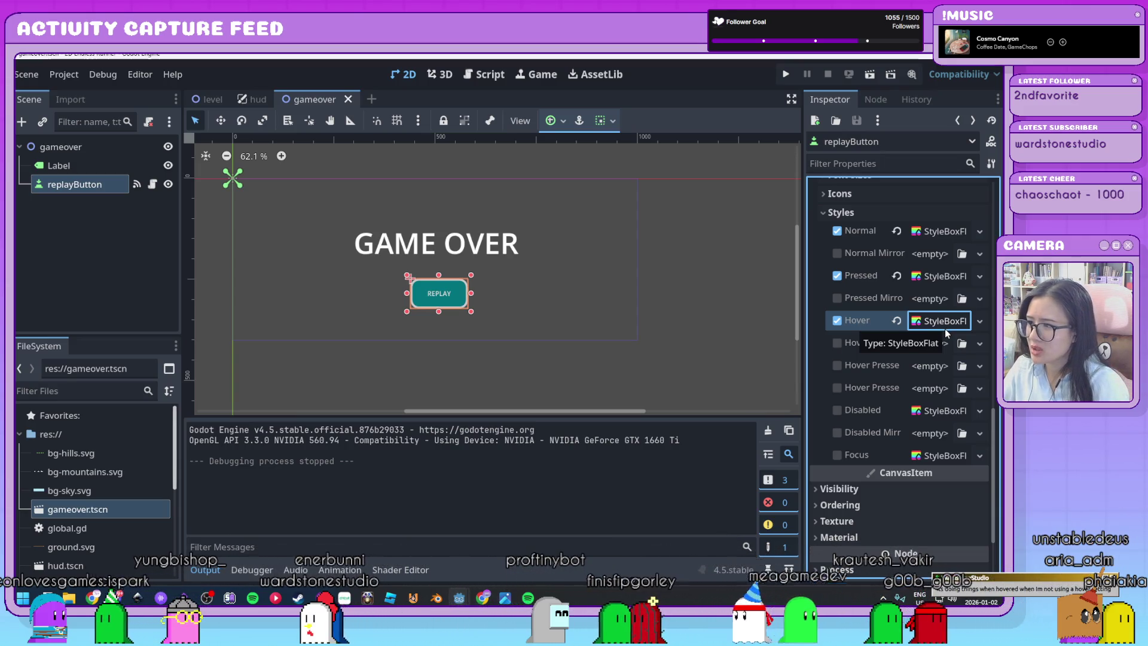
left_click(895, 322)
key("F6")
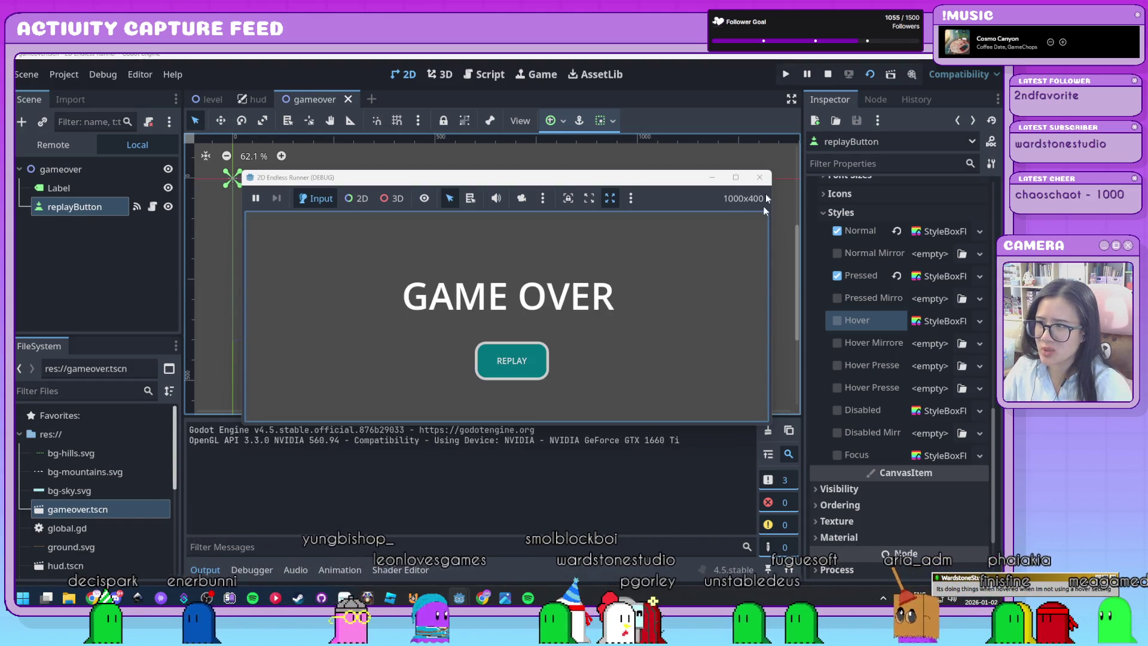
key("F8")
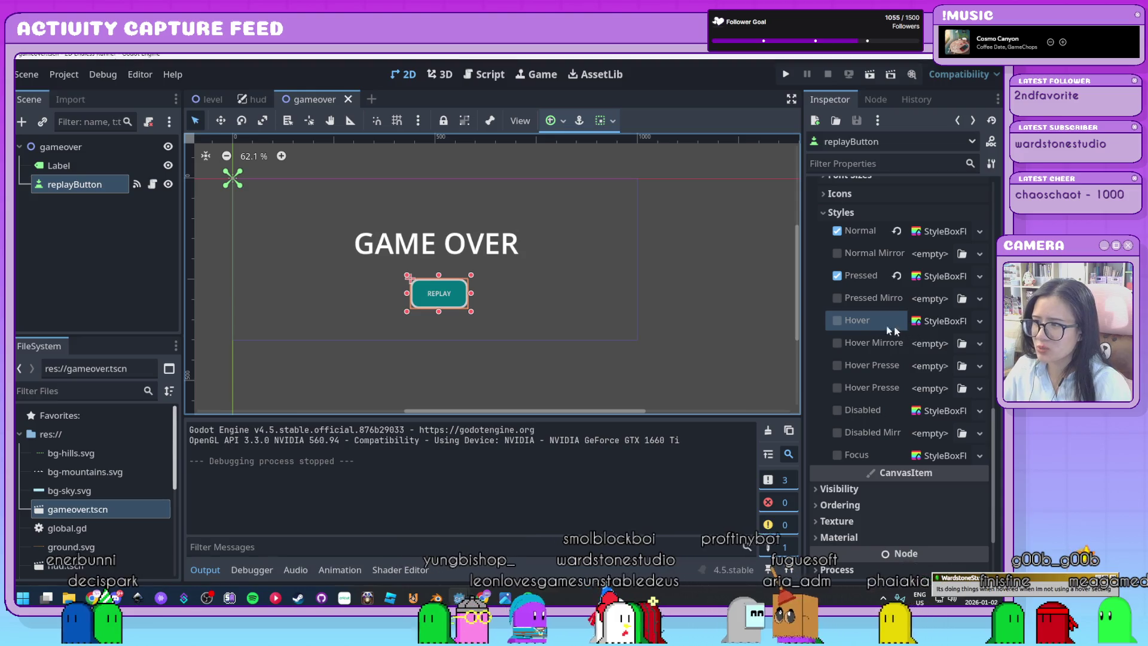
mouse_move(845, 323)
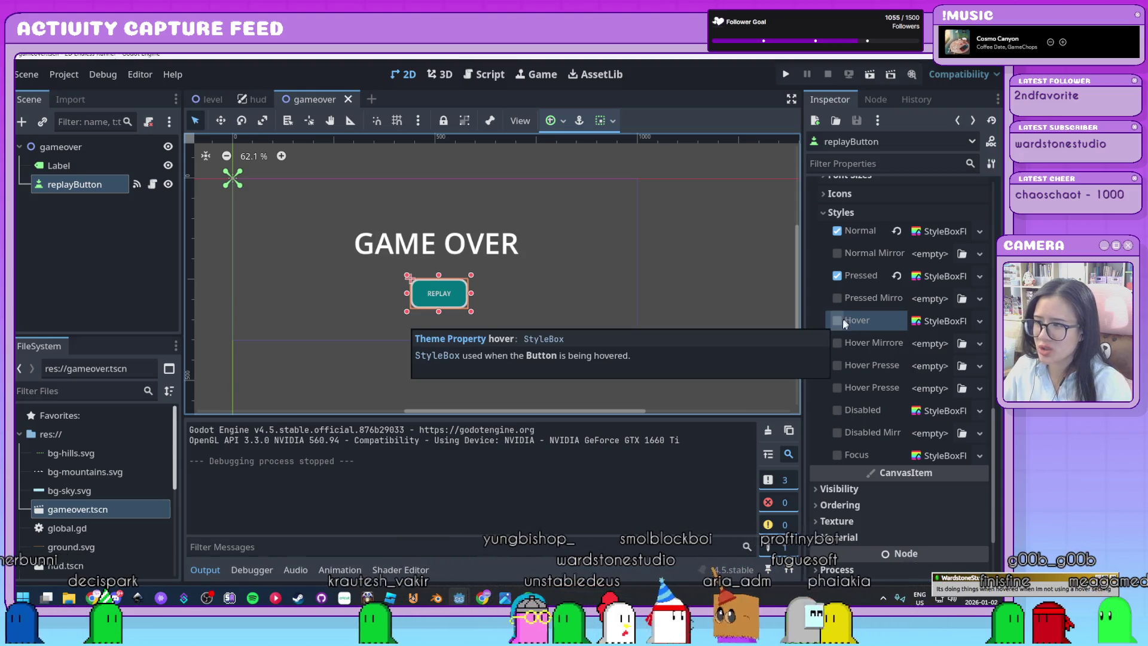
left_click(715, 306)
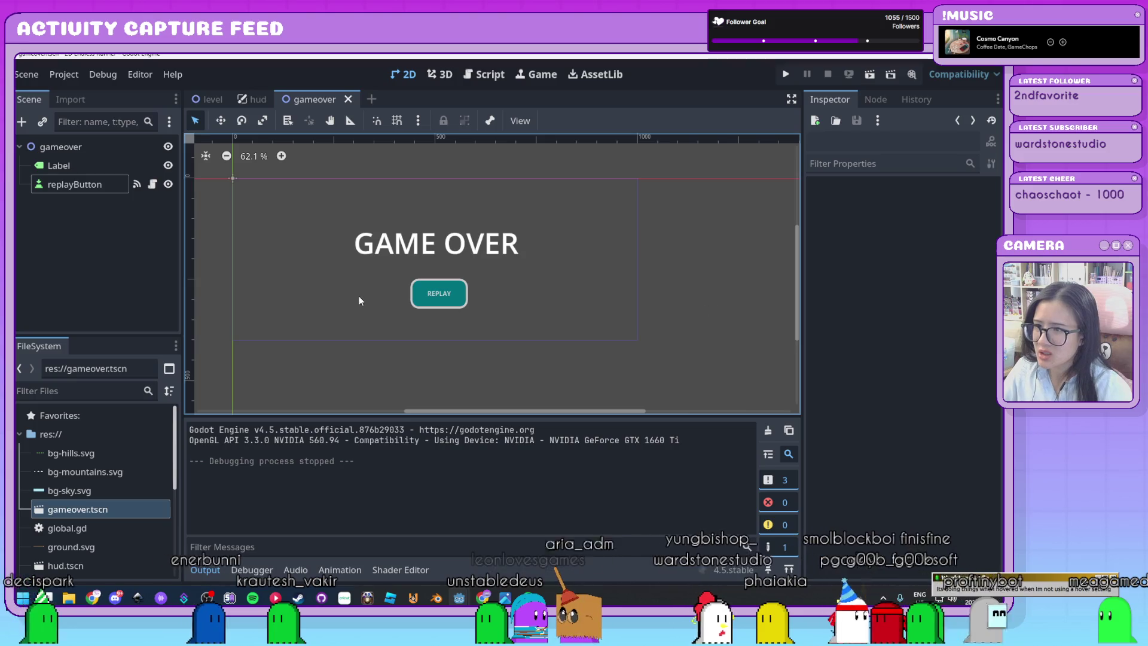
left_click(439, 293)
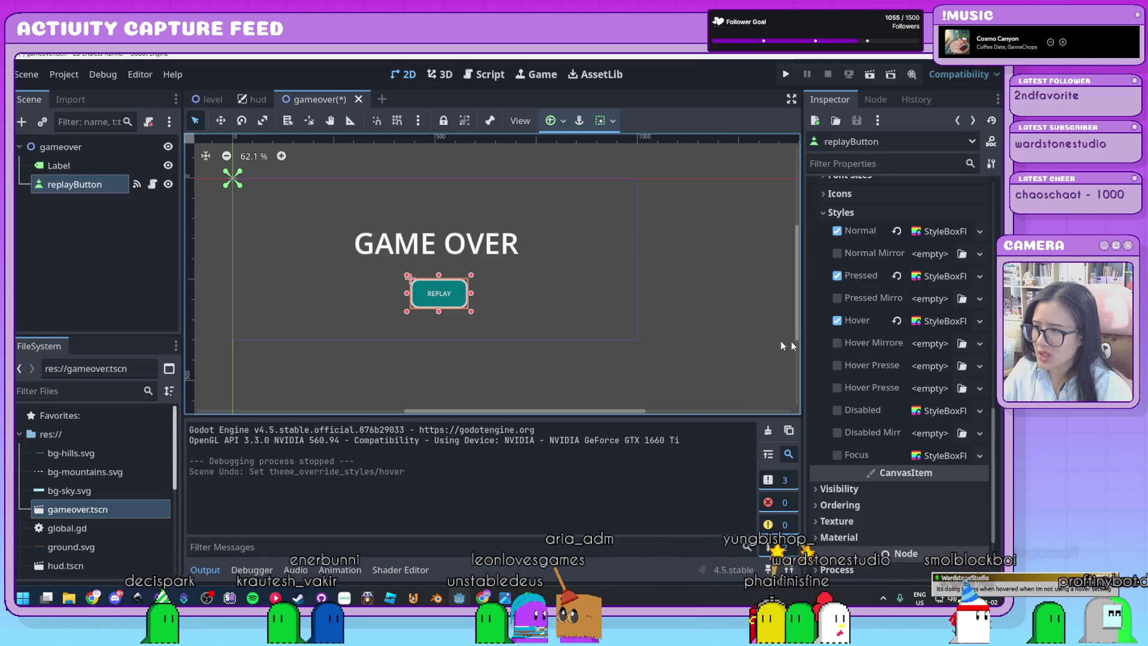
left_click(981, 321)
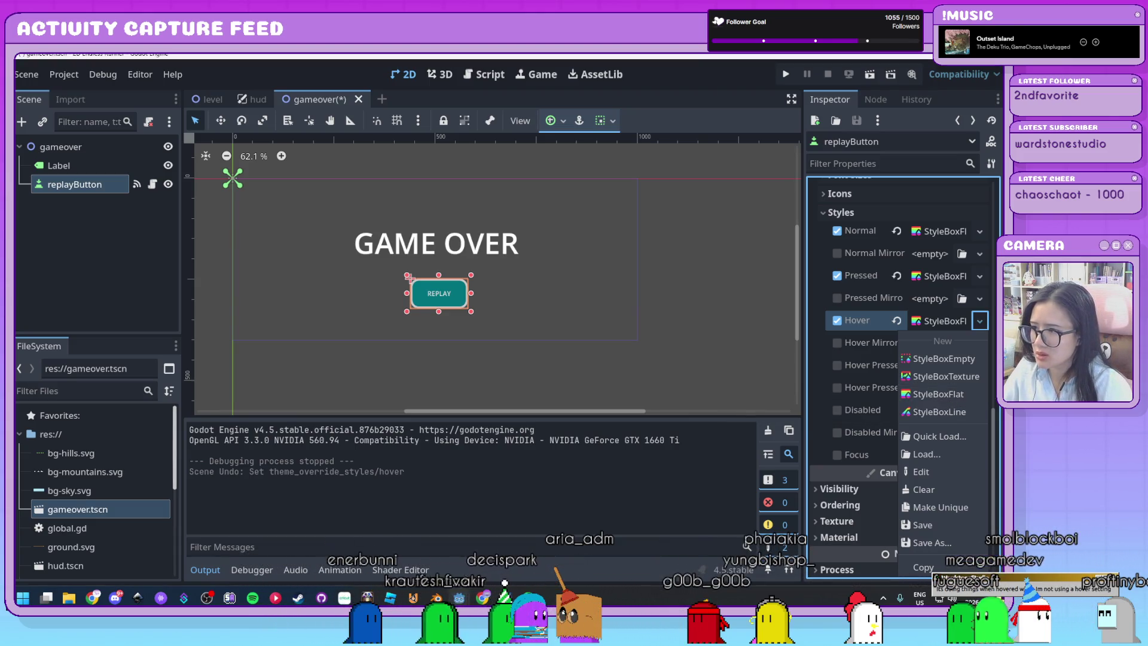
left_click(994, 425)
left_click_drag(994, 425, 1002, 226)
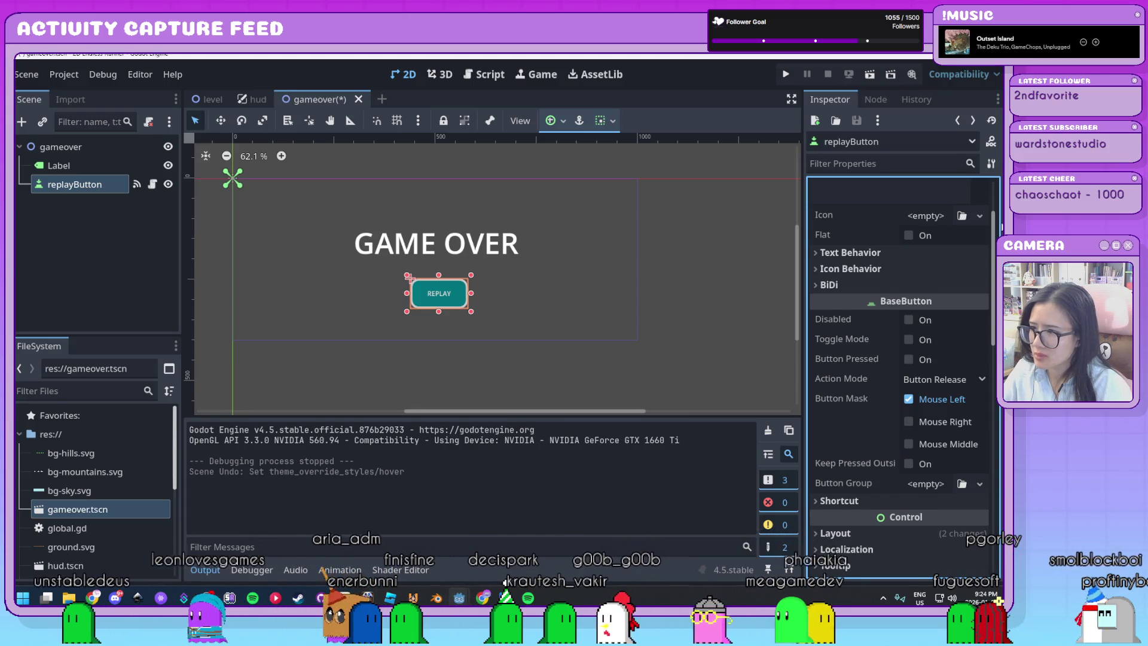
scroll(991, 263, "up", 3)
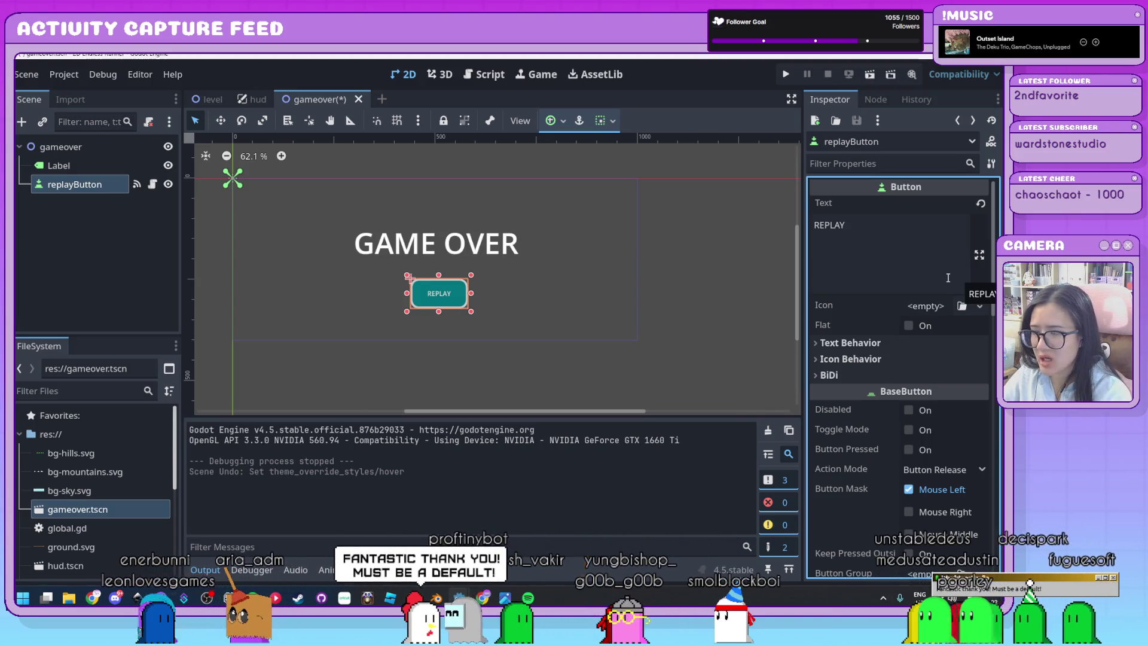
scroll(879, 304, "down", 5)
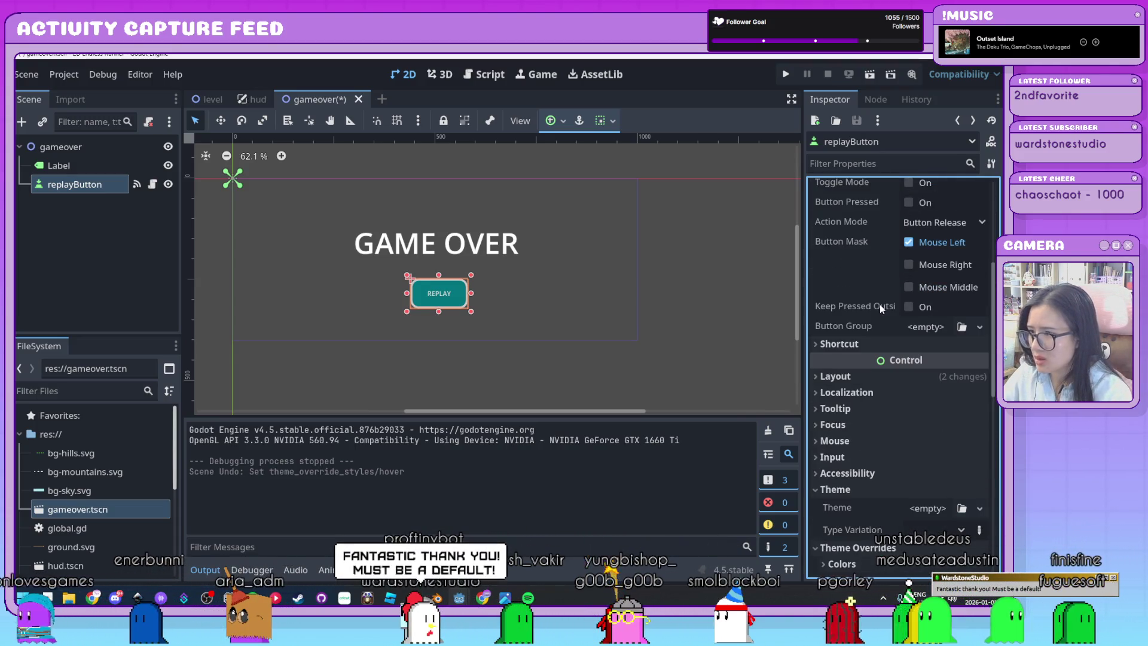
scroll(881, 306, "down", 10)
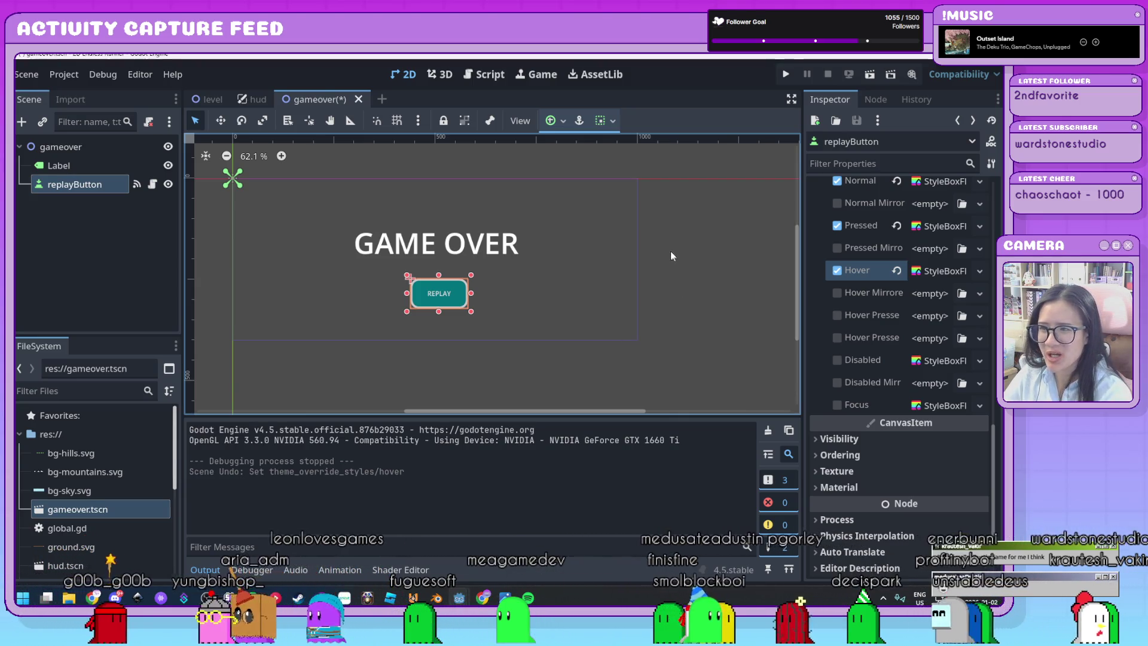
Step: Collapse the Output panel and centre GAME OVER and REPLAY on the canvas
left_click_drag(671, 257, 687, 275)
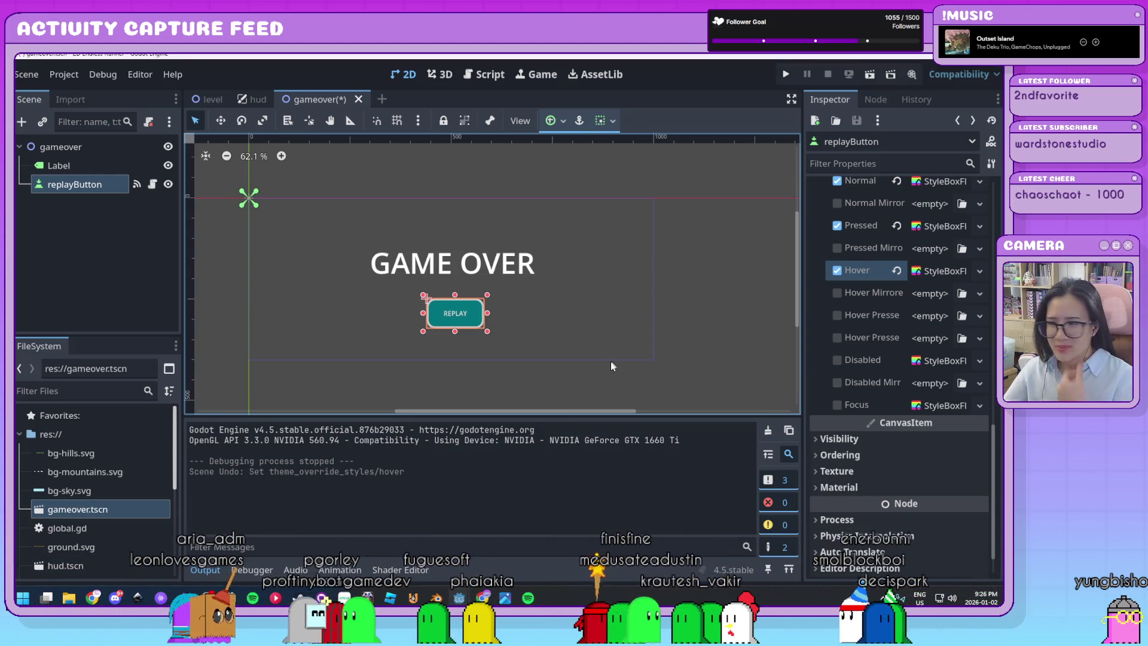
scroll(688, 296, "up", 2)
scroll(688, 295, "left", 2)
scroll(659, 299, "left", 1)
scroll(659, 299, "down", 1)
left_click(206, 570)
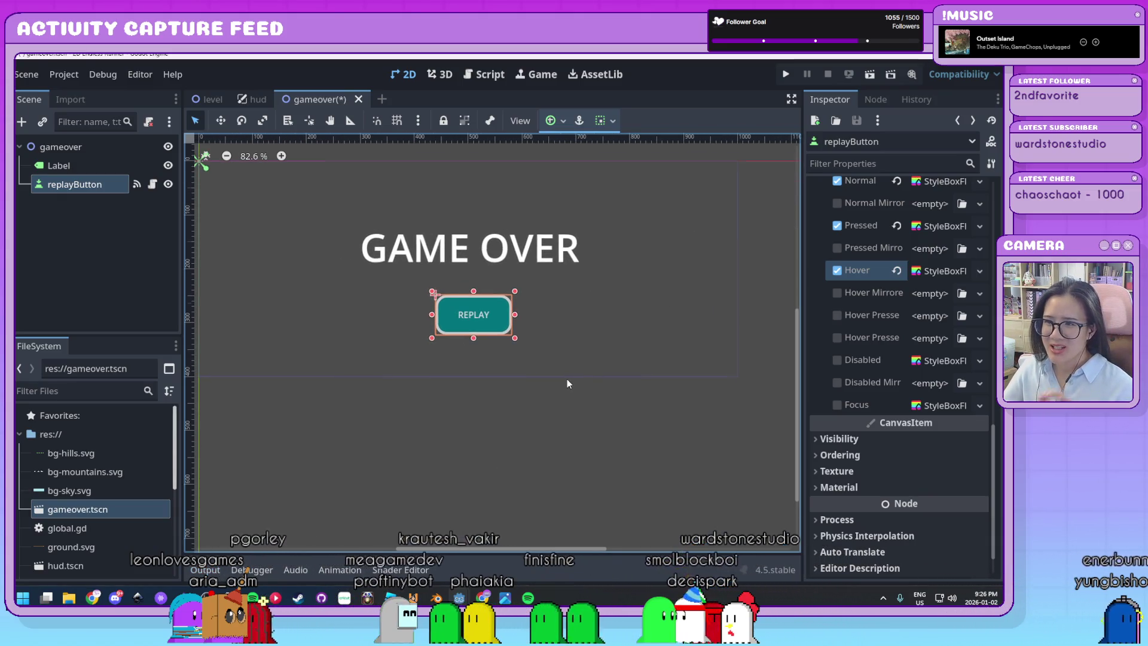
scroll(567, 379, "down", 3)
left_click_drag(604, 351, 613, 399)
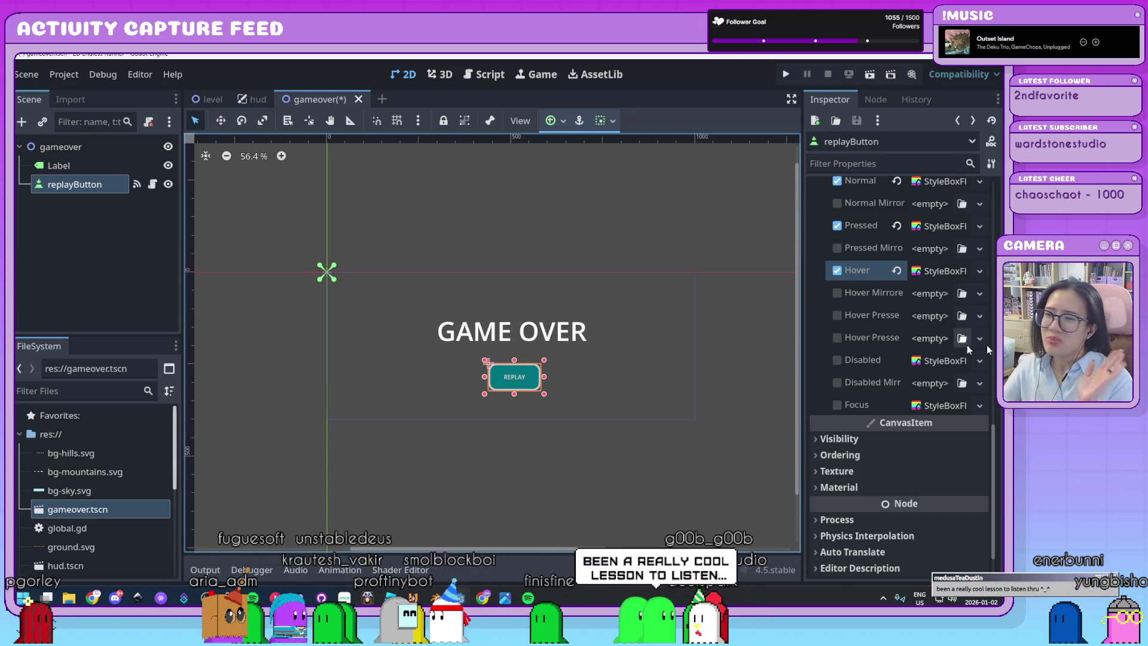
Step: Glance at the Hover StyleBoxFlat settings, then deselect the REPLAY button
left_click(948, 271)
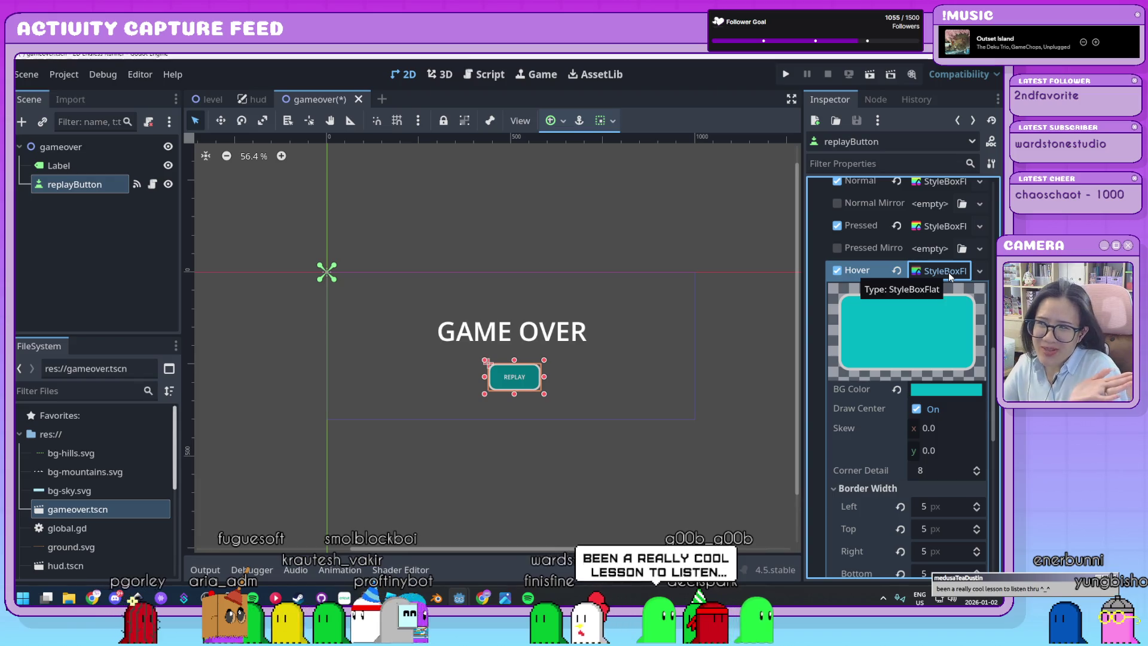
left_click(949, 272)
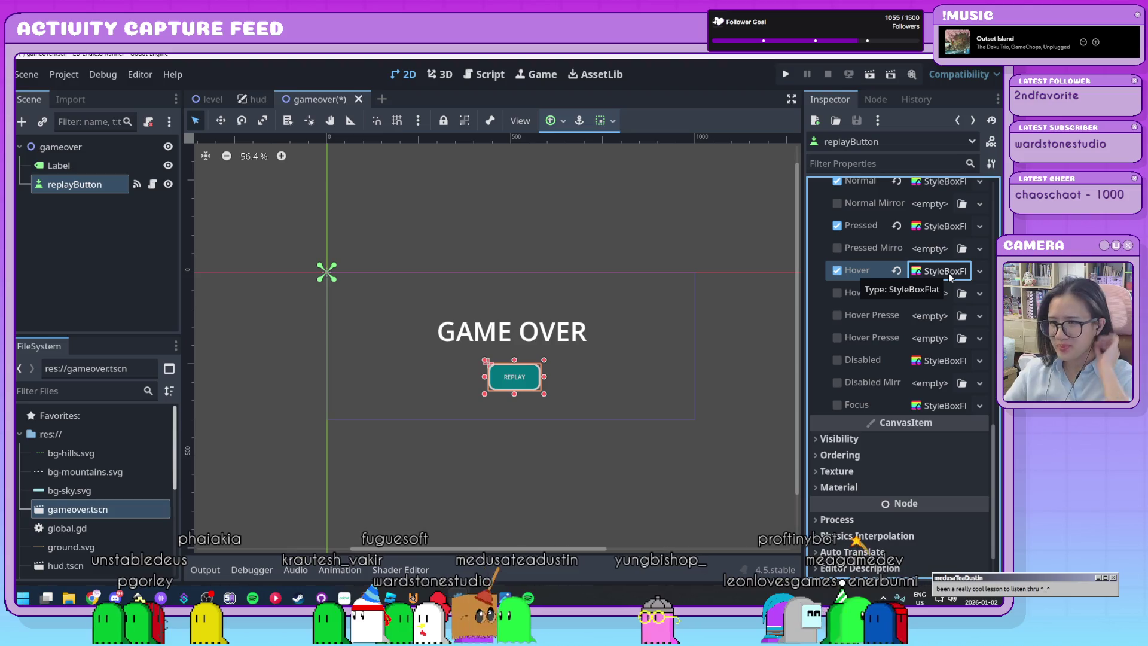
left_click(750, 351)
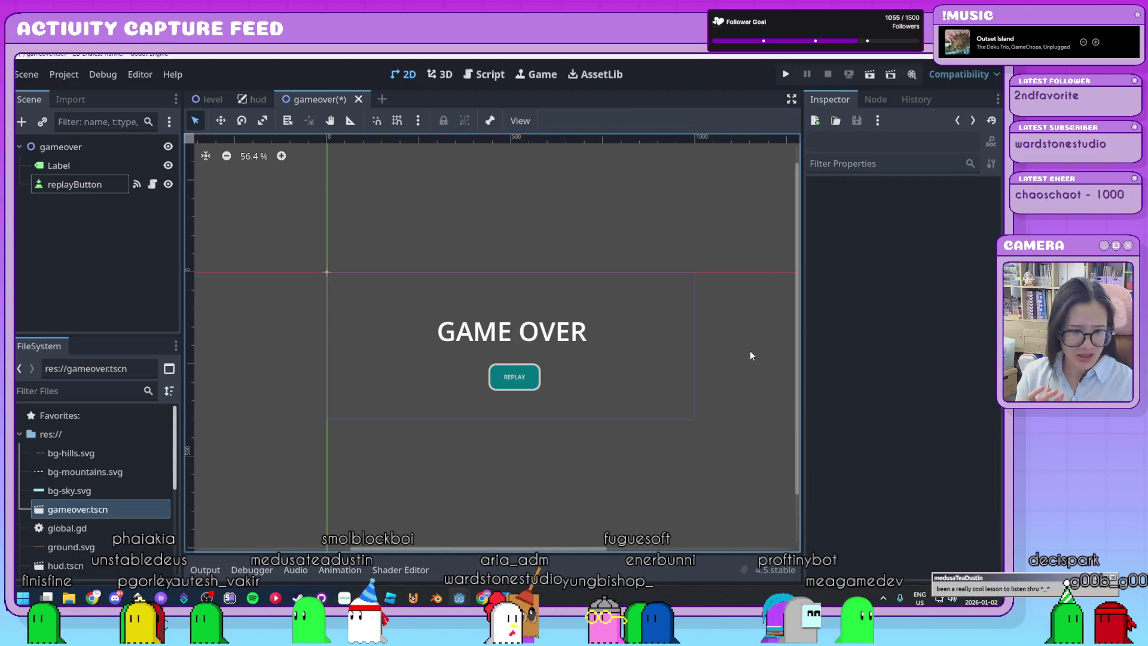
Step: Save gameover.tscn and launch the project with Run Project
key("ctrl+s")
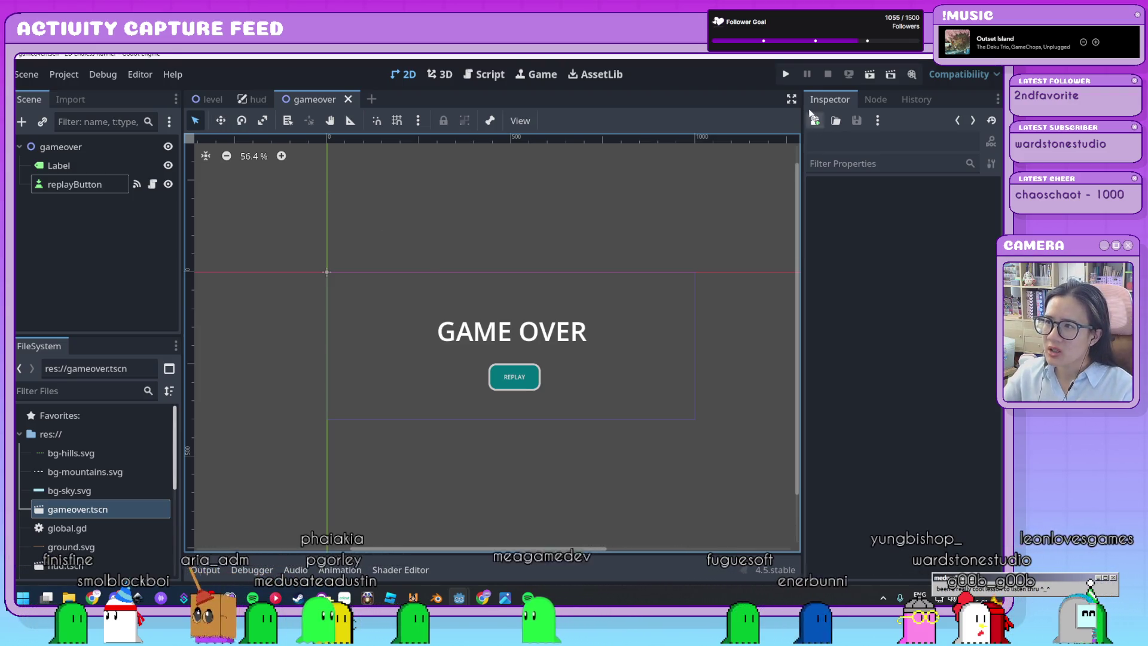
left_click(786, 76)
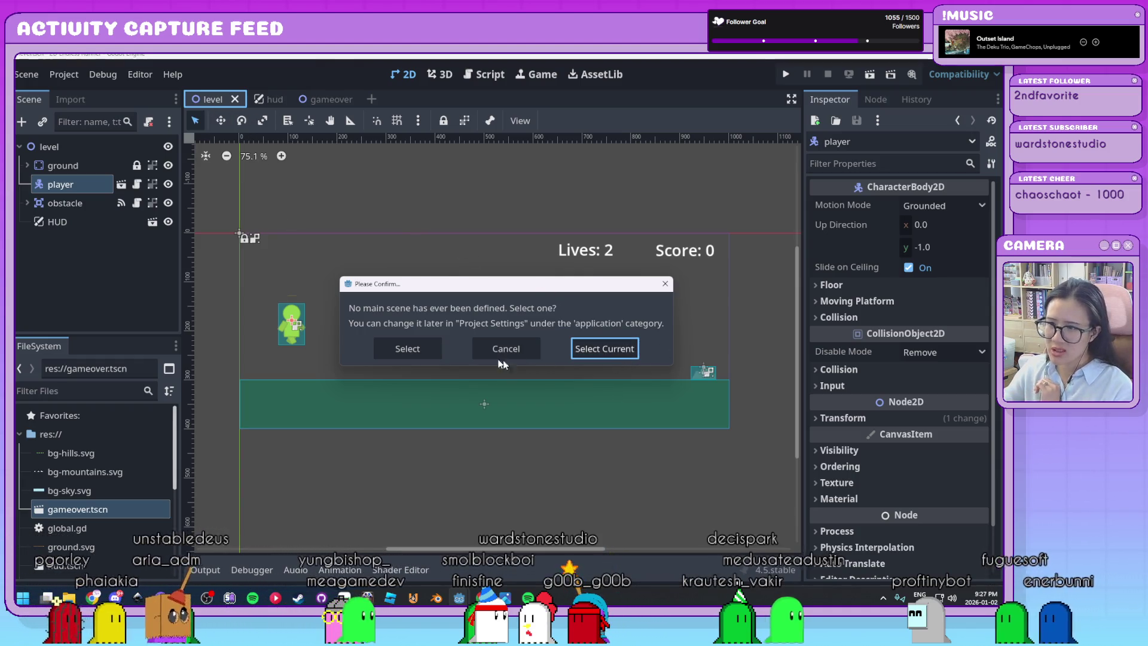
Step: Pick level.tscn as the main scene, playtest with one jump, then stop the game
left_click(415, 349)
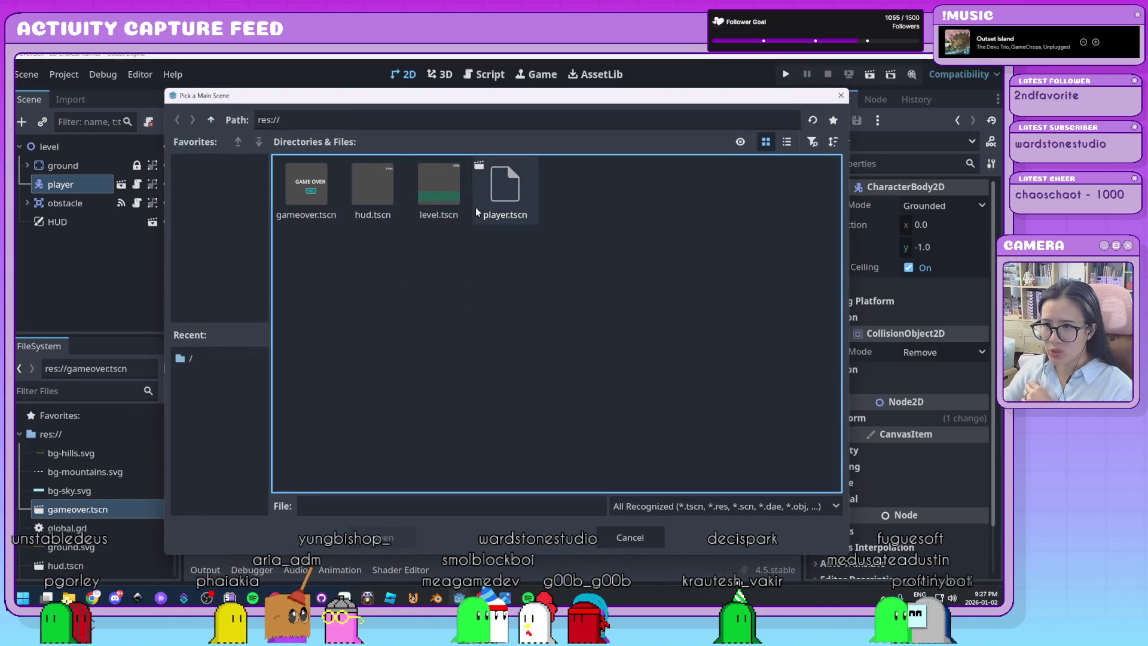
double_click(434, 196)
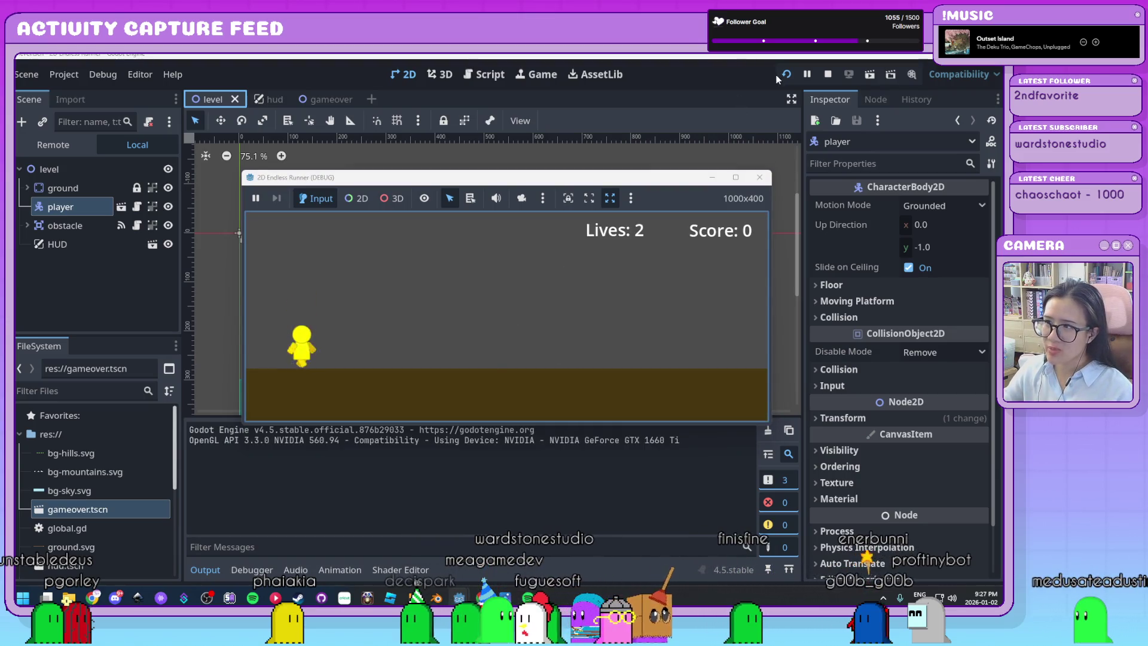
key("space")
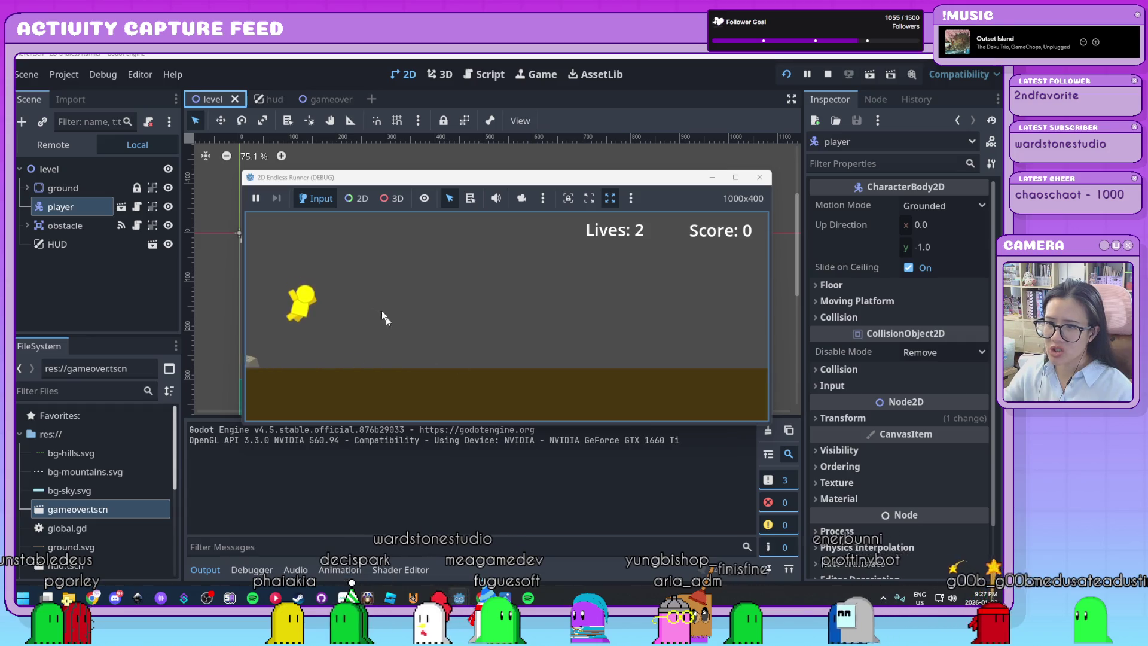
left_click(760, 177)
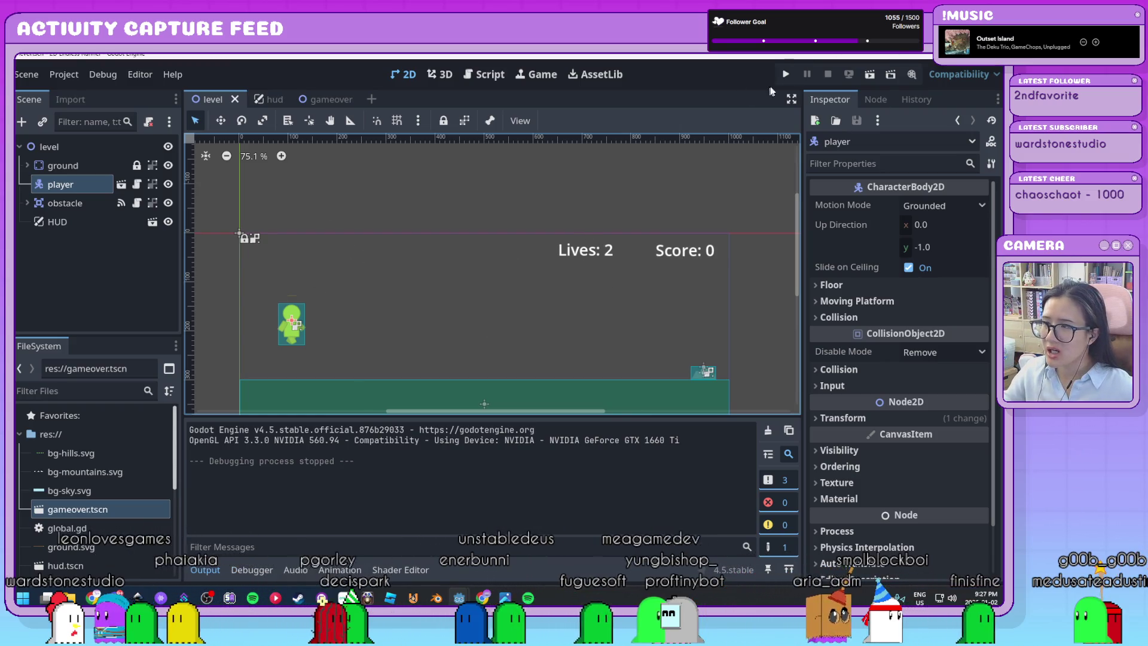
left_click(74, 76)
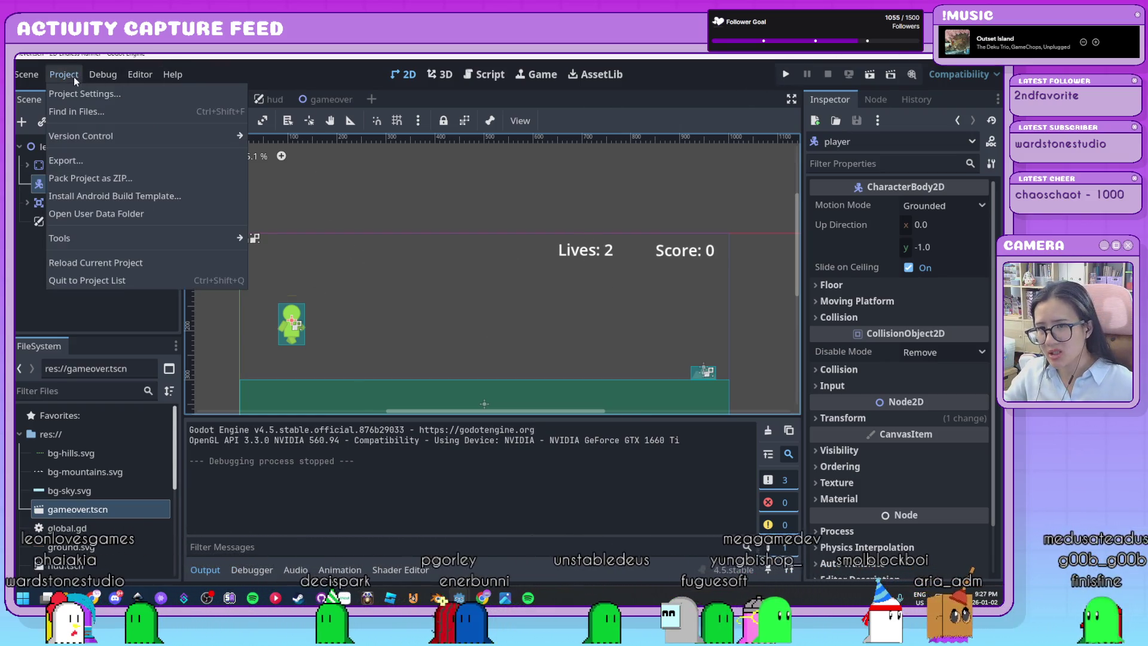
Step: Set Project Settings' Application > Run > Main Scene to res://level.tscn and close the dialog
left_click(71, 97)
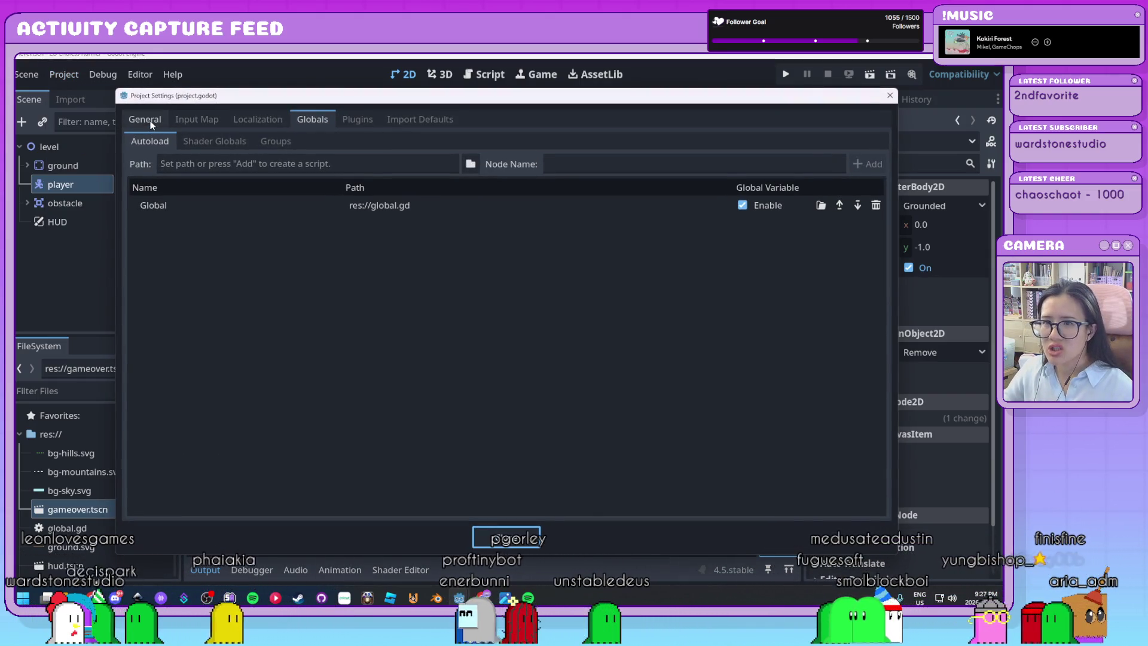
left_click(149, 122)
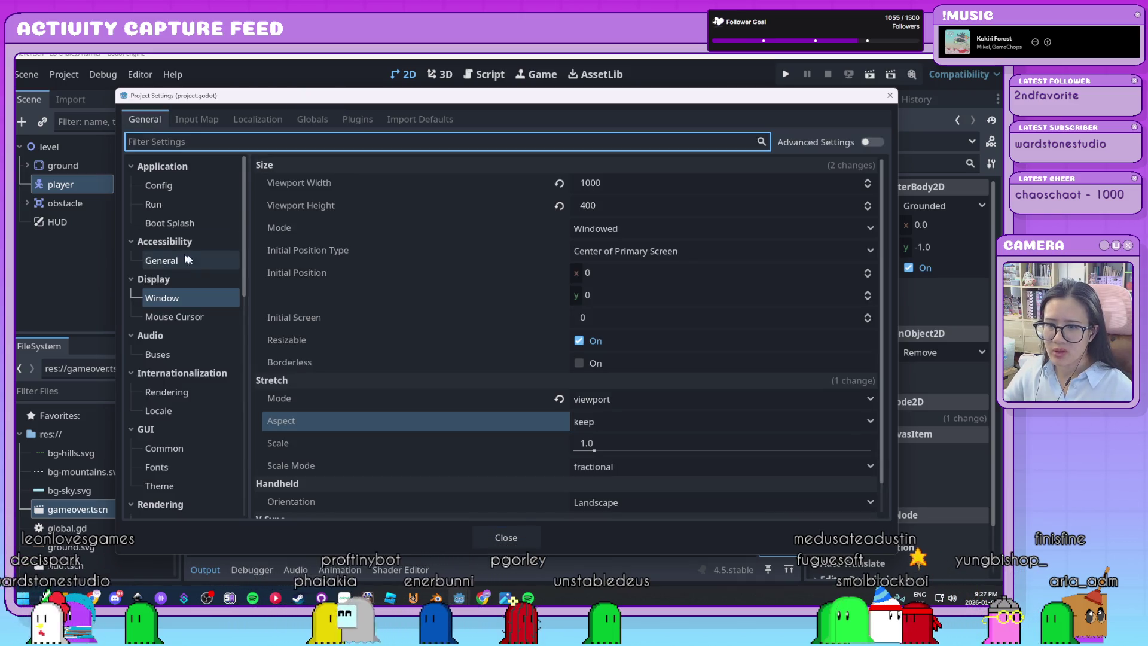
left_click(154, 206)
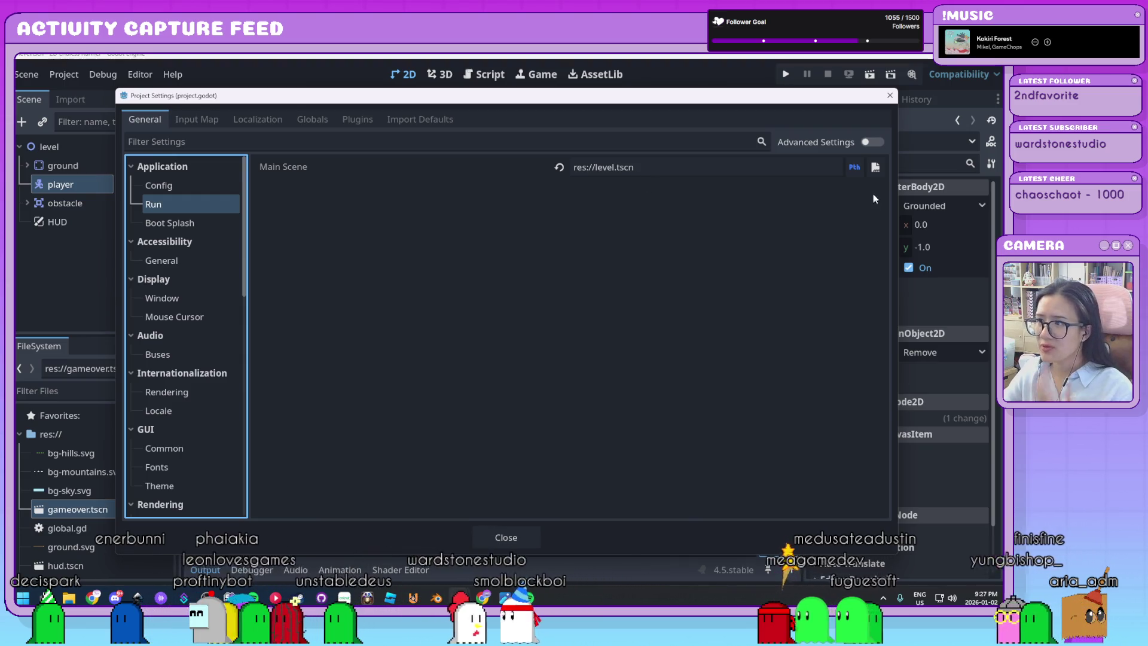
left_click(559, 168)
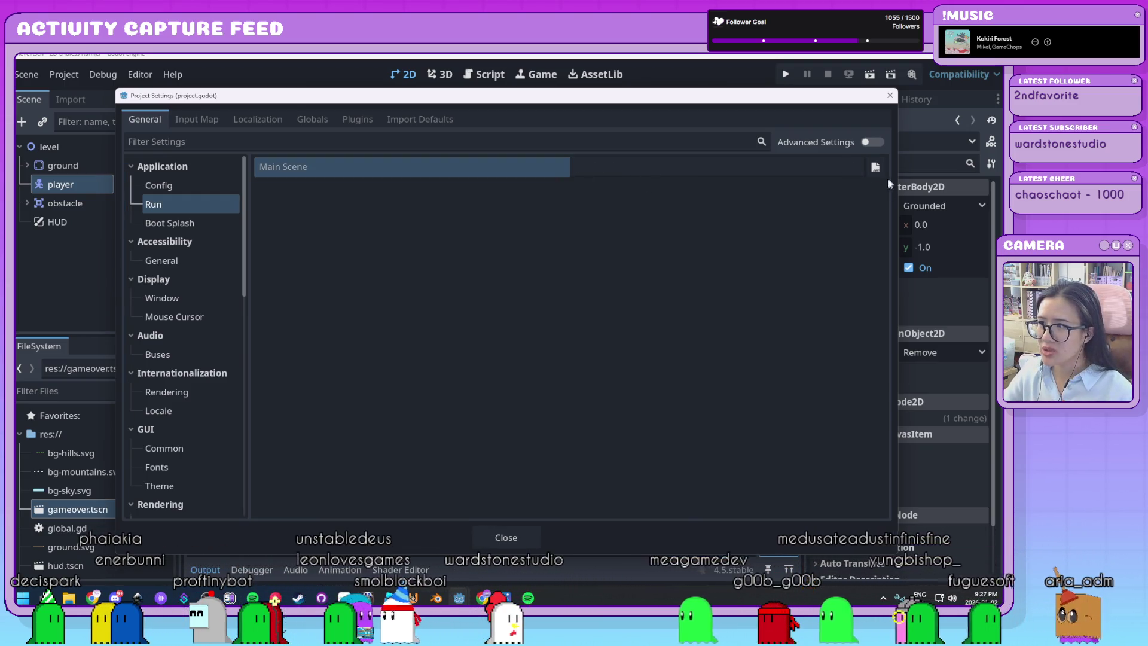
left_click(875, 166)
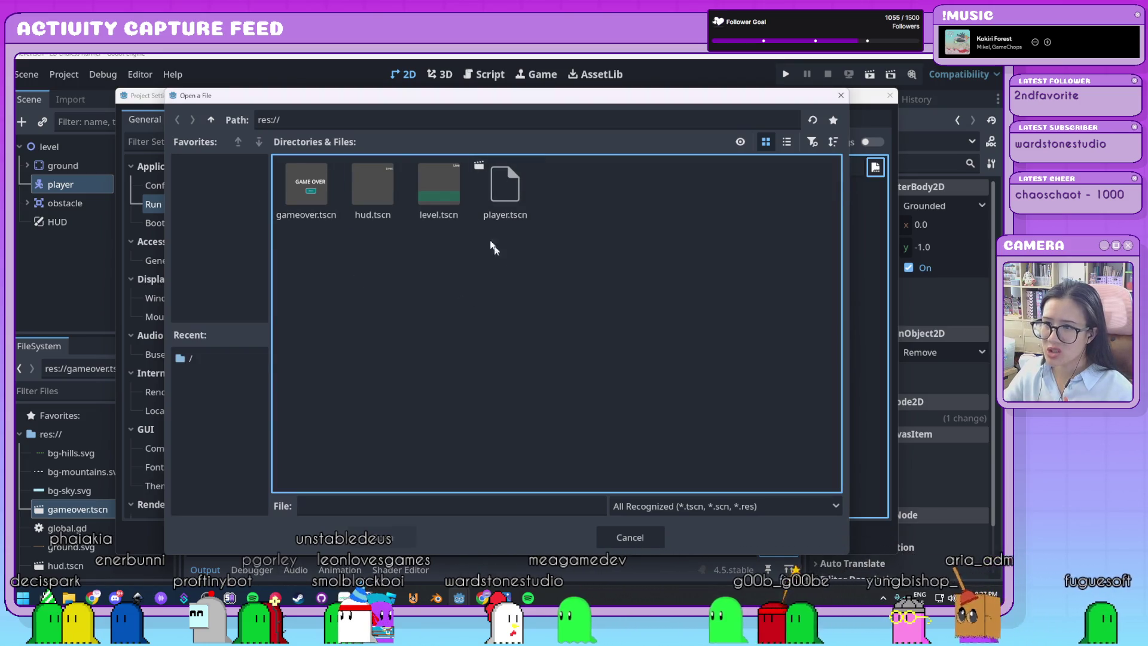
left_click(443, 194)
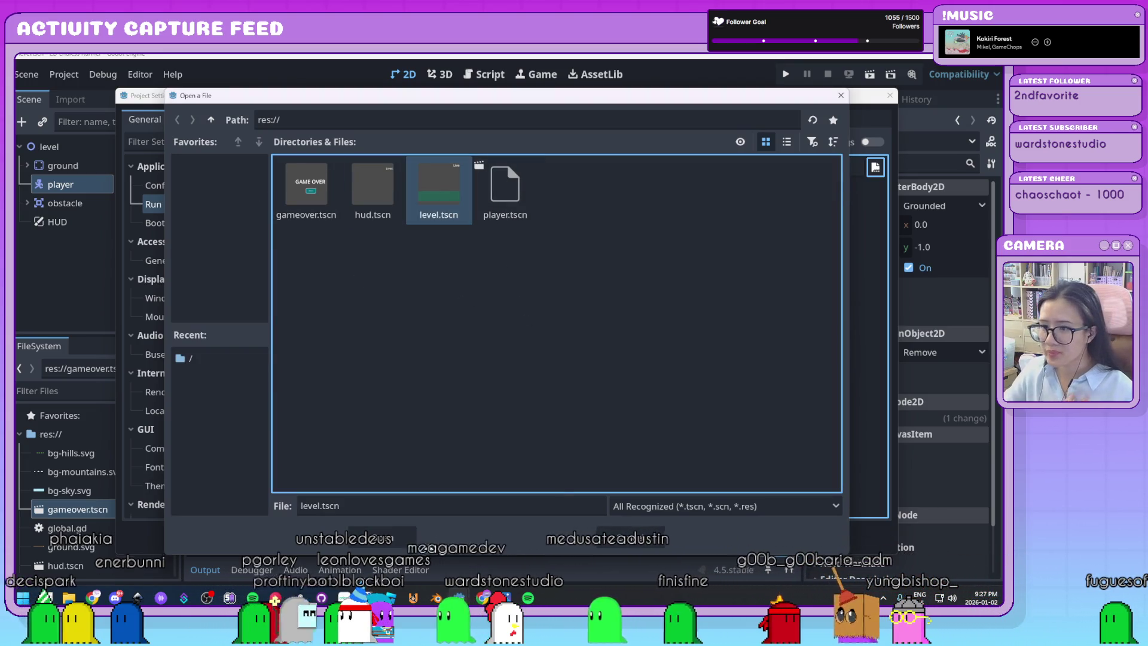
left_click(406, 544)
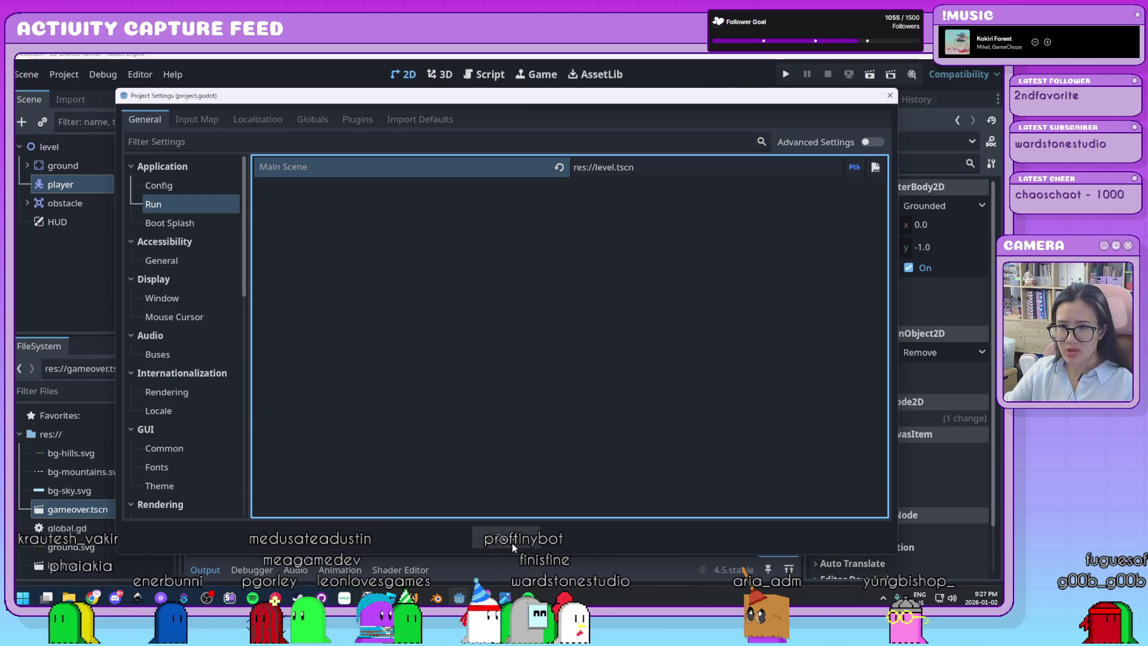
left_click(512, 542)
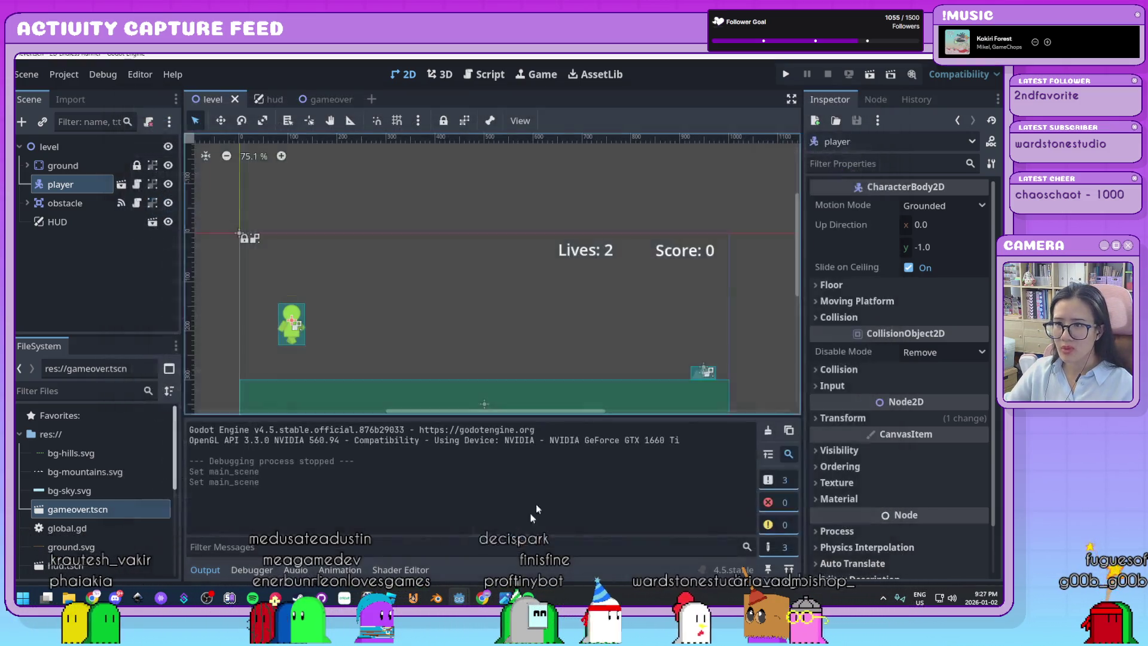
Step: Playtest the runner again, jumping one rock to reach Score: 10, then stop it
scroll(542, 362, "up", 3)
scroll(517, 328, "down", 2)
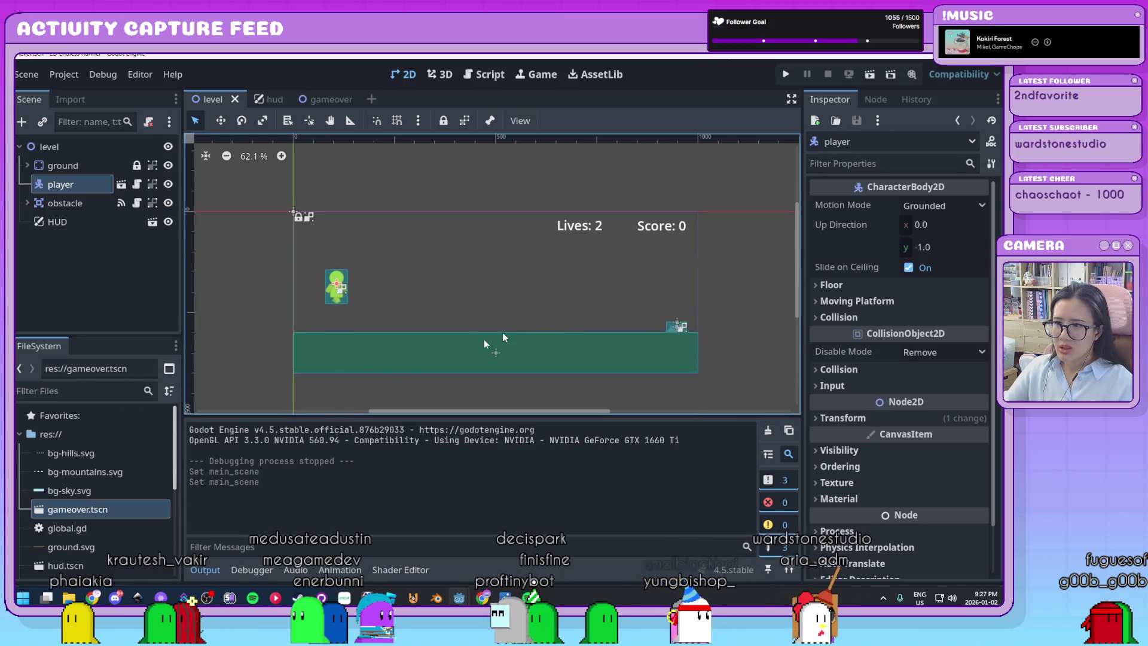
left_click_drag(85, 336, 118, 264)
scroll(109, 477, "down", 3)
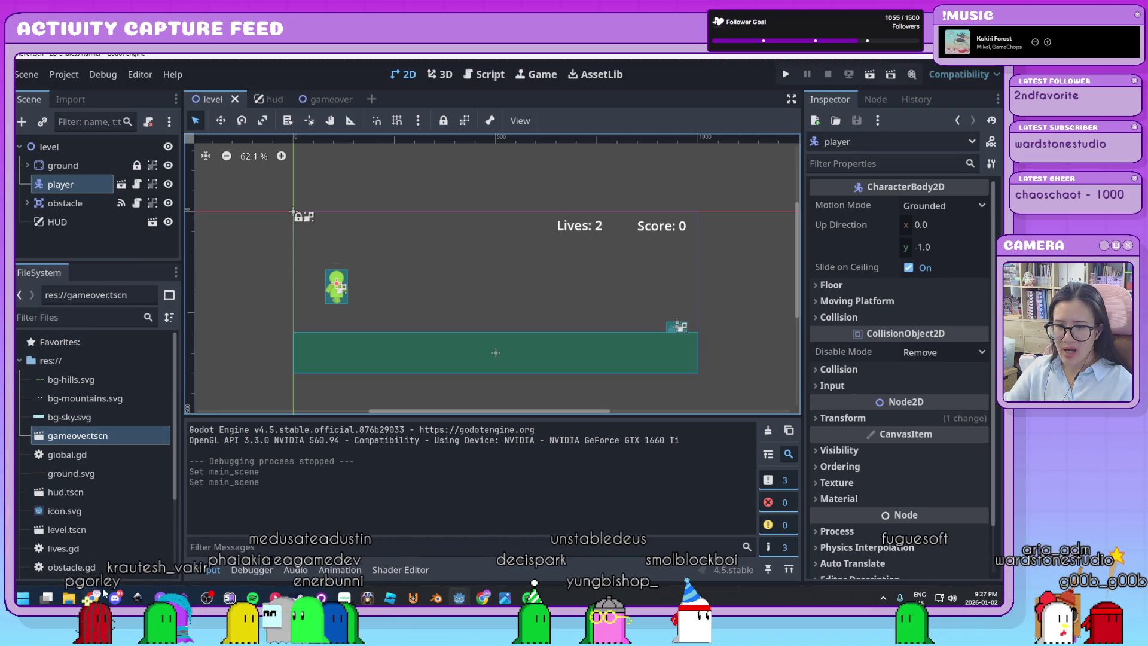
scroll(109, 477, "down", 1)
left_click(786, 74)
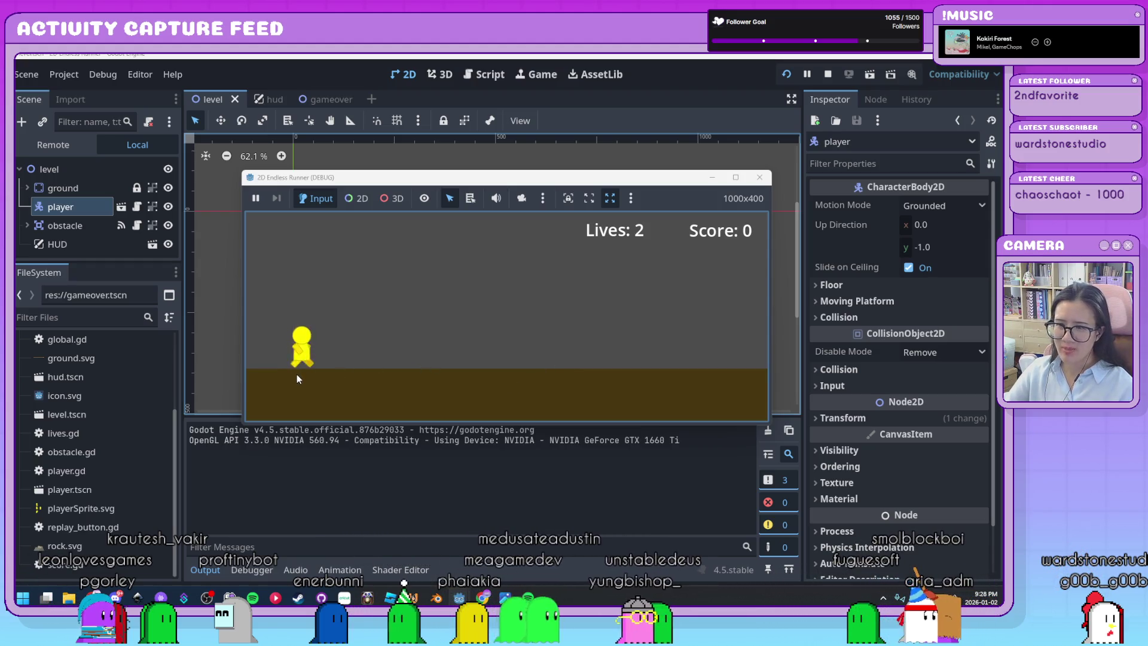
key("space")
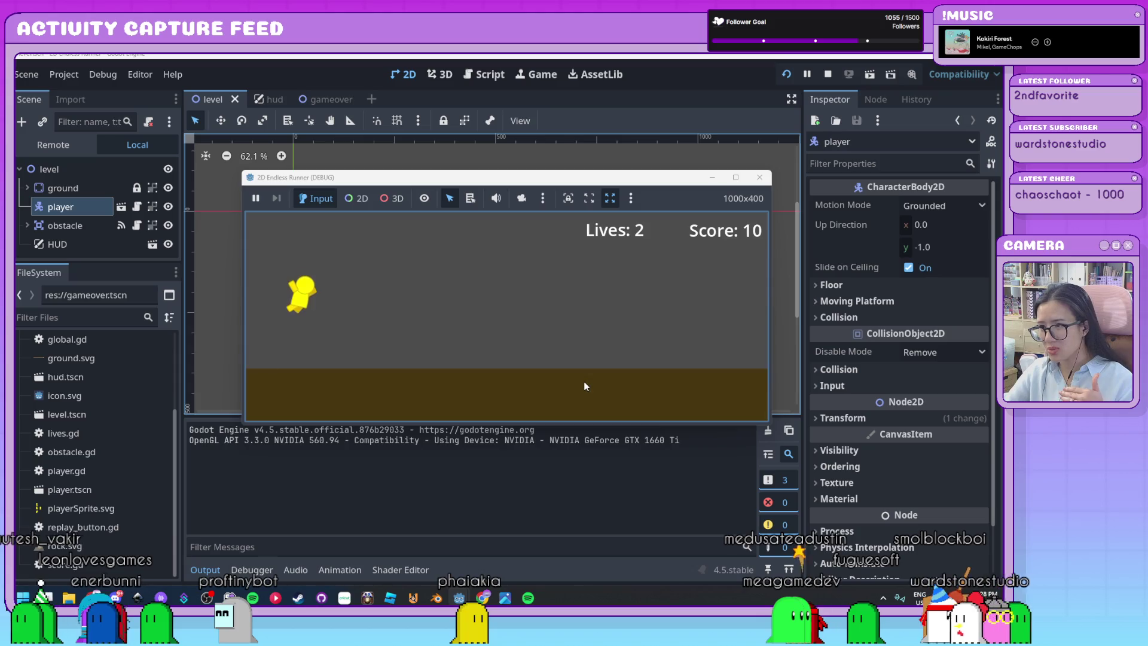
left_click(760, 178)
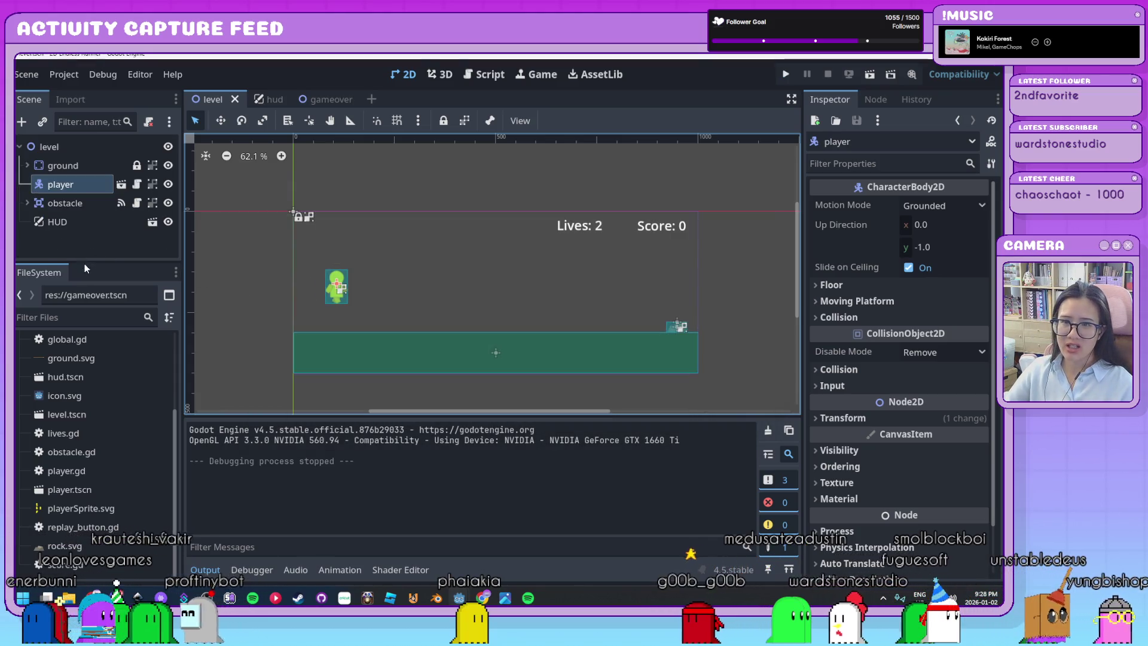
left_click_drag(84, 265, 113, 453)
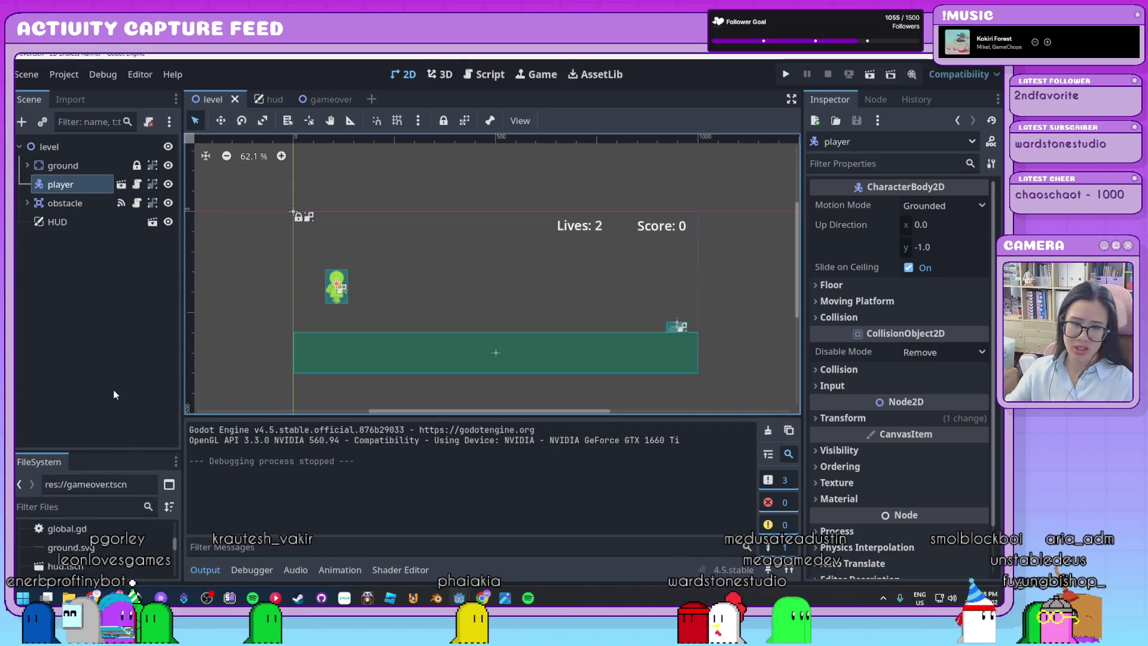